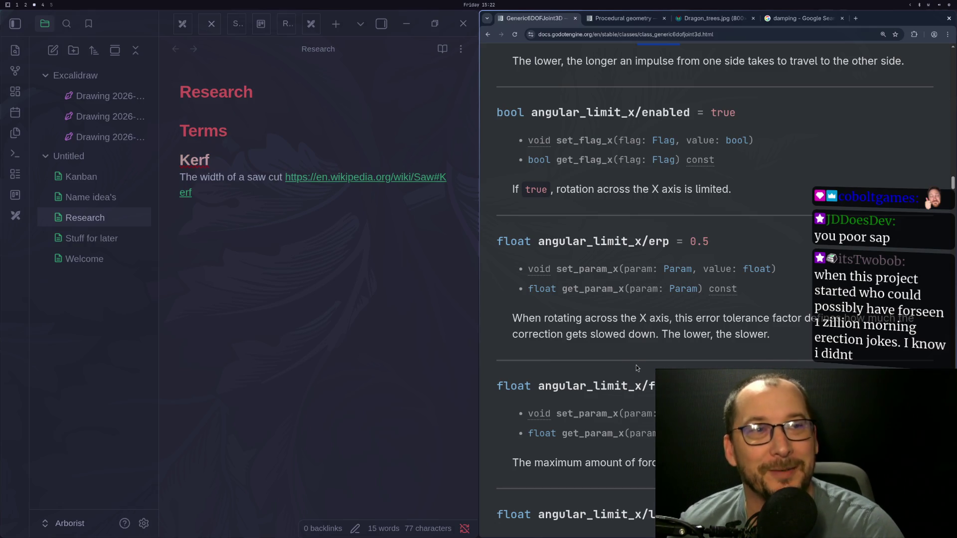
Read the Generic6DOFJoint3D angular_limit_x docs, highlighting the maximum force line, then return to Godot
{"action": "scroll", "coordinate": [636, 365], "scroll_direction": "down", "scroll_amount": 3}
{"action": "scroll", "coordinate": [593, 318], "scroll_direction": "down", "scroll_amount": 2}
{"action": "triple_click", "coordinate": [597, 239]}
{"action": "left_click", "coordinate": [615, 240]}
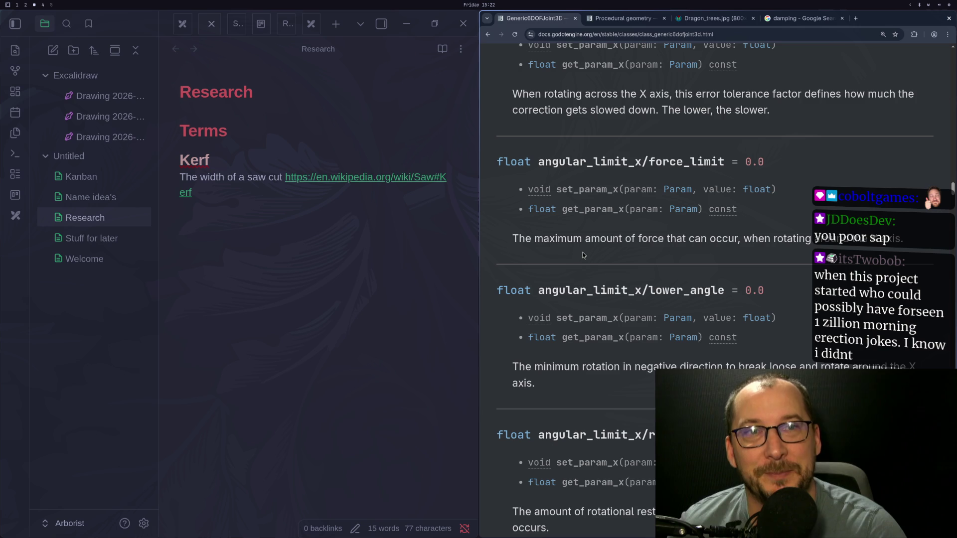
{"action": "scroll", "coordinate": [591, 279], "scroll_direction": "down", "scroll_amount": 5}
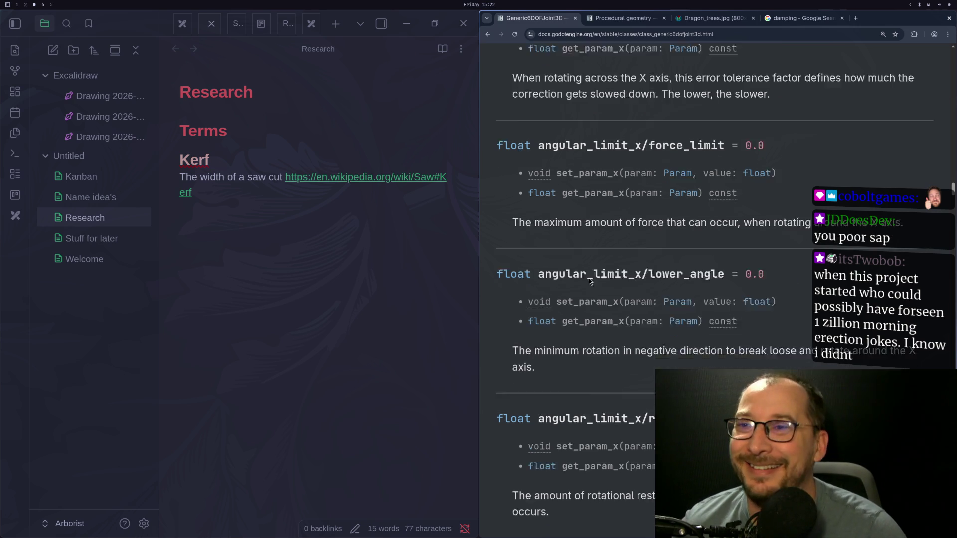
{"action": "scroll", "coordinate": [586, 279], "scroll_direction": "down", "scroll_amount": 1}
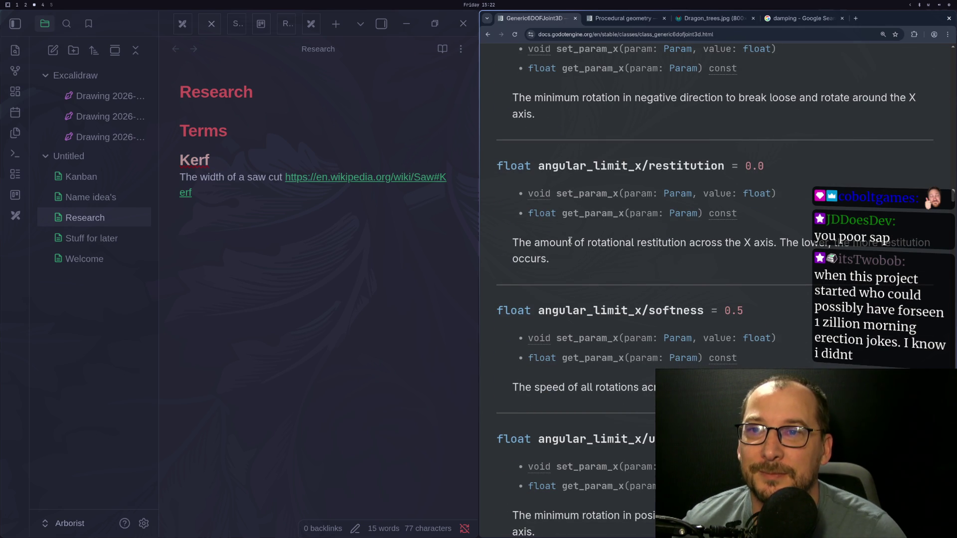
{"action": "scroll", "coordinate": [570, 242], "scroll_direction": "down", "scroll_amount": 1}
{"action": "scroll", "coordinate": [570, 241], "scroll_direction": "down", "scroll_amount": 3}
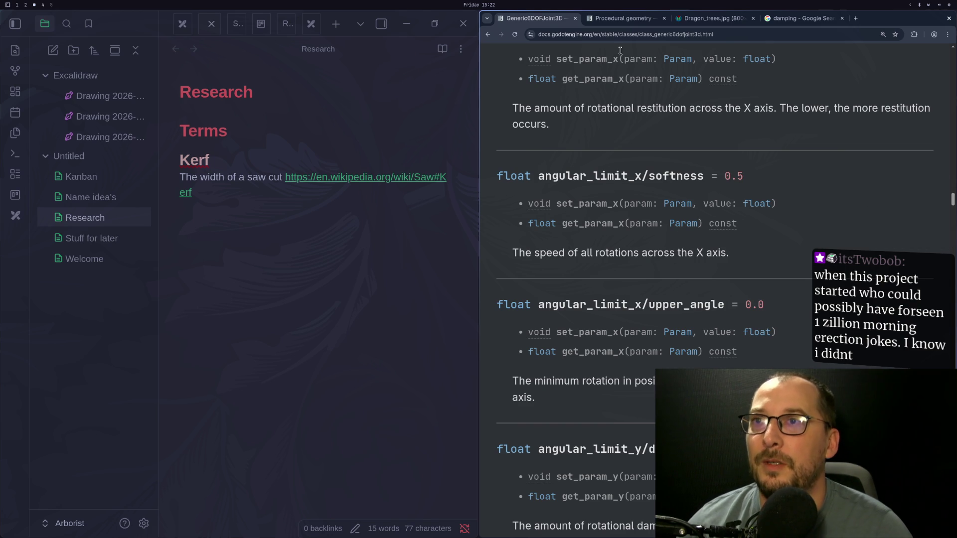
{"action": "key", "text": "super+1"}
{"action": "key", "text": "super+2"}
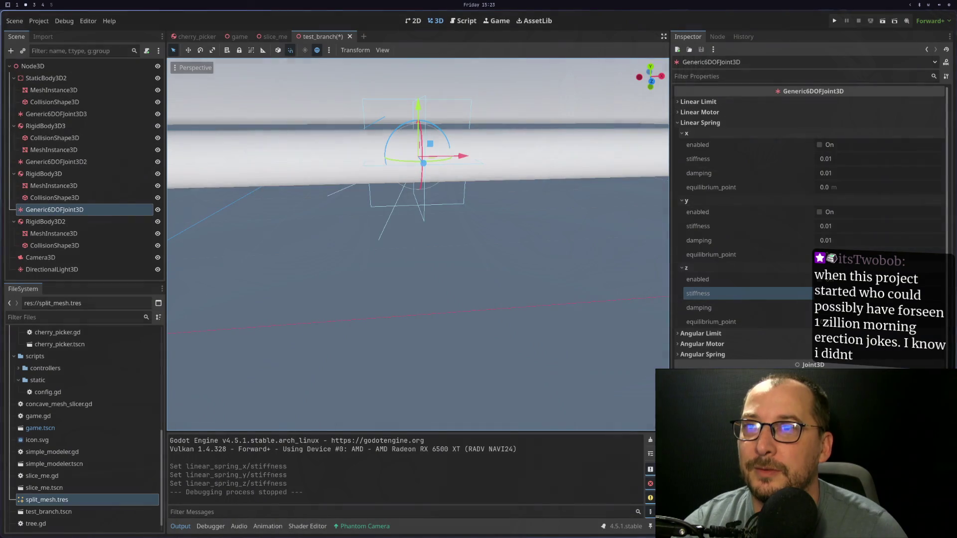
Glance at the docs workspace, then select the MeshInstance3D under RigidBody3D in Godot
{"action": "key", "text": "super+3"}
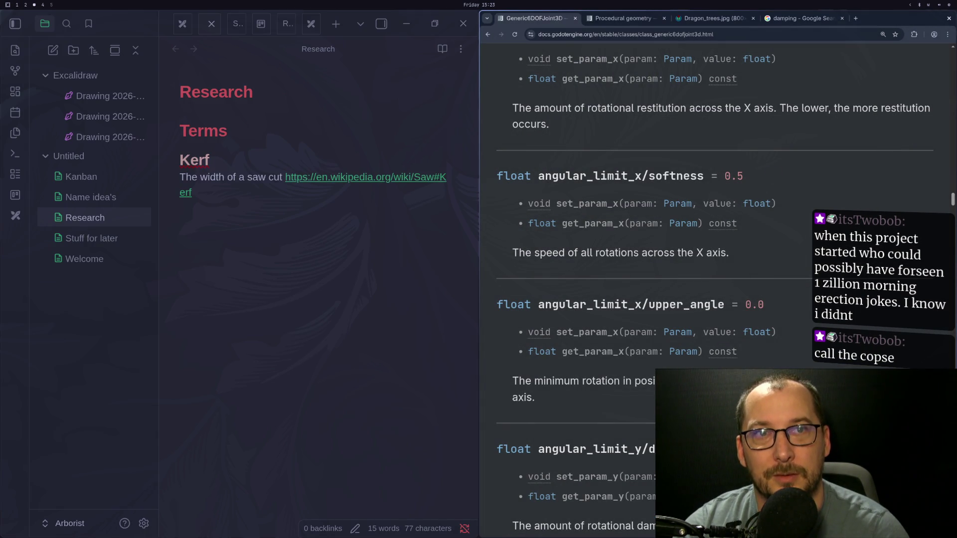
{"action": "key", "text": "super+2"}
{"action": "scroll", "coordinate": [423, 198], "scroll_direction": "down", "scroll_amount": 3}
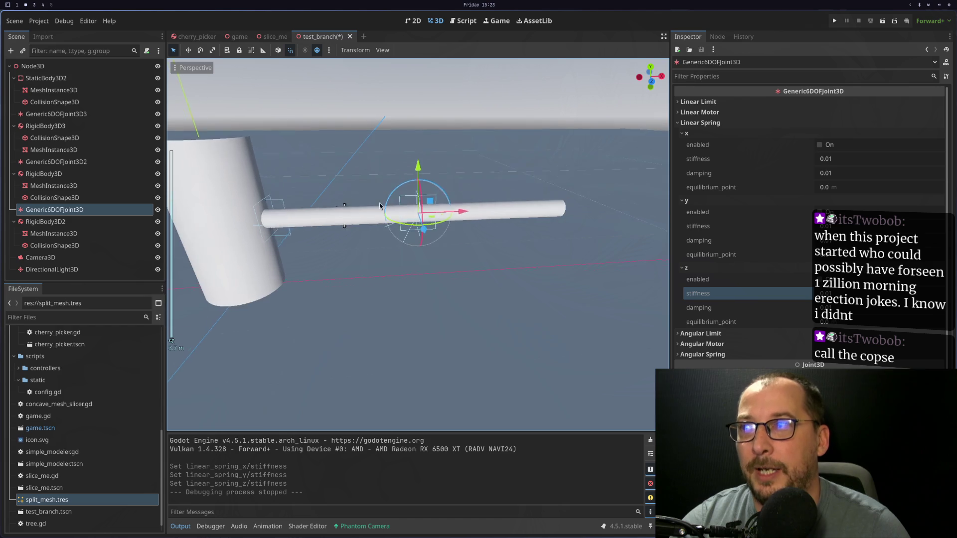
{"action": "left_click", "coordinate": [319, 224]}
{"action": "scroll", "coordinate": [351, 250], "scroll_direction": "up", "scroll_amount": 3}
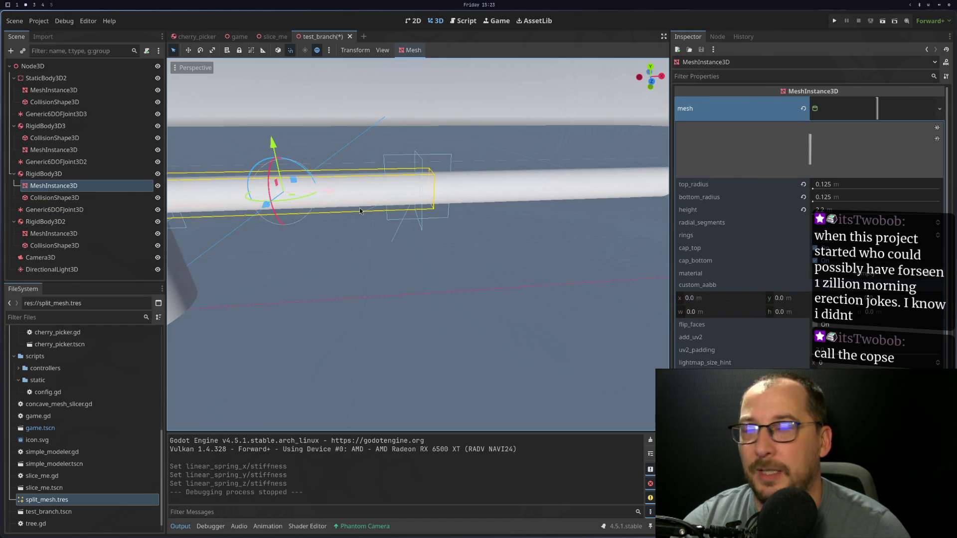
{"action": "key", "text": "super+4"}
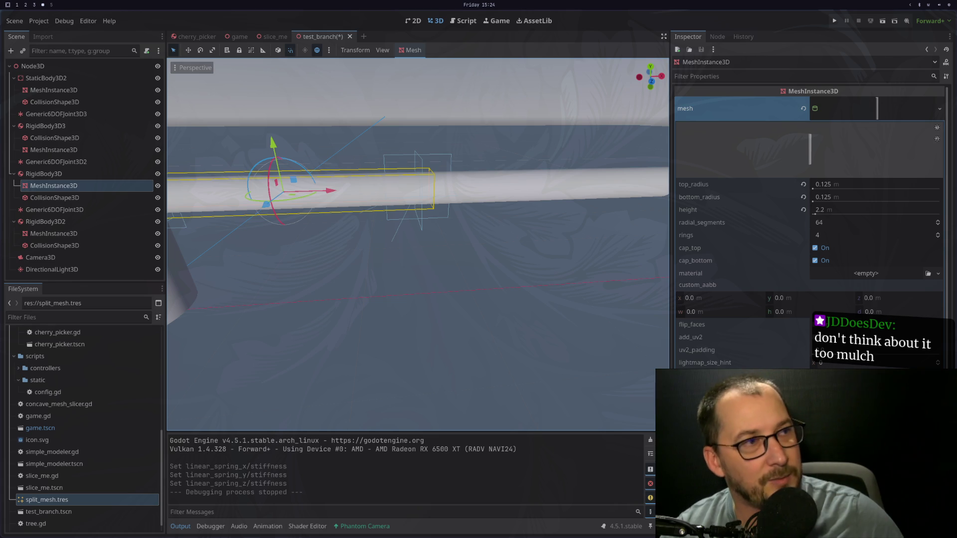
{"action": "key", "text": "super+2"}
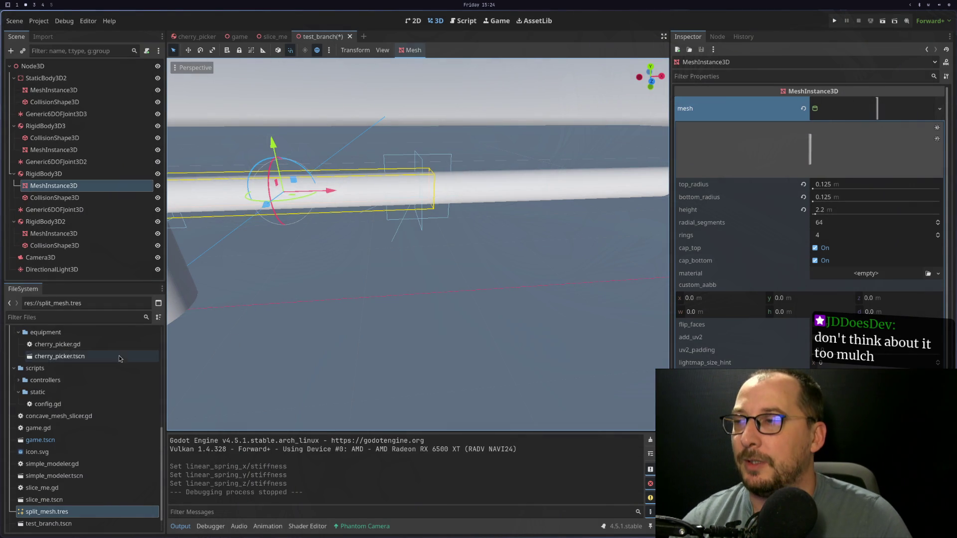
{"action": "scroll", "coordinate": [120, 358], "scroll_direction": "up", "scroll_amount": 10}
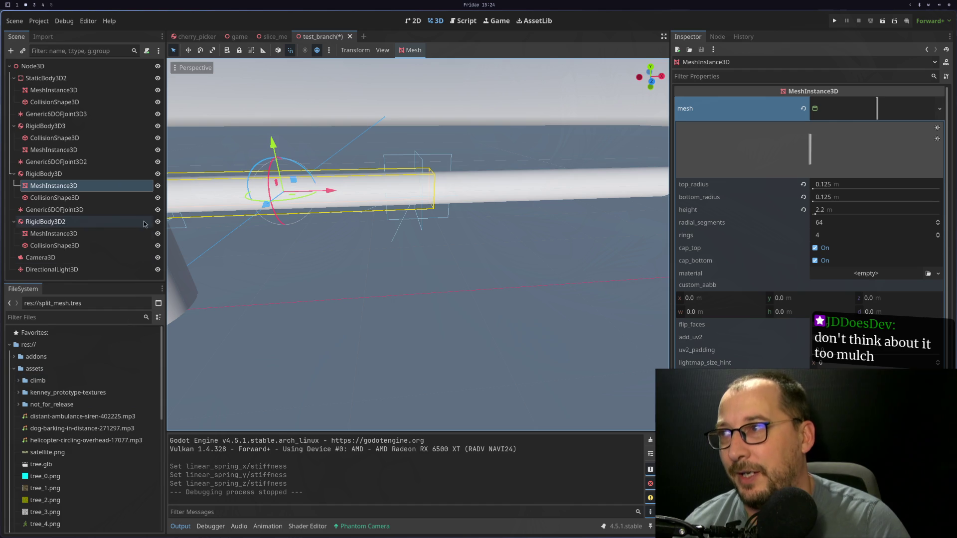
{"action": "left_click", "coordinate": [74, 198]}
Give the branch MeshInstance3D a new StandardMaterial3D and expand its settings
{"action": "left_click", "coordinate": [80, 185]}
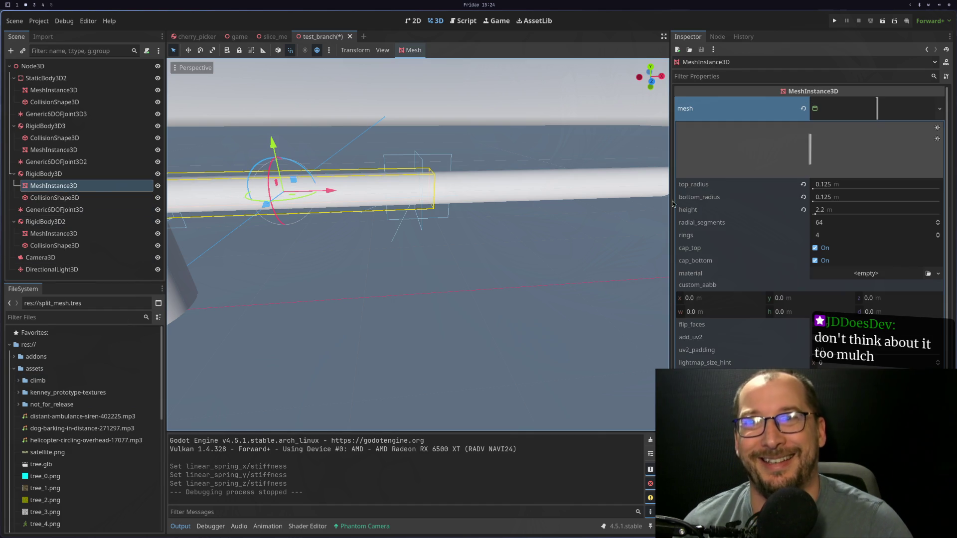
{"action": "scroll", "coordinate": [780, 290], "scroll_direction": "down", "scroll_amount": 3}
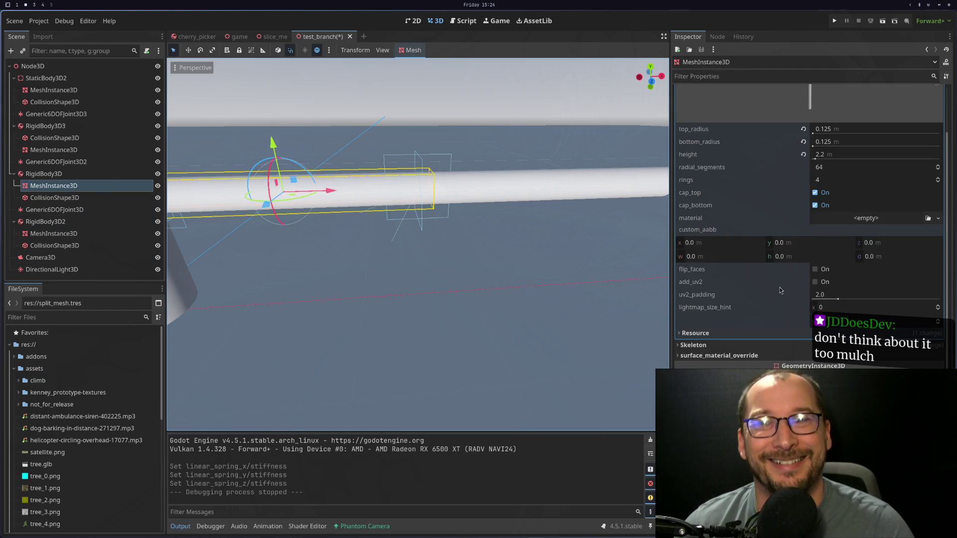
{"action": "left_click", "coordinate": [866, 218]}
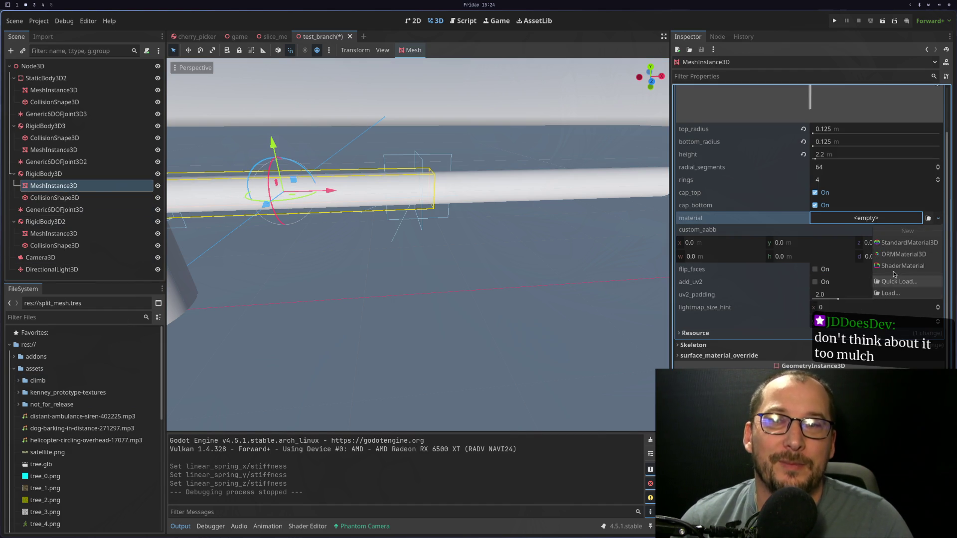
{"action": "left_click", "coordinate": [884, 243]}
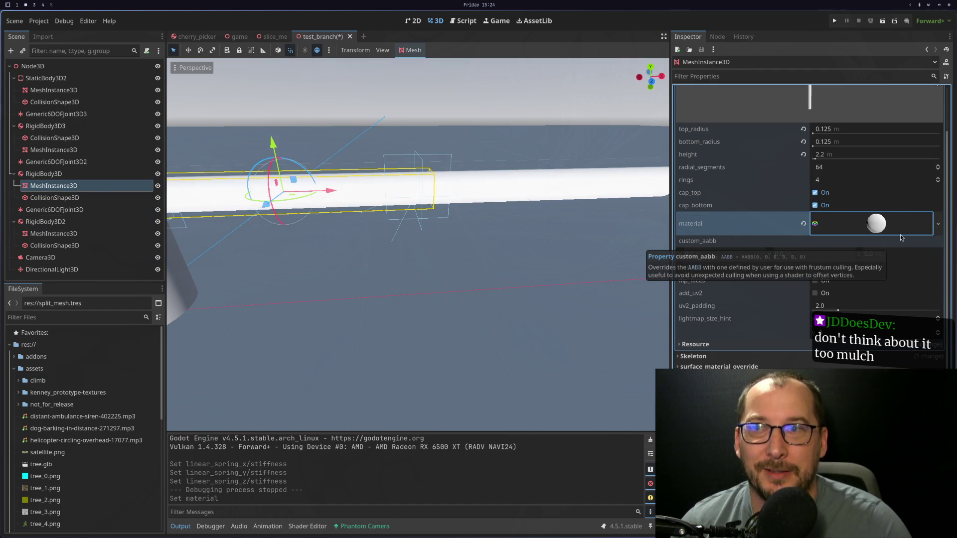
{"action": "left_click", "coordinate": [938, 224]}
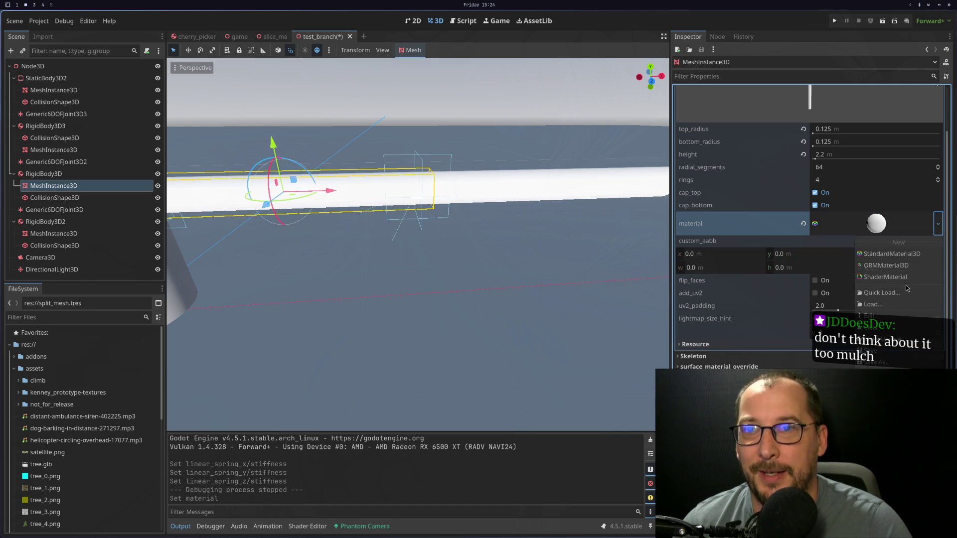
{"action": "left_click", "coordinate": [904, 255]}
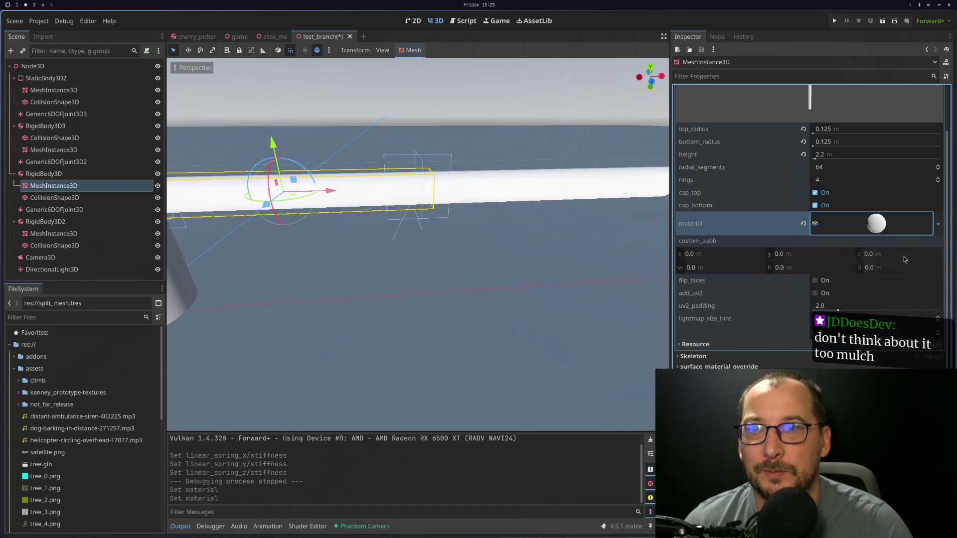
{"action": "left_click", "coordinate": [873, 224]}
Set the material's albedo texture to the orange texture_08.png
{"action": "left_click", "coordinate": [745, 356]}
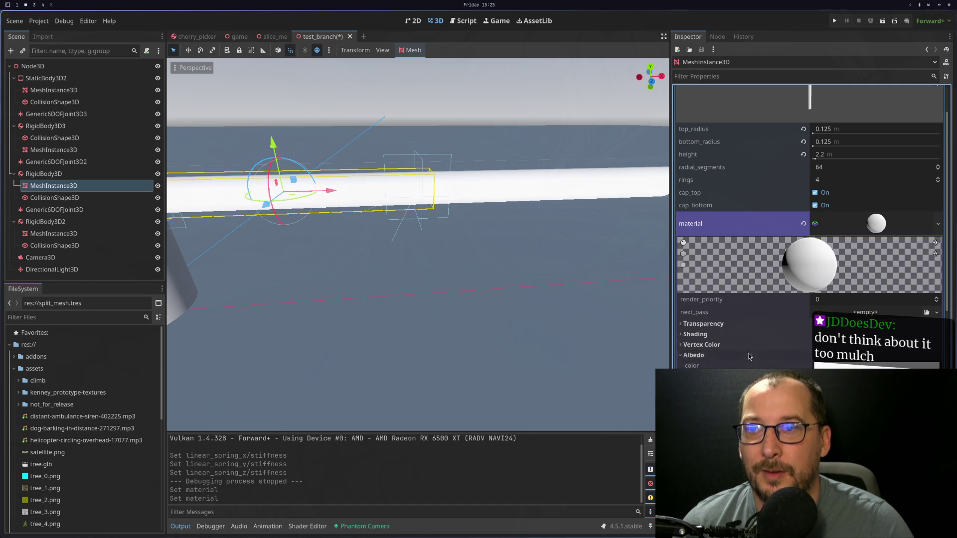
{"action": "left_click", "coordinate": [938, 378]}
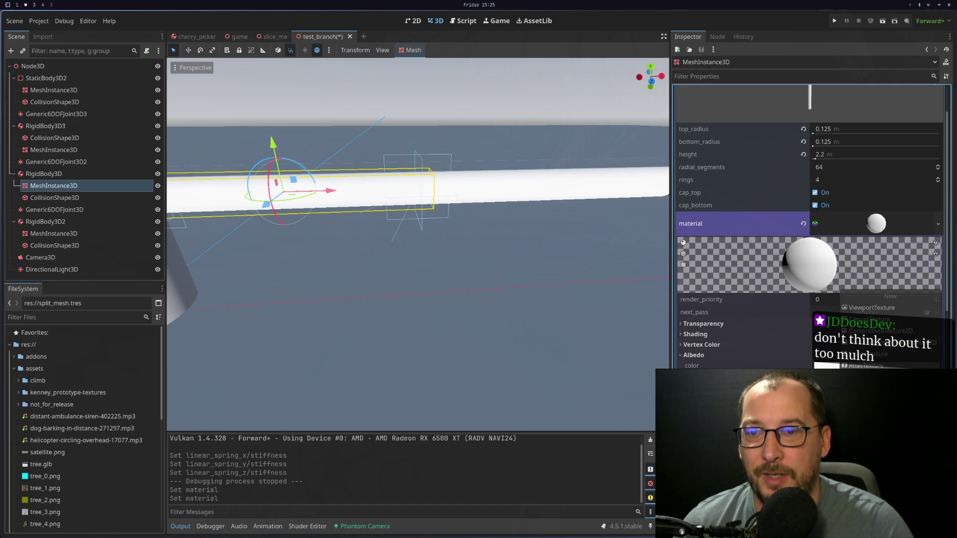
{"action": "left_click", "coordinate": [877, 438]}
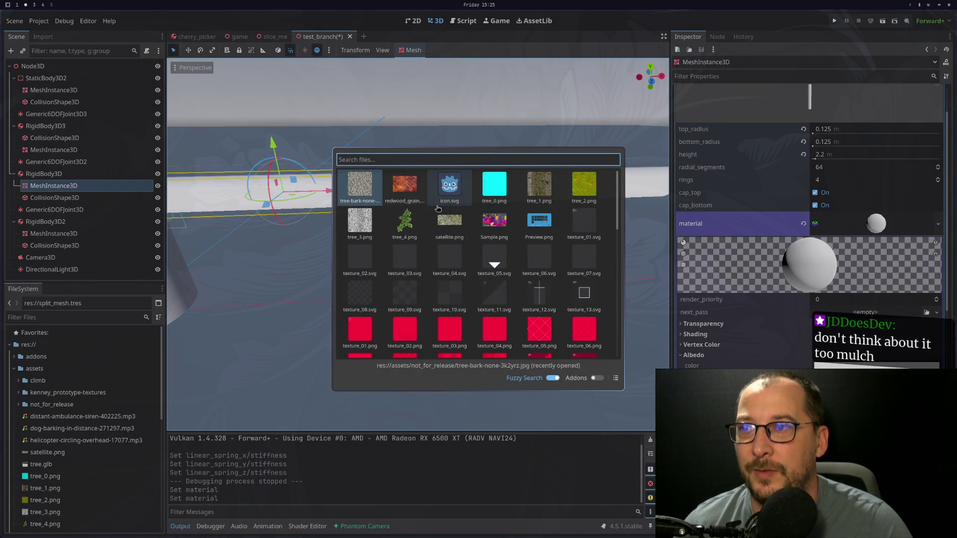
{"action": "scroll", "coordinate": [433, 232], "scroll_direction": "down", "scroll_amount": 3}
{"action": "scroll", "coordinate": [433, 231], "scroll_direction": "down", "scroll_amount": 2}
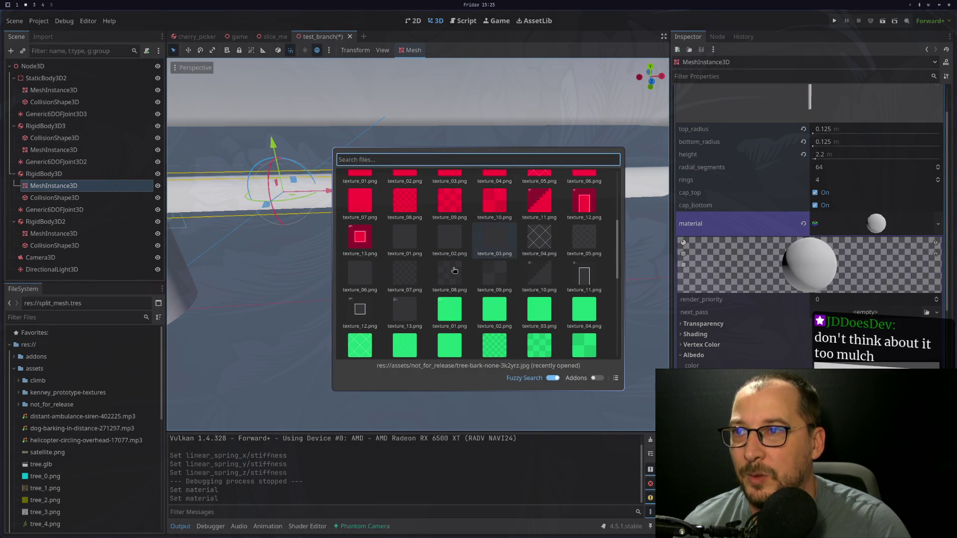
{"action": "scroll", "coordinate": [436, 273], "scroll_direction": "down", "scroll_amount": 5}
{"action": "scroll", "coordinate": [419, 283], "scroll_direction": "up", "scroll_amount": 2}
{"action": "scroll", "coordinate": [479, 282], "scroll_direction": "down", "scroll_amount": 5}
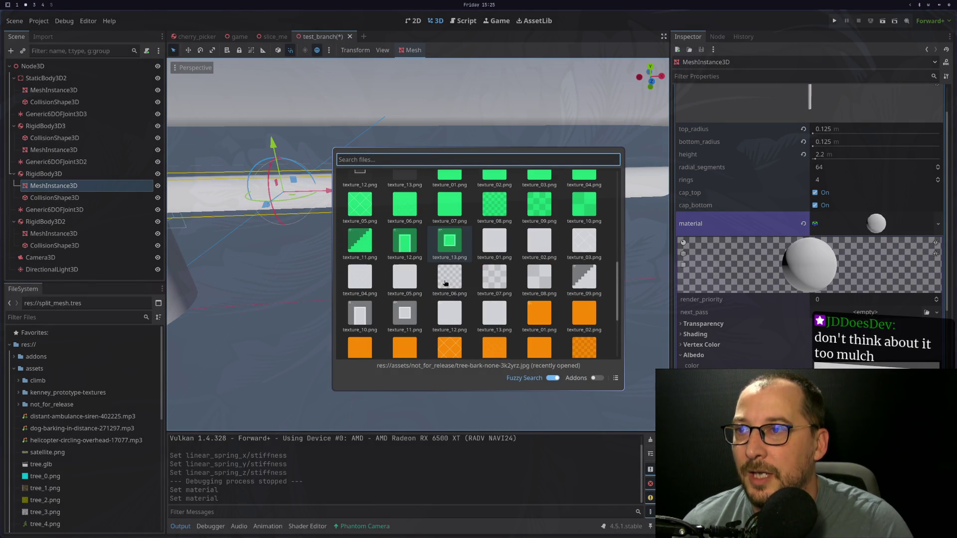
{"action": "scroll", "coordinate": [542, 281], "scroll_direction": "down", "scroll_amount": 1}
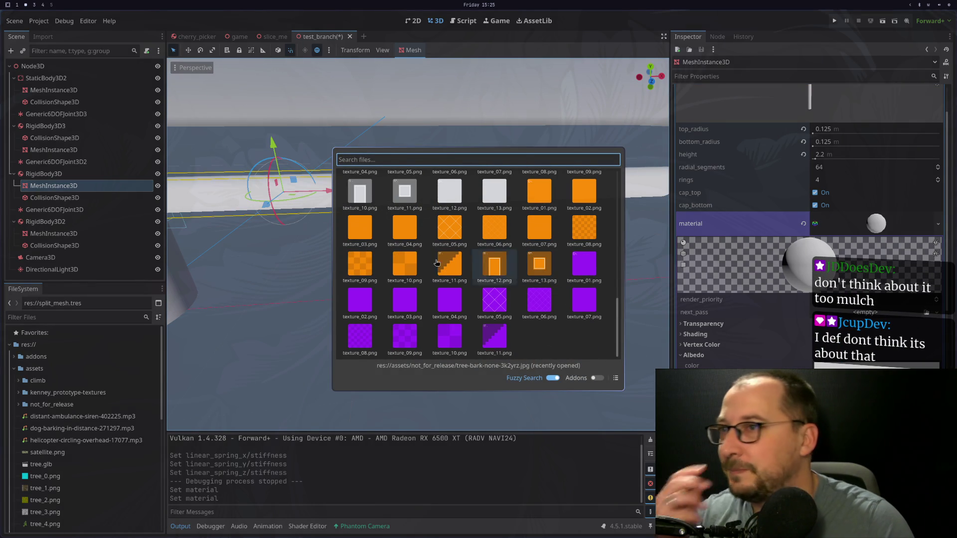
{"action": "scroll", "coordinate": [456, 266], "scroll_direction": "up", "scroll_amount": 1}
{"action": "scroll", "coordinate": [456, 266], "scroll_direction": "up", "scroll_amount": 5}
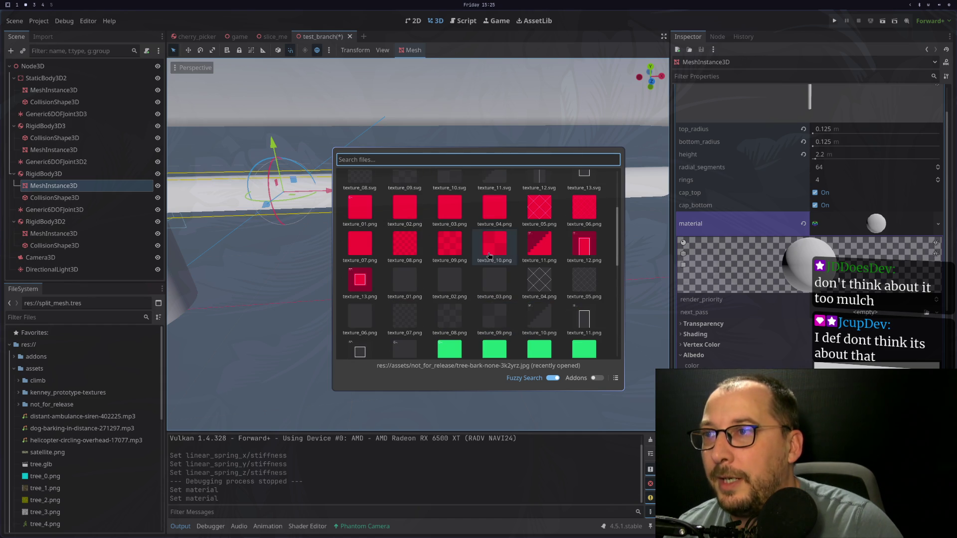
{"action": "scroll", "coordinate": [489, 256], "scroll_direction": "down", "scroll_amount": 4}
{"action": "scroll", "coordinate": [489, 256], "scroll_direction": "down", "scroll_amount": 1}
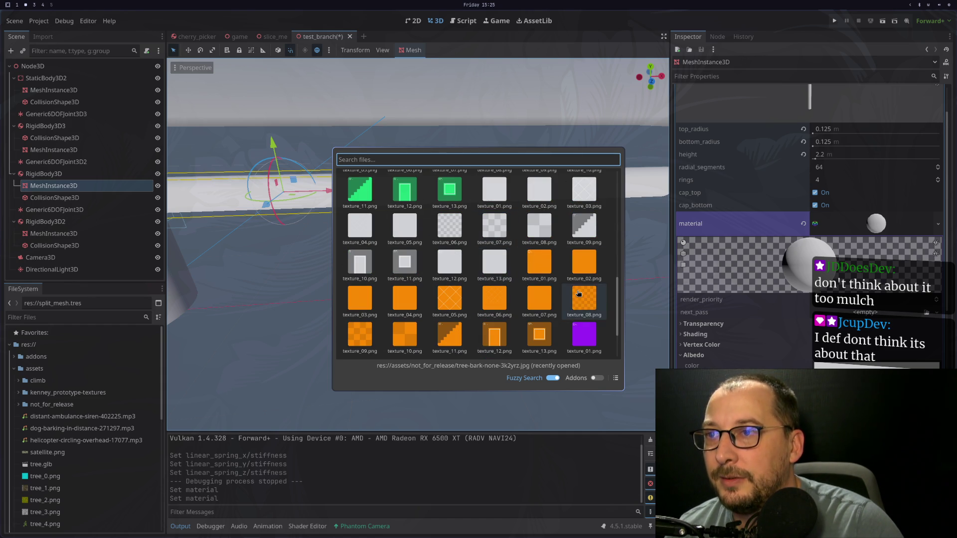
{"action": "left_click", "coordinate": [577, 291]}
{"action": "scroll", "coordinate": [535, 258], "scroll_direction": "down", "scroll_amount": 4}
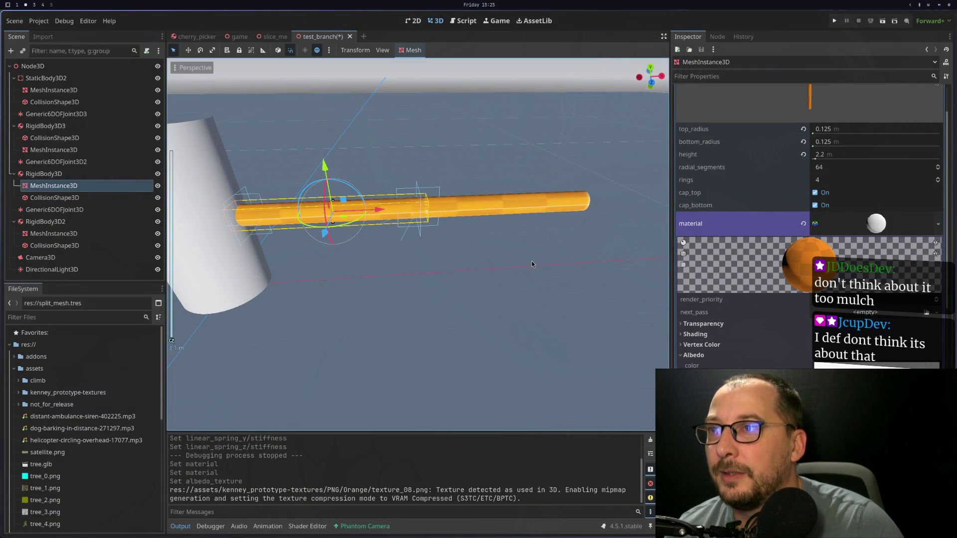
Expand the material's UV1 settings and enter 0.5 for the UV1 scale
{"action": "scroll", "coordinate": [803, 358], "scroll_direction": "down", "scroll_amount": 3}
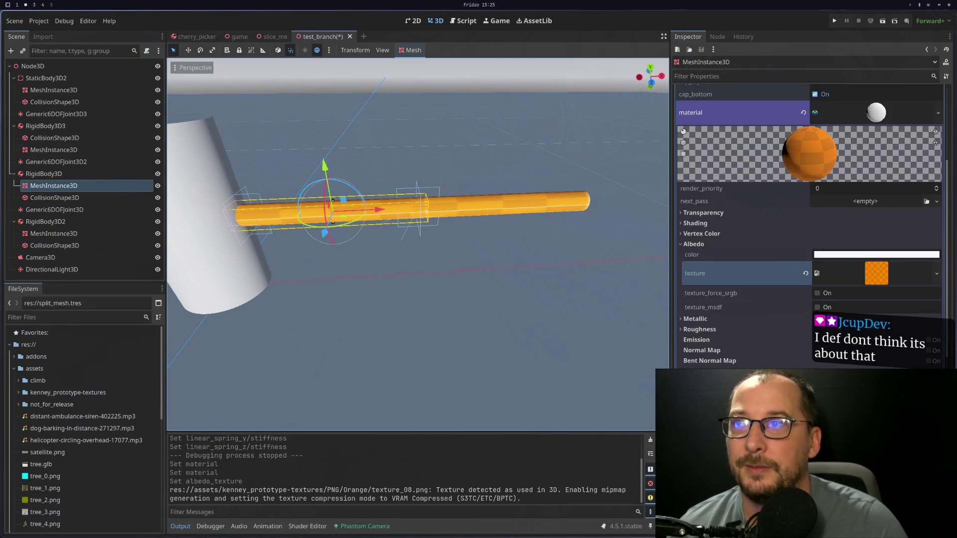
{"action": "scroll", "coordinate": [802, 358], "scroll_direction": "up", "scroll_amount": 5}
{"action": "scroll", "coordinate": [733, 273], "scroll_direction": "down", "scroll_amount": 10}
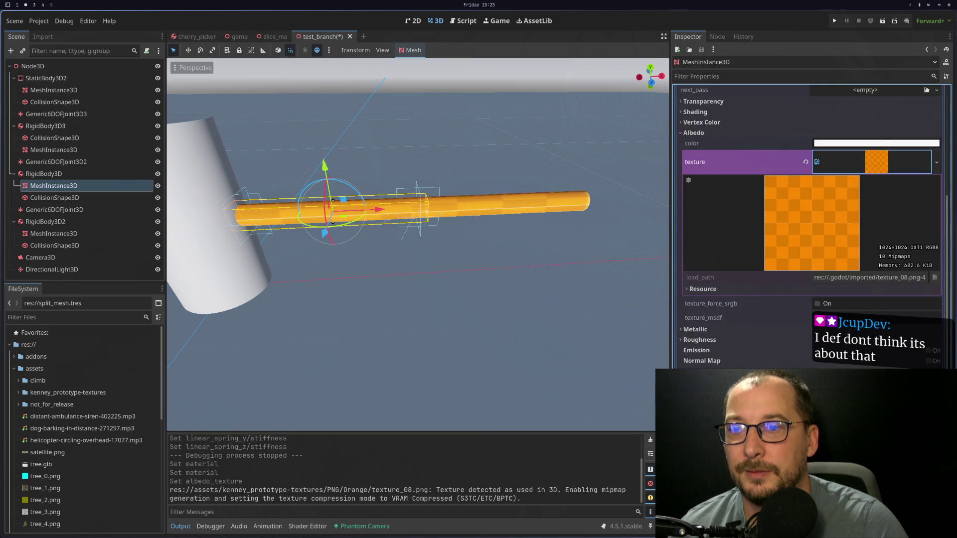
{"action": "left_click", "coordinate": [726, 253]}
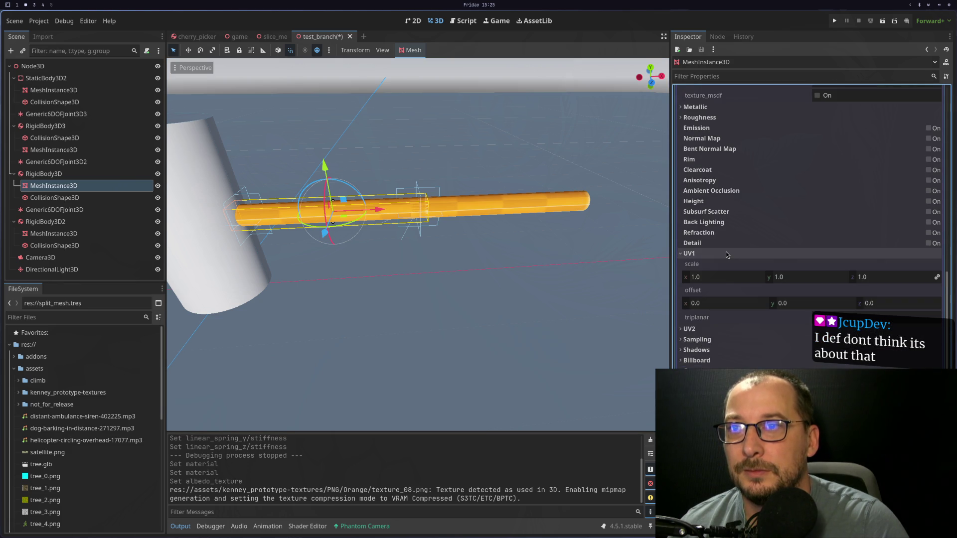
{"action": "left_click", "coordinate": [739, 280]}
{"action": "type", "text": "0.5"}
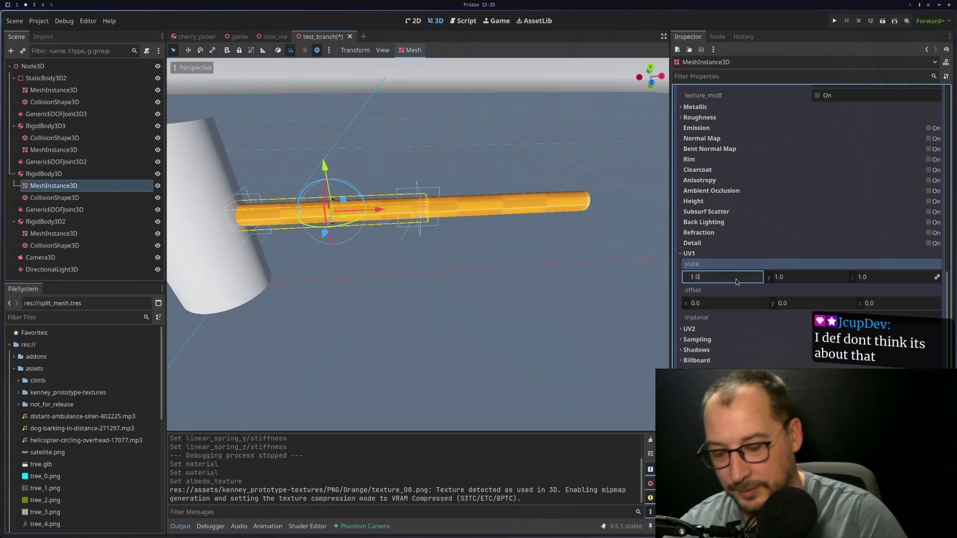
{"action": "key", "text": "Tab"}
{"action": "type", "text": "0.5"}
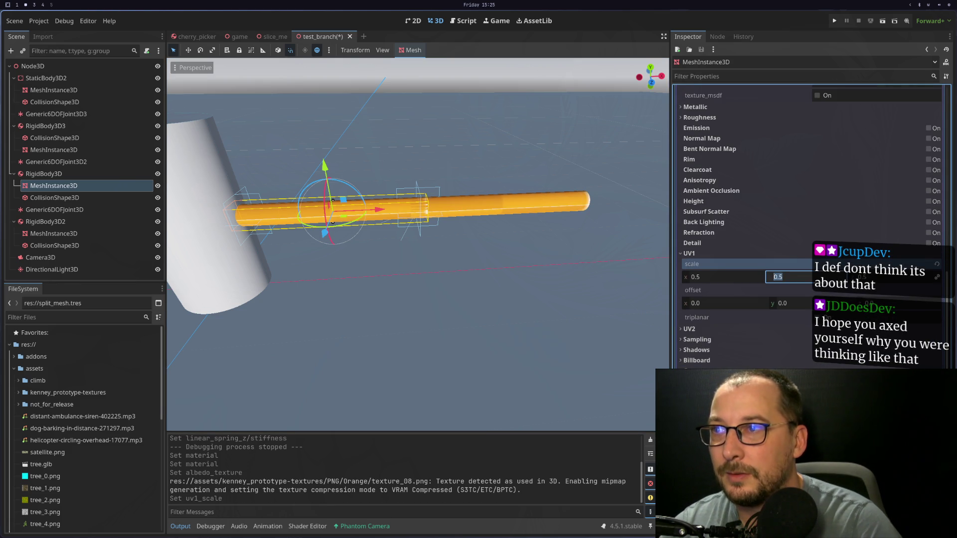
Set the orange branch's UV1 scale to 2.0 and run the test_branch scene
{"action": "left_click", "coordinate": [455, 247]}
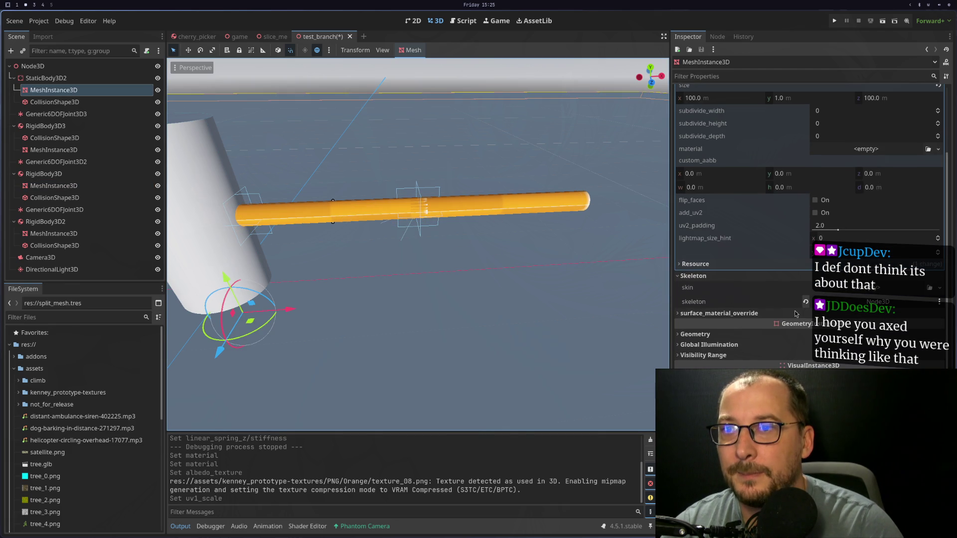
{"action": "scroll", "coordinate": [768, 301], "scroll_direction": "down", "scroll_amount": 1}
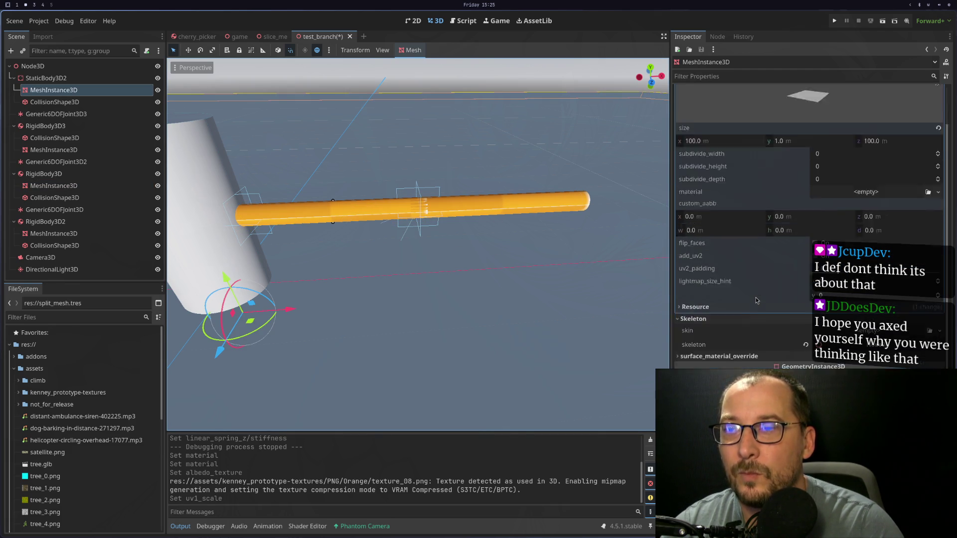
{"action": "left_click", "coordinate": [332, 219]}
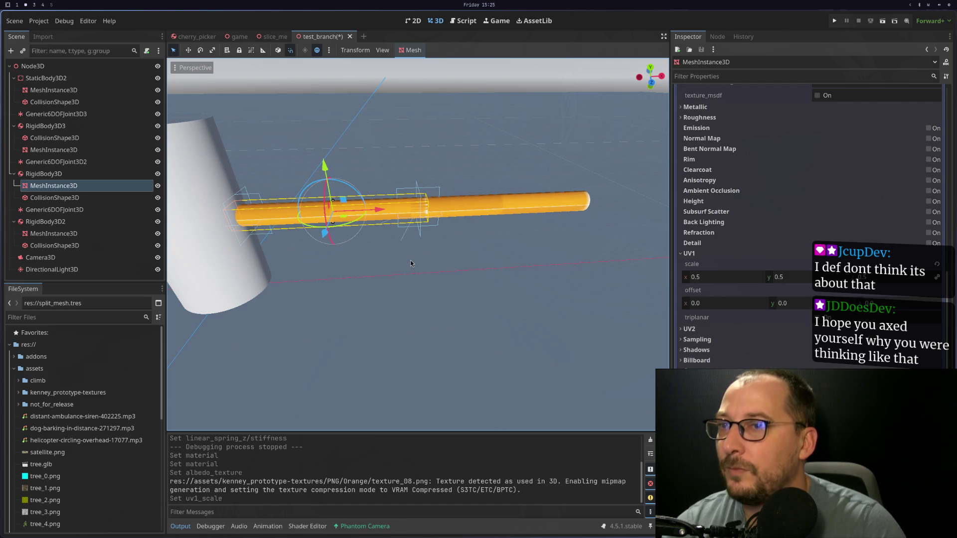
{"action": "type", "text": "2"}
{"action": "key", "text": "Tab"}
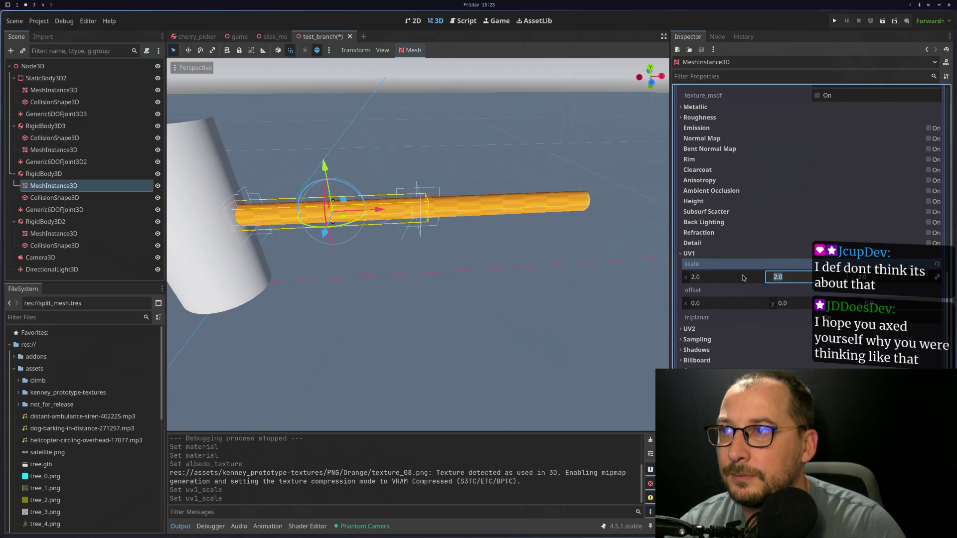
{"action": "left_click", "coordinate": [522, 252]}
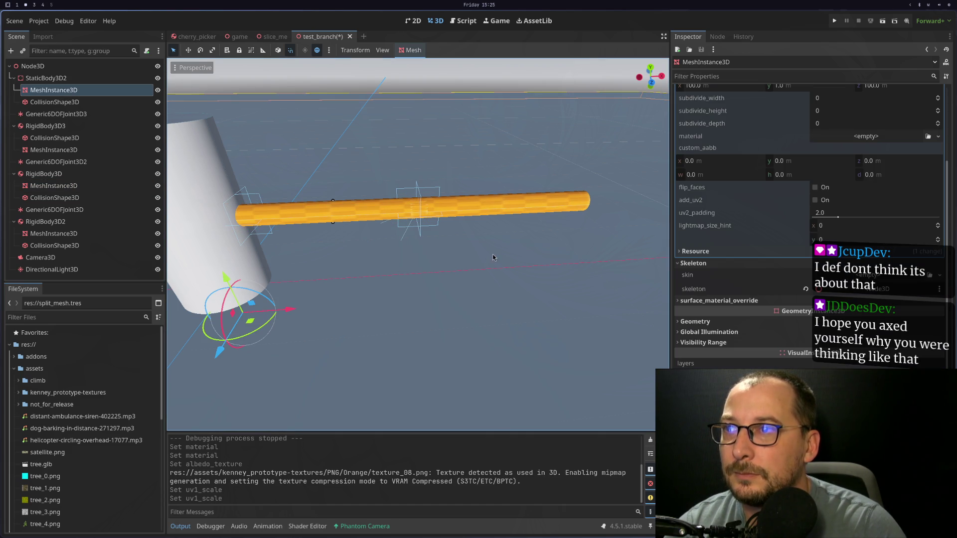
{"action": "left_click", "coordinate": [880, 24]}
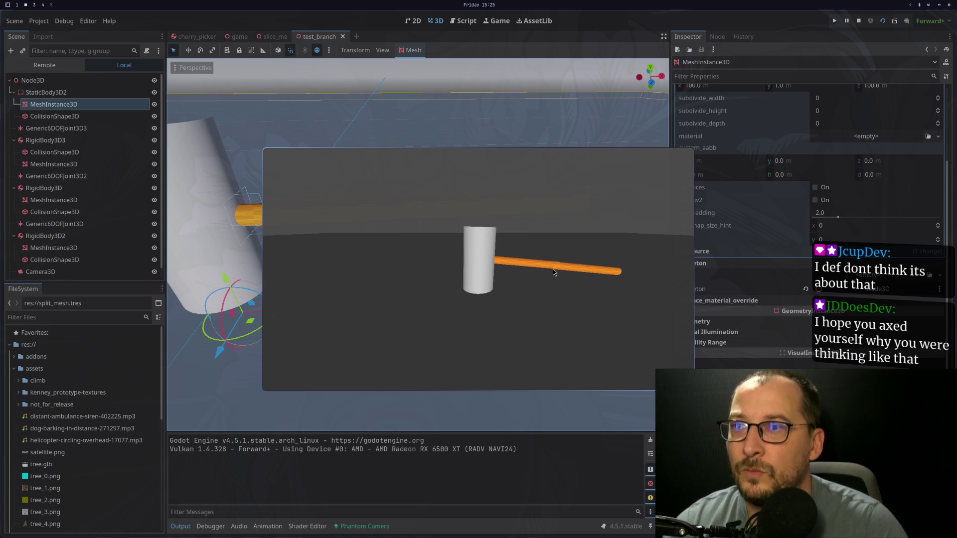
Toggle the game window fullscreen and back, then switch to the documentation workspace
{"action": "key", "text": "super+f"}
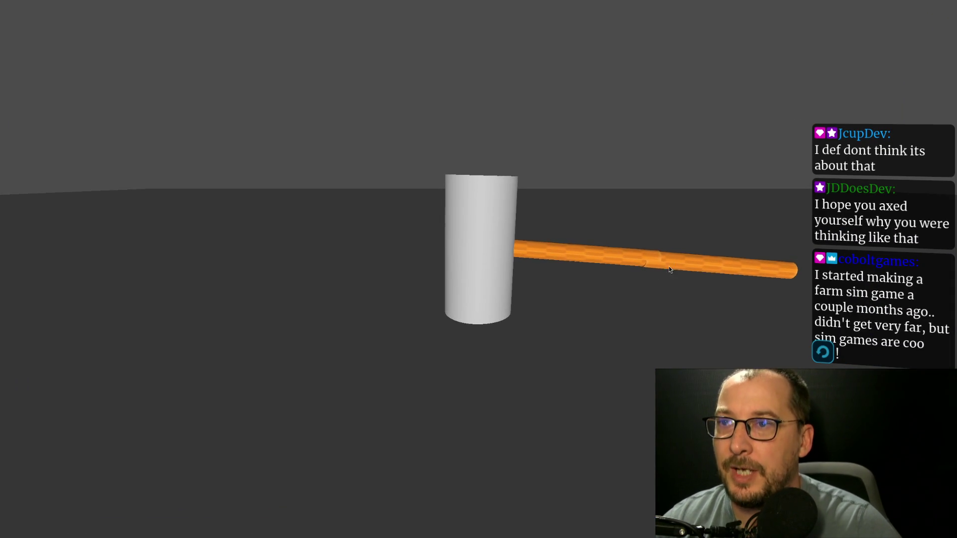
{"action": "key", "text": "super+f"}
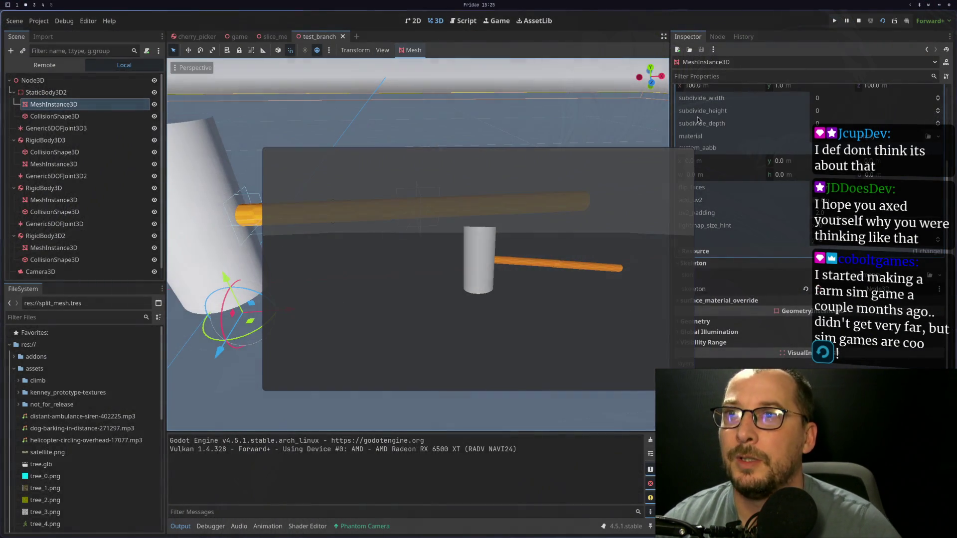
{"action": "key", "text": "super+3"}
{"action": "scroll", "coordinate": [614, 164], "scroll_direction": "up", "scroll_amount": 5}
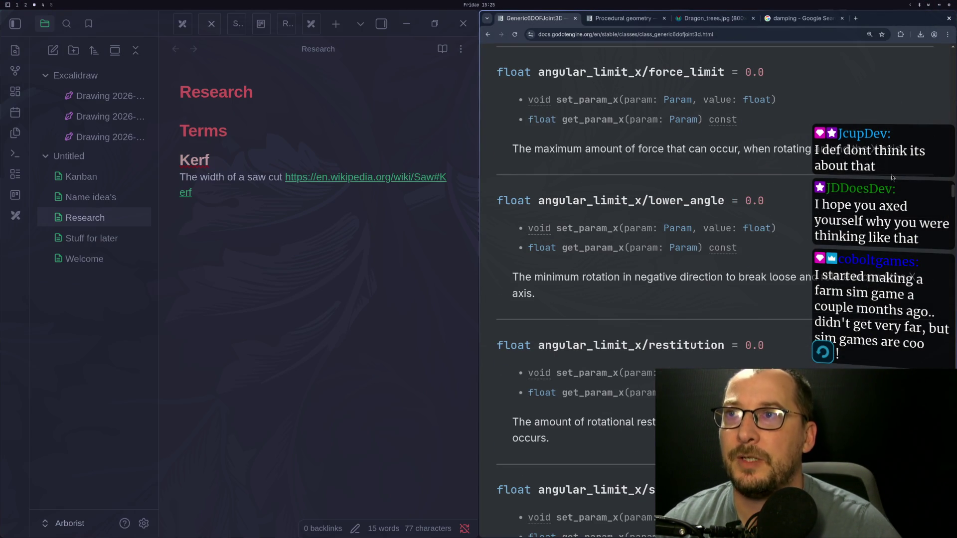
Scroll to the top of the Generic6DOFJoint3D page, highlight the first-3-DOF sentence, and return to Godot
{"action": "mouse_move", "coordinate": [952, 193]}
{"action": "left_mouse_down"}
{"action": "mouse_move", "coordinate": [951, 104]}
{"action": "mouse_move", "coordinate": [929, 55]}
{"action": "left_mouse_up"}
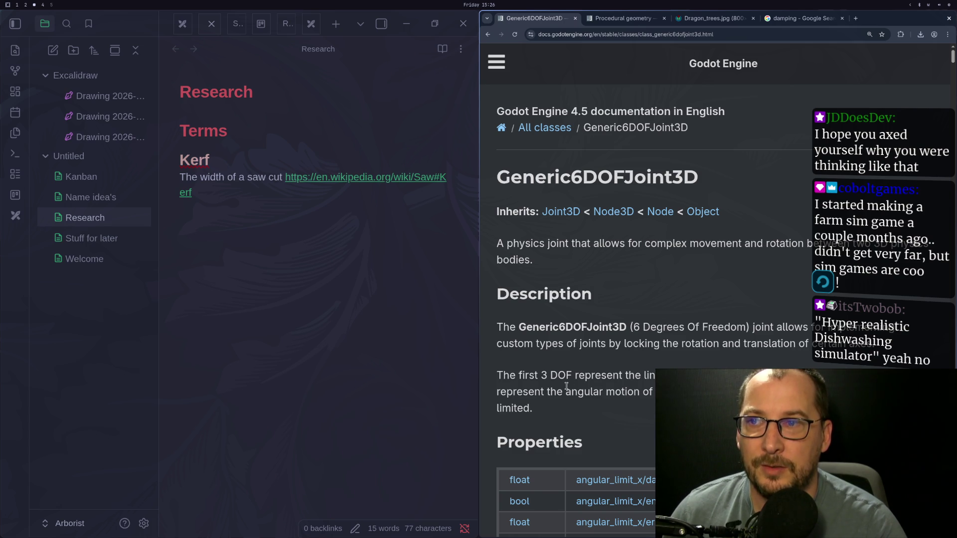
{"action": "left_click_drag", "start_coordinate": [578, 375], "coordinate": [670, 377]}
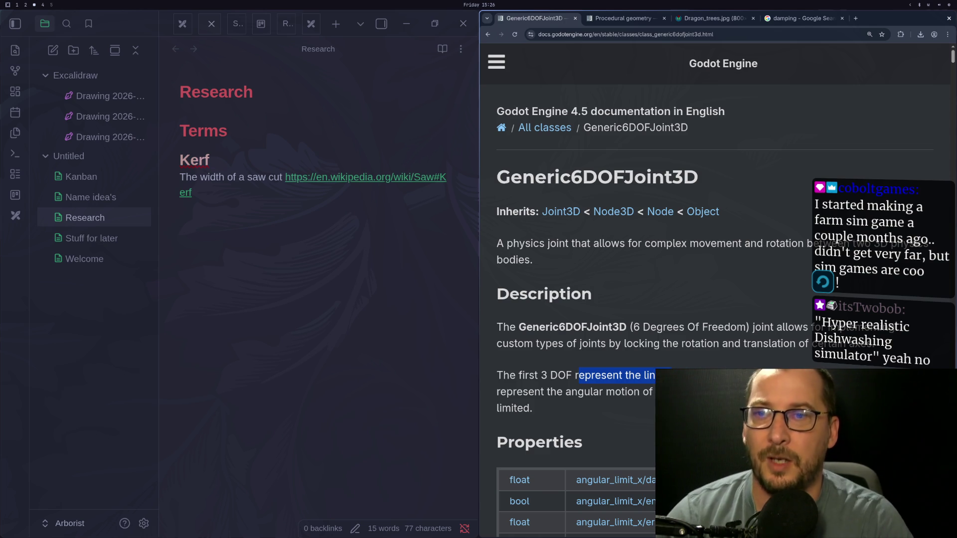
{"action": "key", "text": "super+2"}
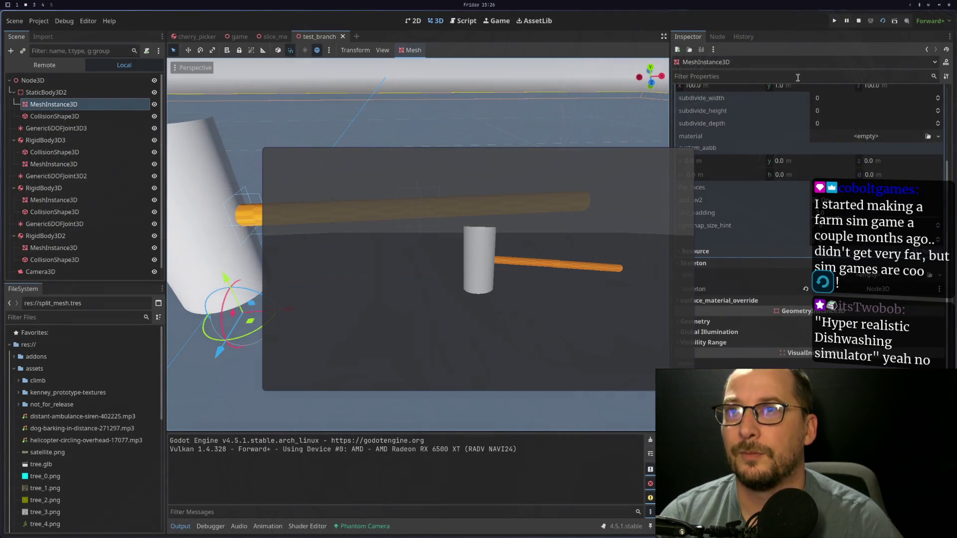
Stop the running test_branch game from the editor toolbar
{"action": "left_click", "coordinate": [854, 25]}
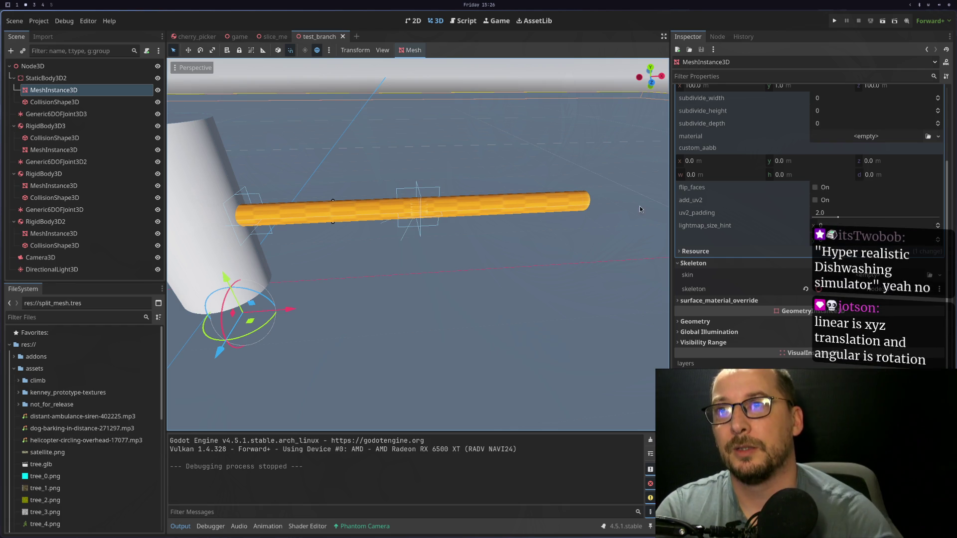
{"action": "scroll", "coordinate": [710, 219], "scroll_direction": "up", "scroll_amount": 5}
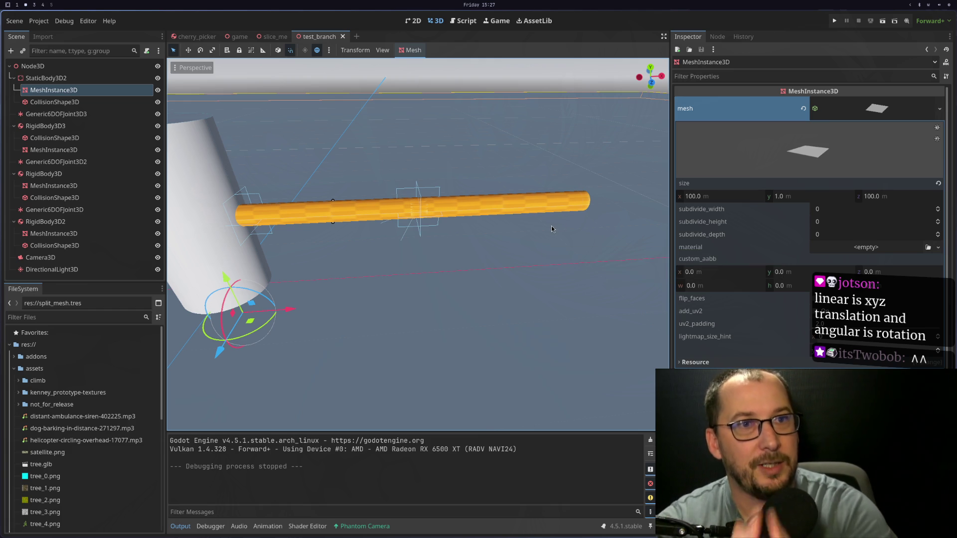
{"action": "key", "text": "super+4"}
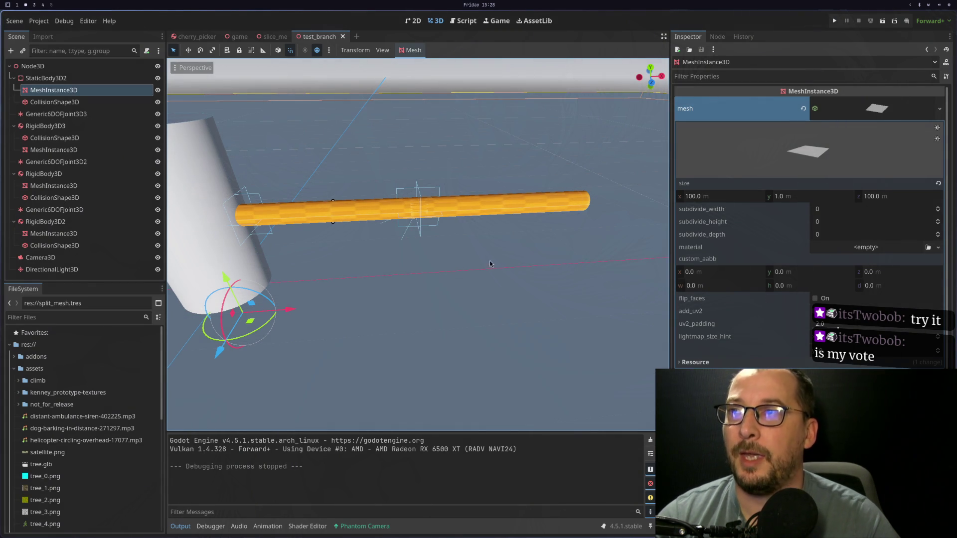
{"action": "scroll", "coordinate": [429, 240], "scroll_direction": "up", "scroll_amount": 5}
{"action": "scroll", "coordinate": [429, 241], "scroll_direction": "down", "scroll_amount": 6}
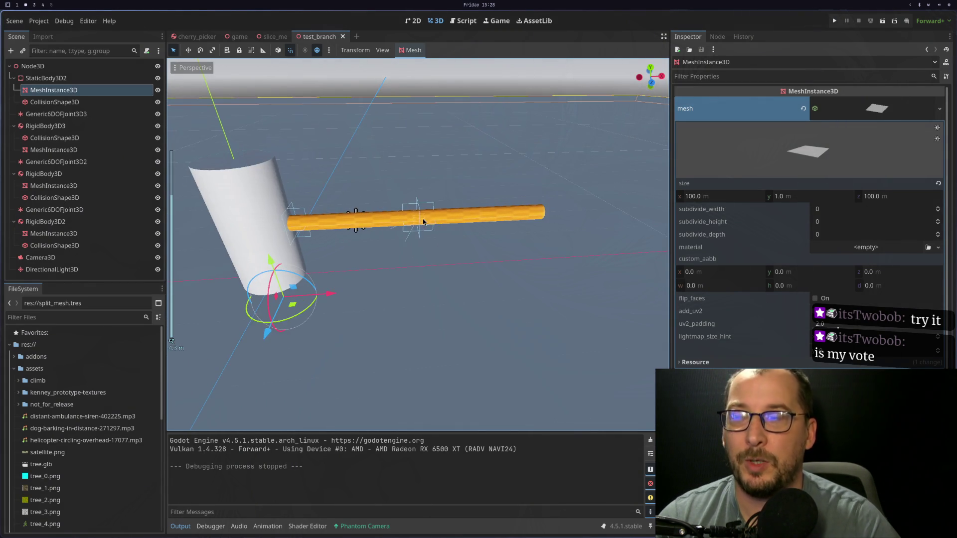
{"action": "scroll", "coordinate": [423, 222], "scroll_direction": "up", "scroll_amount": 4}
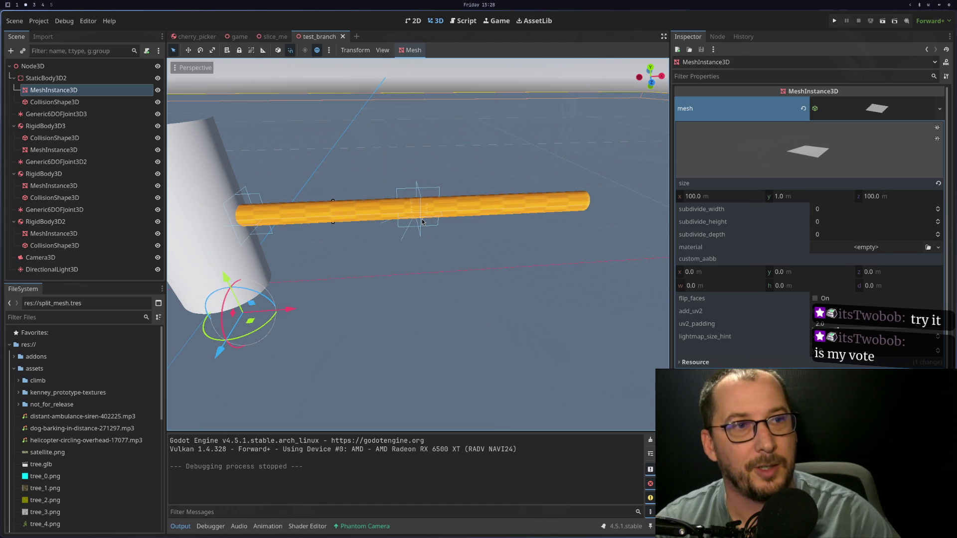
{"action": "key", "text": "super+4"}
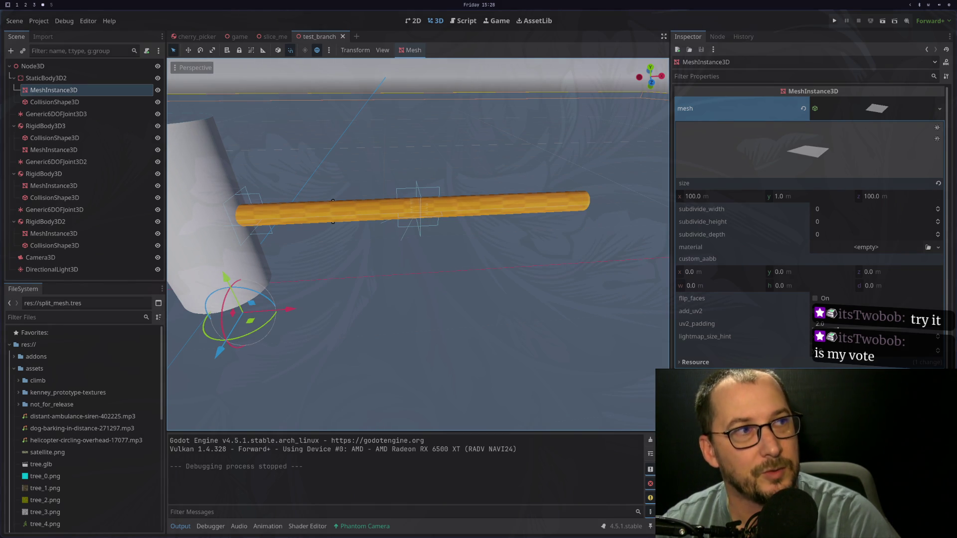
{"action": "key", "text": "super+2"}
{"action": "scroll", "coordinate": [898, 265], "scroll_direction": "down", "scroll_amount": 5}
{"action": "scroll", "coordinate": [510, 227], "scroll_direction": "down", "scroll_amount": 4}
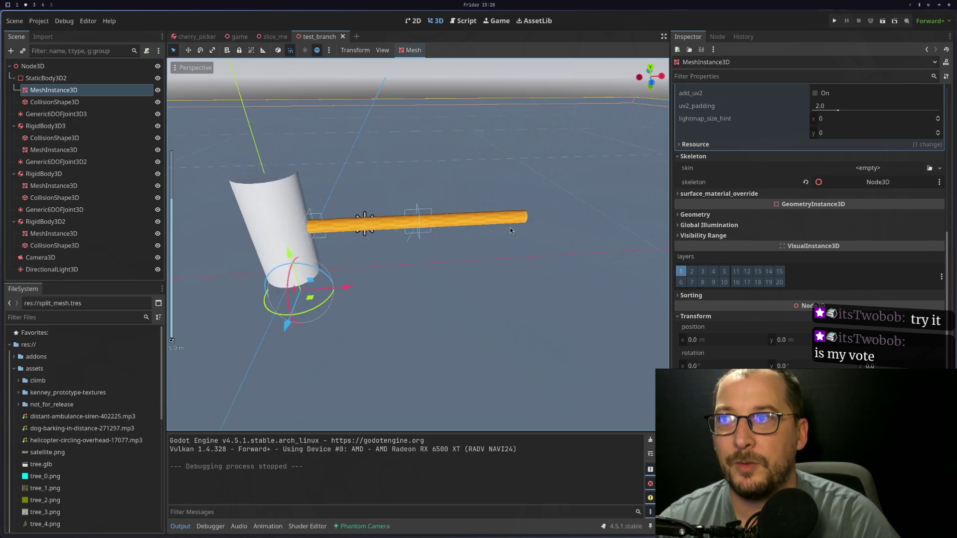
Select the white trunk cylinder's MeshInstance3D under RigidBody3D3 and zoom in
{"action": "left_click", "coordinate": [348, 223]}
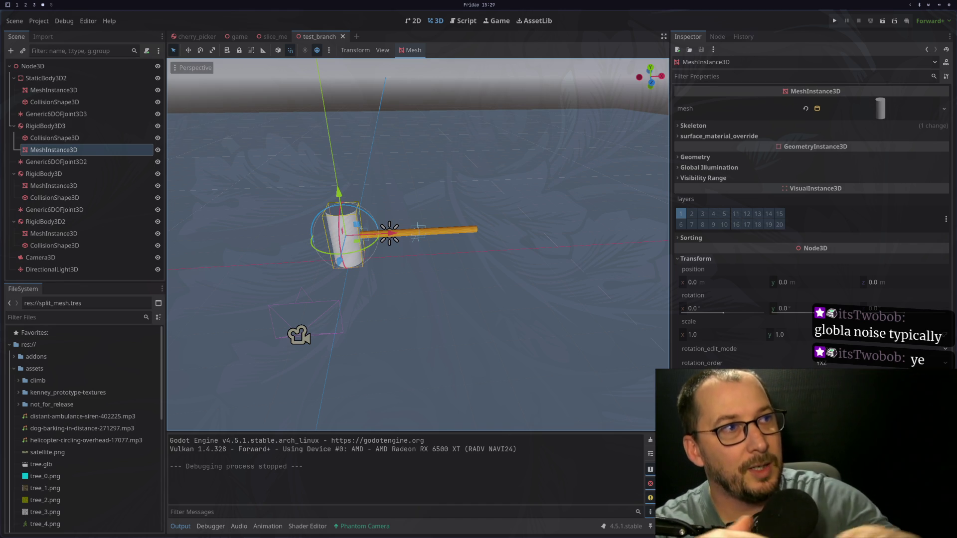
{"action": "scroll", "coordinate": [448, 224], "scroll_direction": "up", "scroll_amount": 5}
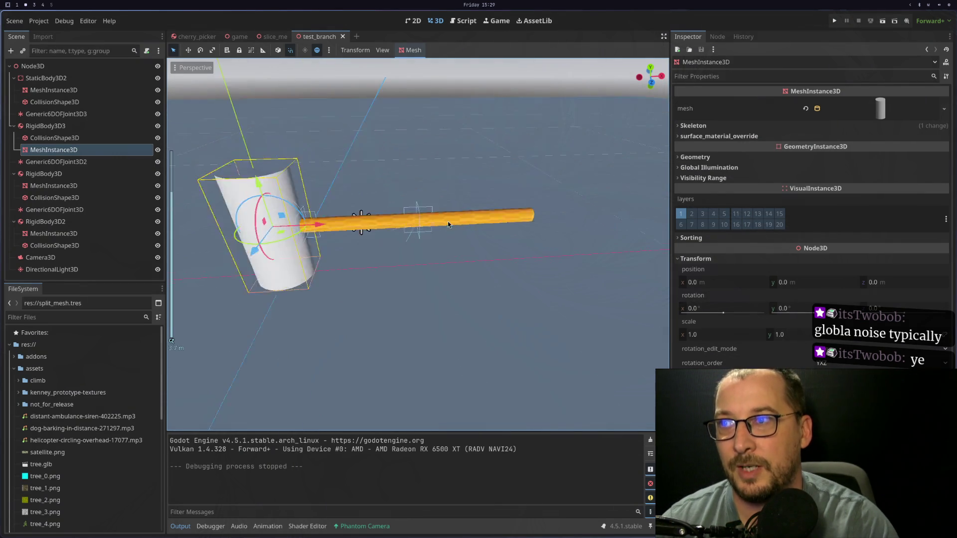
Inspect the orange branch mesh (0.125 m radius, 2.2 m tall), then deselect it
{"action": "scroll", "coordinate": [448, 225], "scroll_direction": "up", "scroll_amount": 3}
{"action": "left_click", "coordinate": [534, 174]}
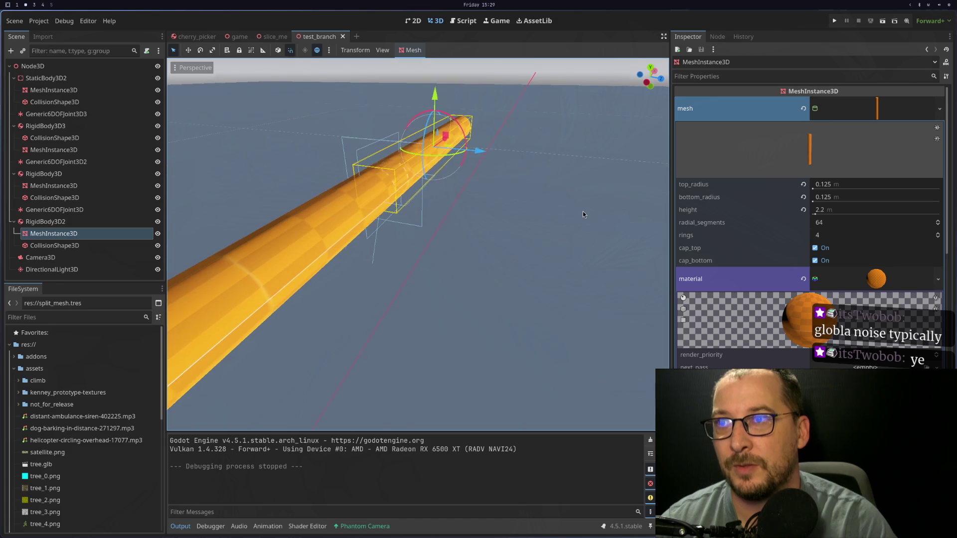
{"action": "scroll", "coordinate": [573, 199], "scroll_direction": "down", "scroll_amount": 2}
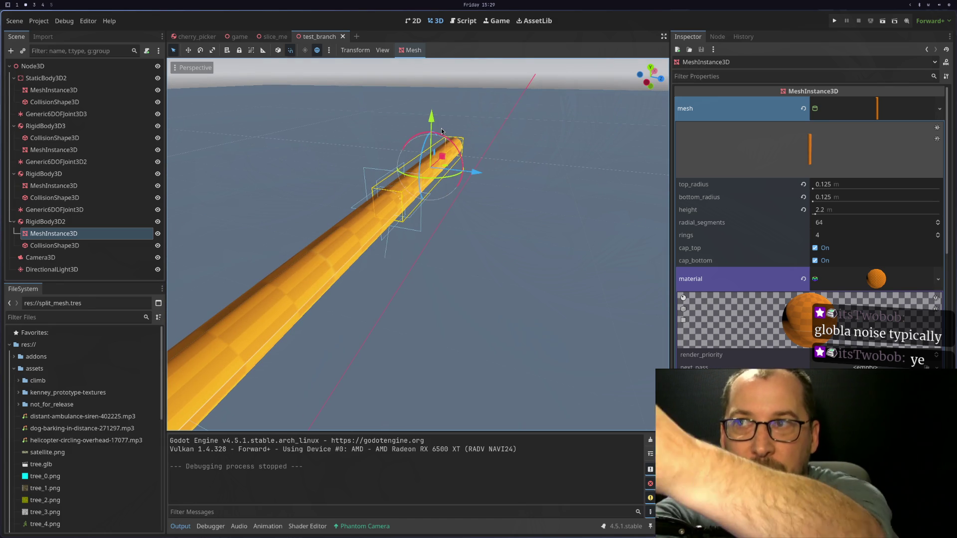
{"action": "scroll", "coordinate": [342, 268], "scroll_direction": "down", "scroll_amount": 3}
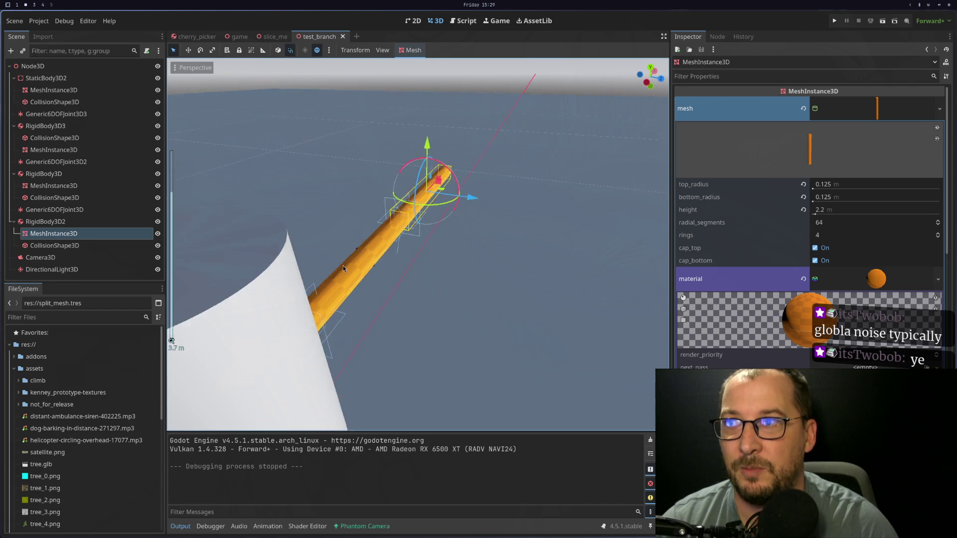
{"action": "scroll", "coordinate": [343, 265], "scroll_direction": "down", "scroll_amount": 2}
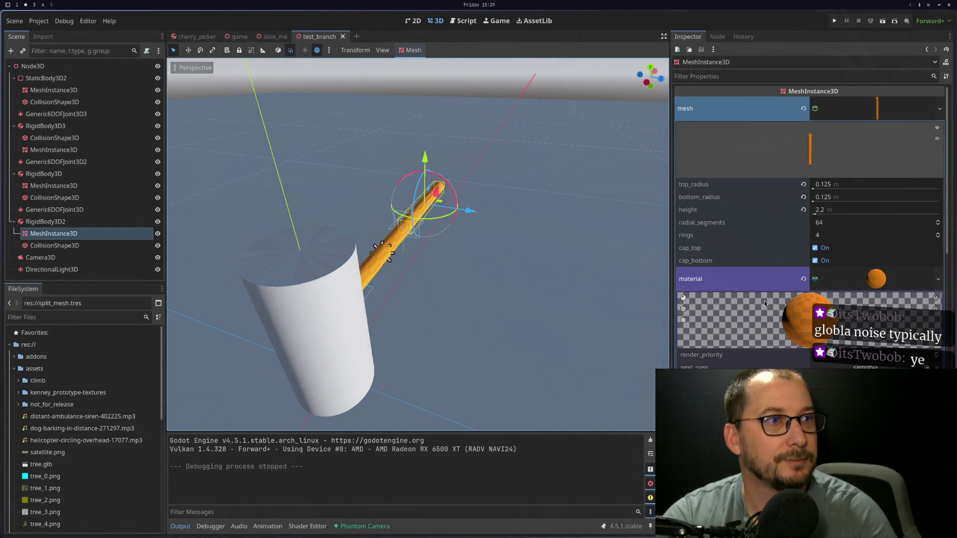
{"action": "key", "text": "Escape"}
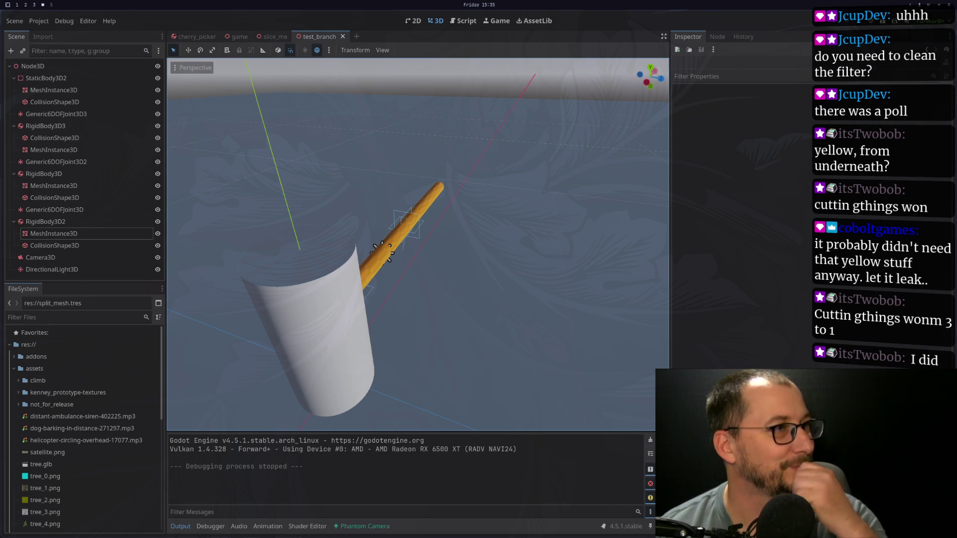
Orbit the viewport to inspect the orange branch extending from the white trunk
{"action": "mouse_move", "coordinate": [344, 160]}
{"action": "left_mouse_down"}
{"action": "mouse_move", "coordinate": [466, 234]}
{"action": "mouse_move", "coordinate": [419, 243]}
{"action": "left_mouse_up"}
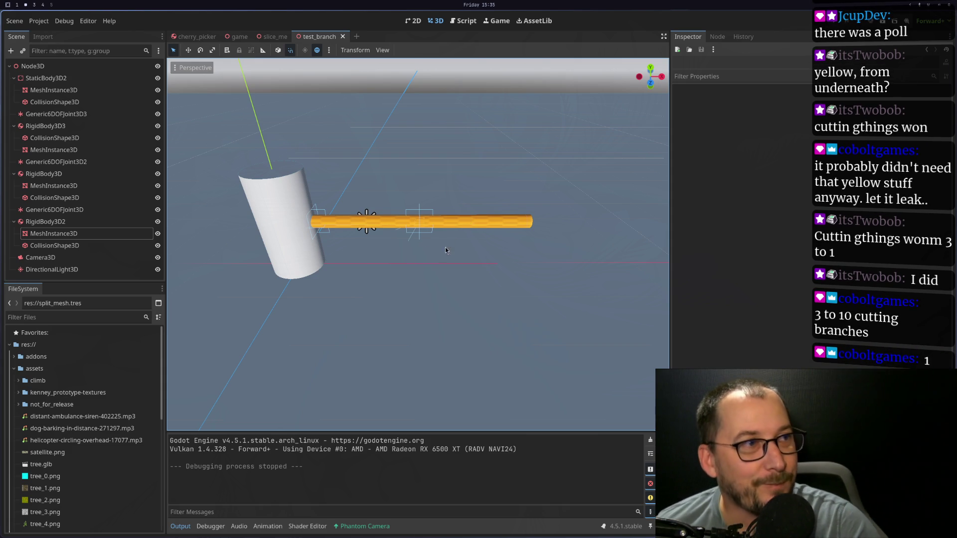
{"action": "left_click_drag", "start_coordinate": [318, 250], "coordinate": [268, 228]}
Confirm RigidBody3D2's mass and duplicate it into a new branch body, RigidBody3D4
{"action": "mouse_move", "coordinate": [347, 241]}
{"action": "left_mouse_down"}
{"action": "mouse_move", "coordinate": [426, 236]}
{"action": "mouse_move", "coordinate": [464, 222]}
{"action": "left_mouse_up"}
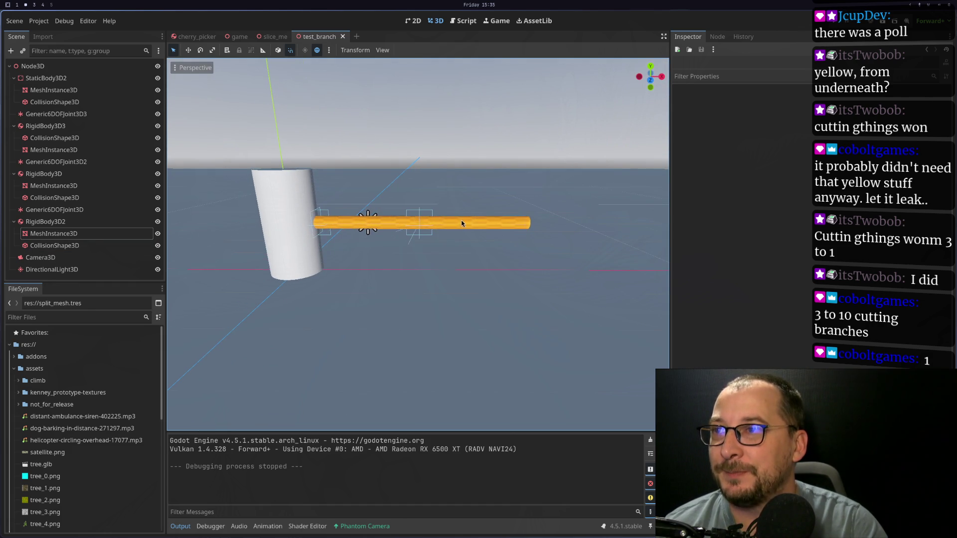
{"action": "left_click", "coordinate": [463, 222]}
{"action": "mouse_move", "coordinate": [510, 249]}
{"action": "left_mouse_down"}
{"action": "mouse_move", "coordinate": [408, 280]}
{"action": "mouse_move", "coordinate": [383, 273]}
{"action": "left_mouse_up"}
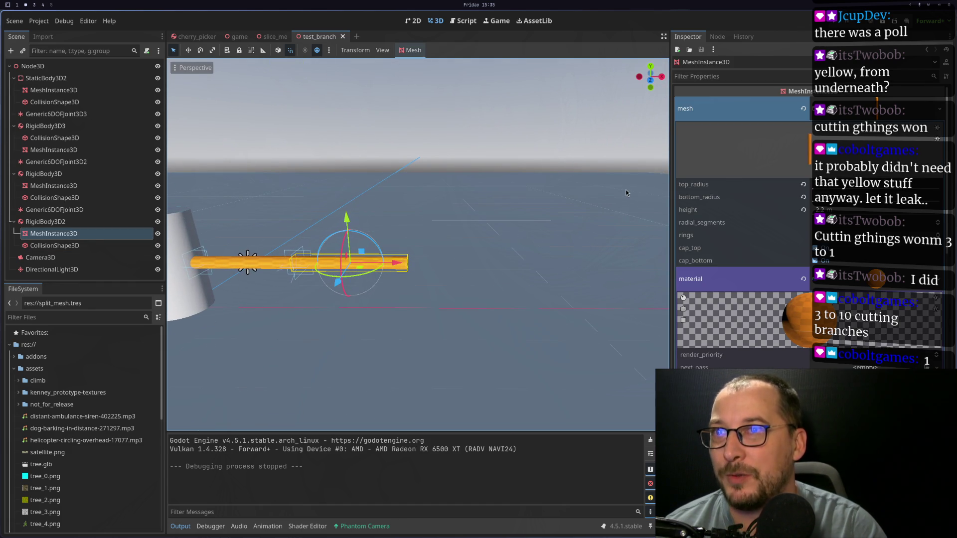
{"action": "left_click", "coordinate": [95, 221]}
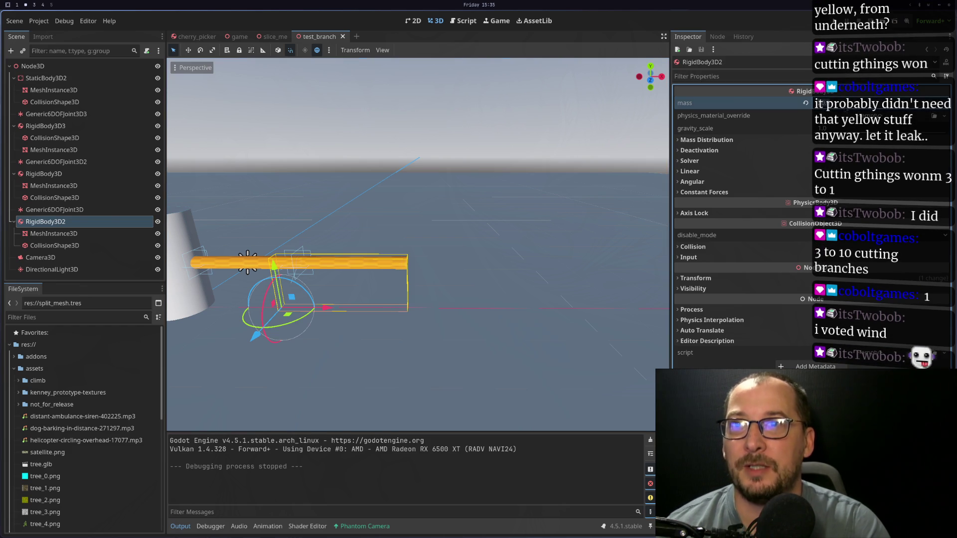
{"action": "key", "text": "Tab"}
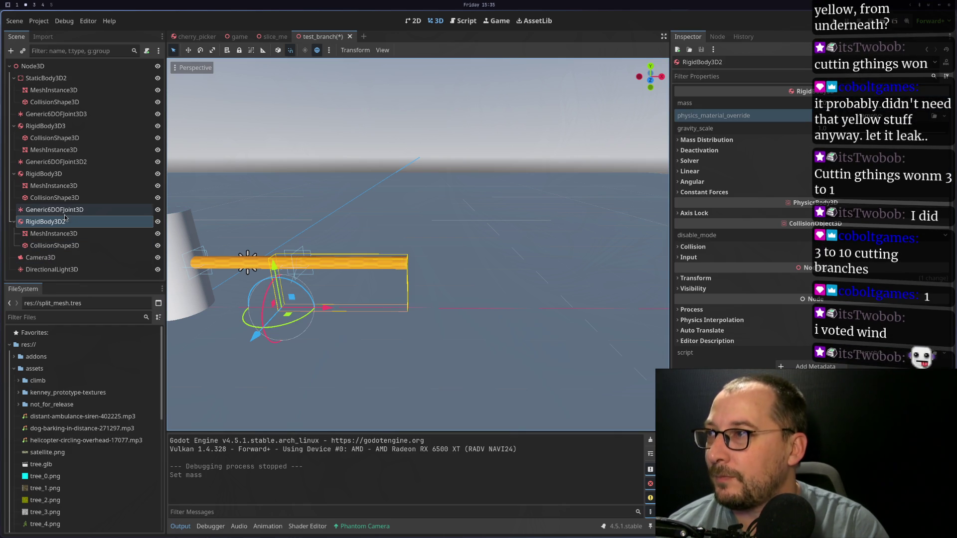
{"action": "key", "text": "ctrl+d"}
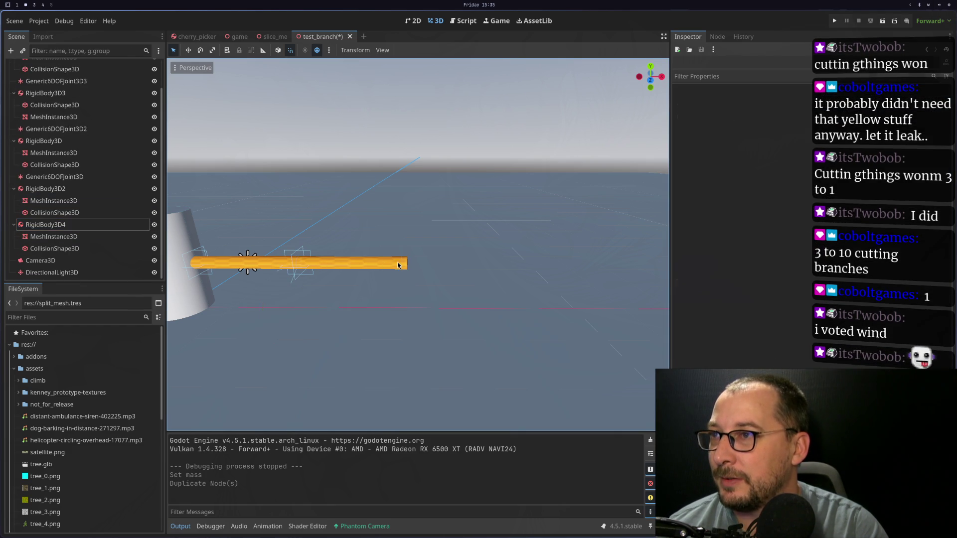
Try moving RigidBody3D4 2 units along X, then undo the move
{"action": "left_click", "coordinate": [352, 267]}
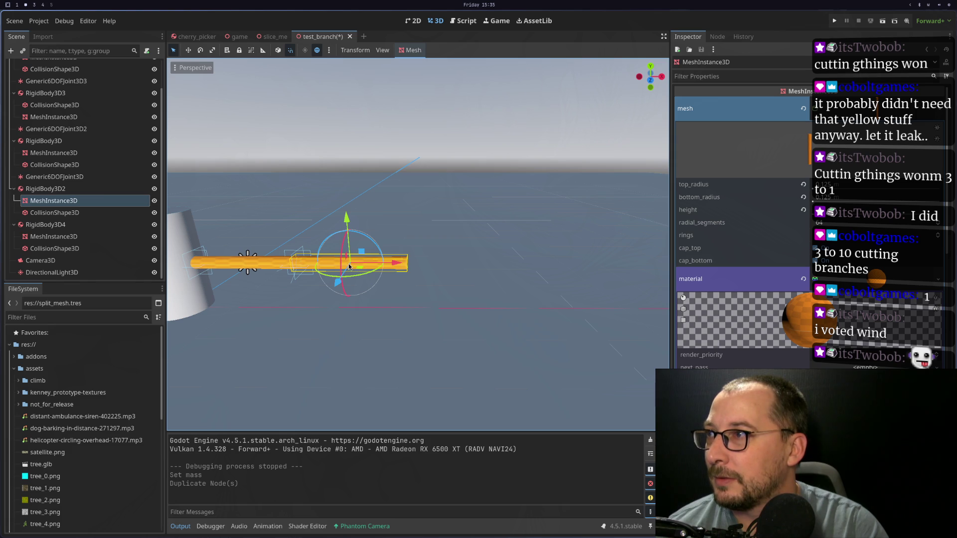
{"action": "left_click", "coordinate": [88, 226]}
{"action": "mouse_move", "coordinate": [320, 312]}
{"action": "left_mouse_down"}
{"action": "mouse_move", "coordinate": [448, 313]}
{"action": "mouse_move", "coordinate": [439, 311]}
{"action": "left_mouse_up"}
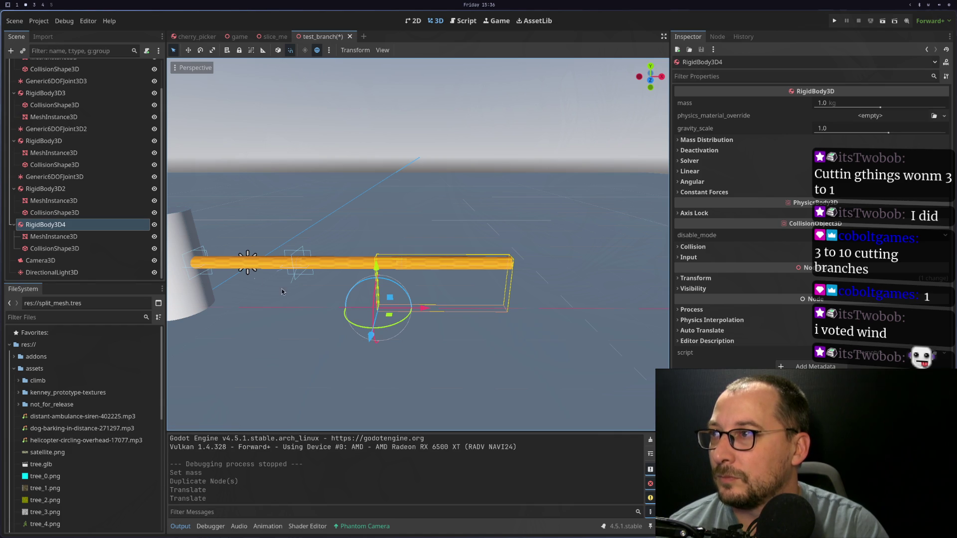
{"action": "key", "text": "ctrl+z"}
{"action": "key", "text": "ctrl+z"}
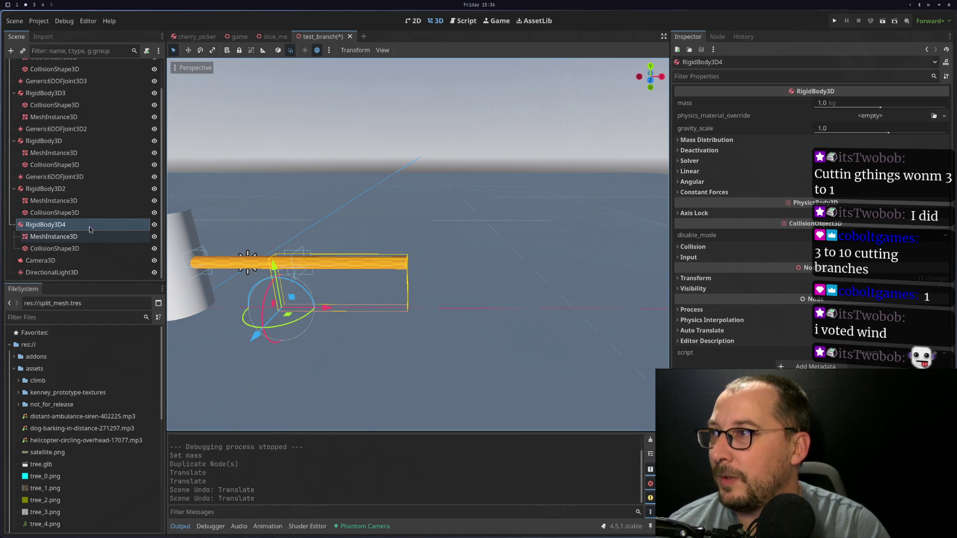
Reset RigidBody3D2's log mesh height to default and inspect RigidBody3D4's mesh and collision shape
{"action": "left_click", "coordinate": [74, 200]}
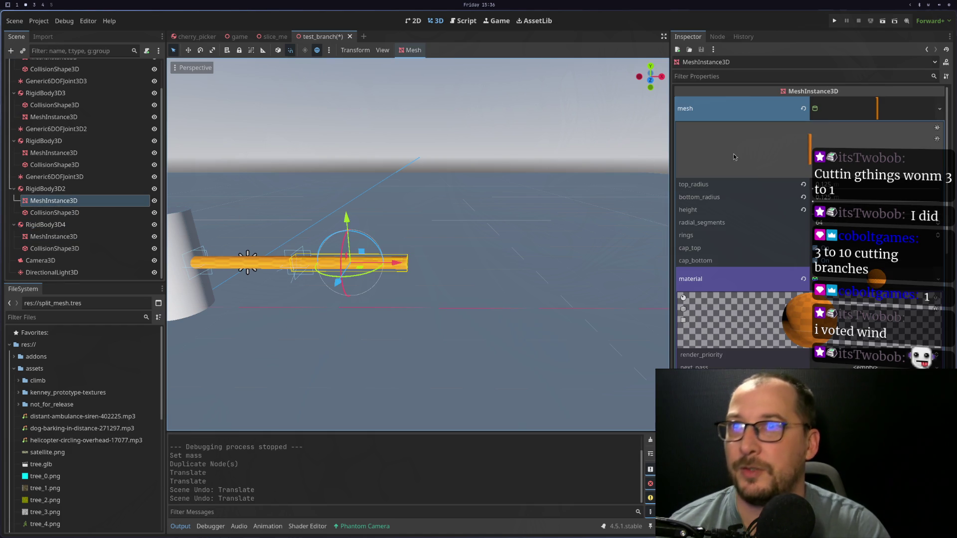
{"action": "left_click", "coordinate": [803, 209]}
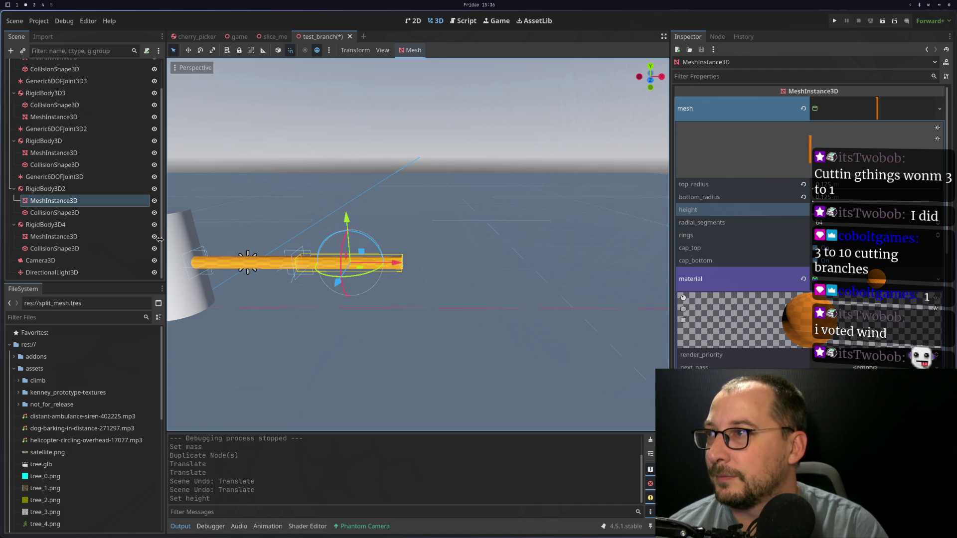
{"action": "left_click", "coordinate": [111, 226]}
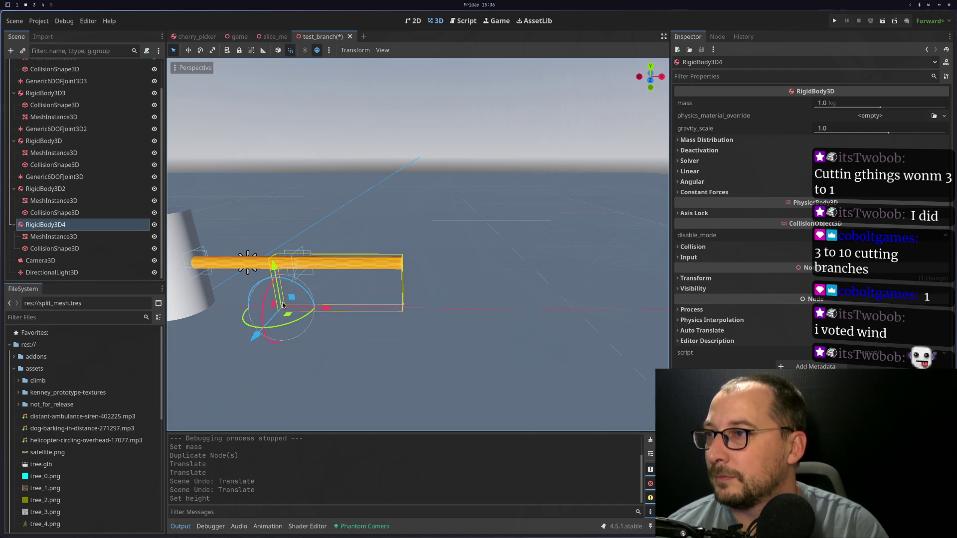
{"action": "left_click", "coordinate": [55, 237]}
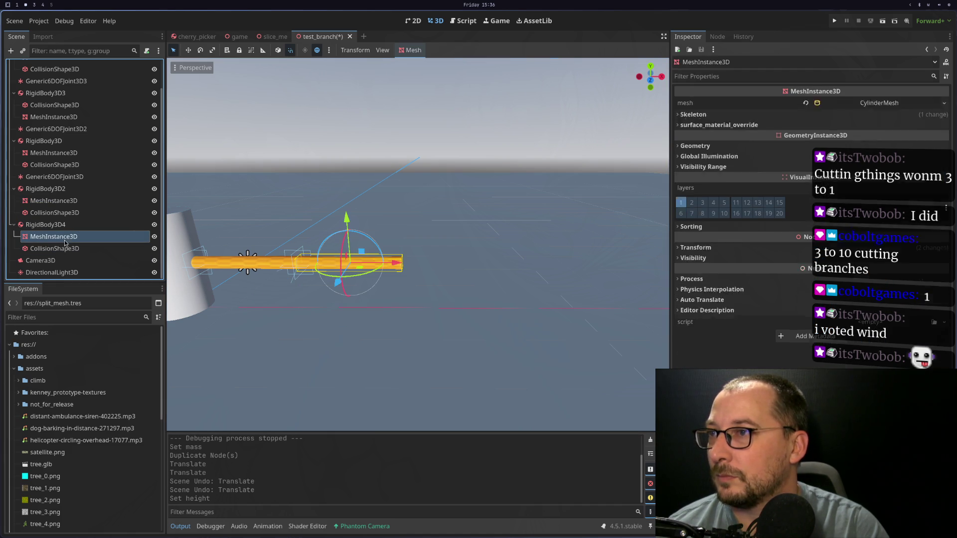
{"action": "left_click", "coordinate": [68, 249]}
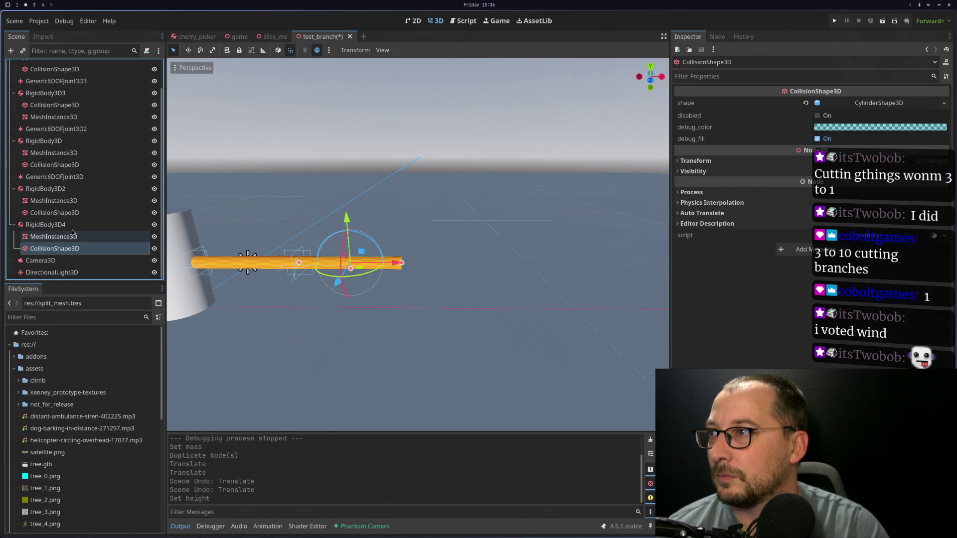
{"action": "left_click", "coordinate": [70, 225]}
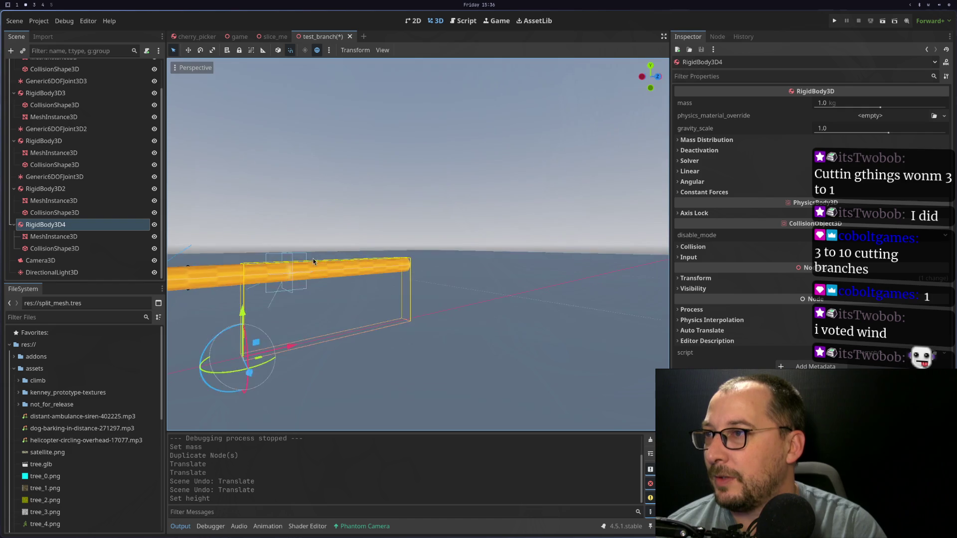
{"action": "scroll", "coordinate": [348, 294], "scroll_direction": "down", "scroll_amount": 3}
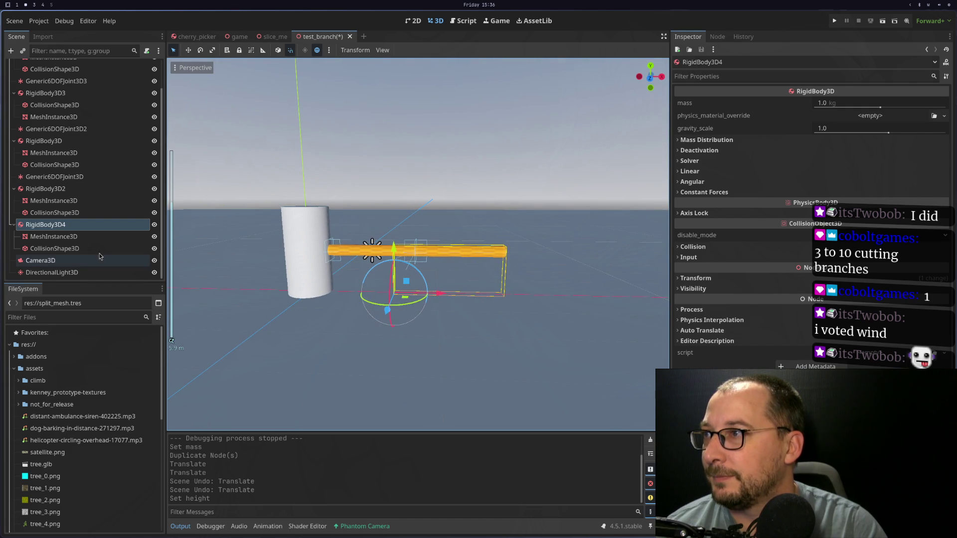
{"action": "right_click", "coordinate": [78, 227]}
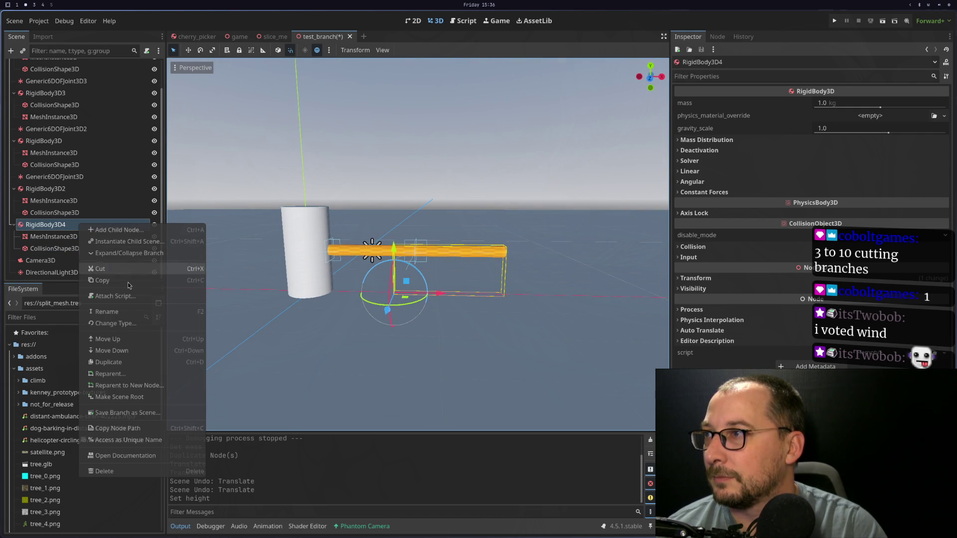
Delete RigidBody3D4 and its children from the scene
{"action": "left_click", "coordinate": [109, 468]}
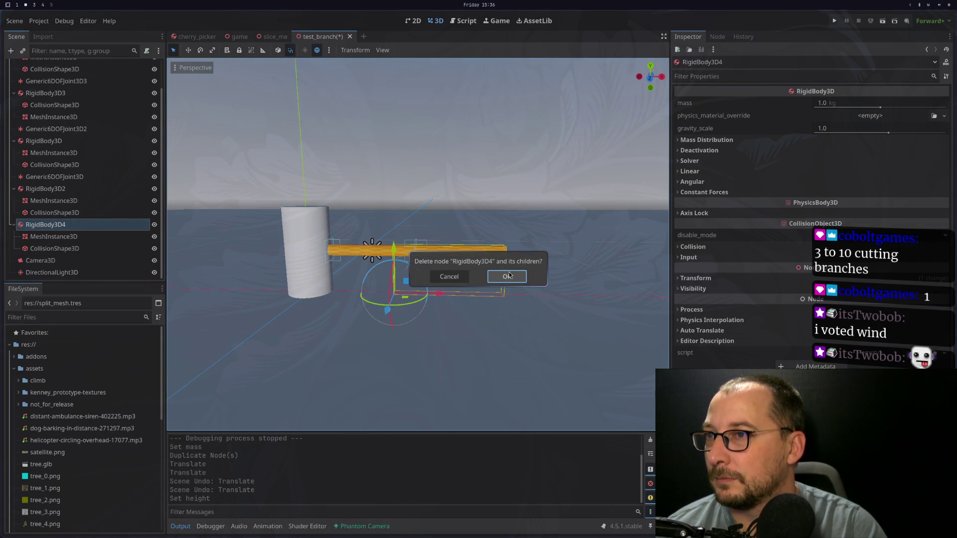
{"action": "left_click", "coordinate": [507, 276]}
{"action": "left_click", "coordinate": [459, 251]}
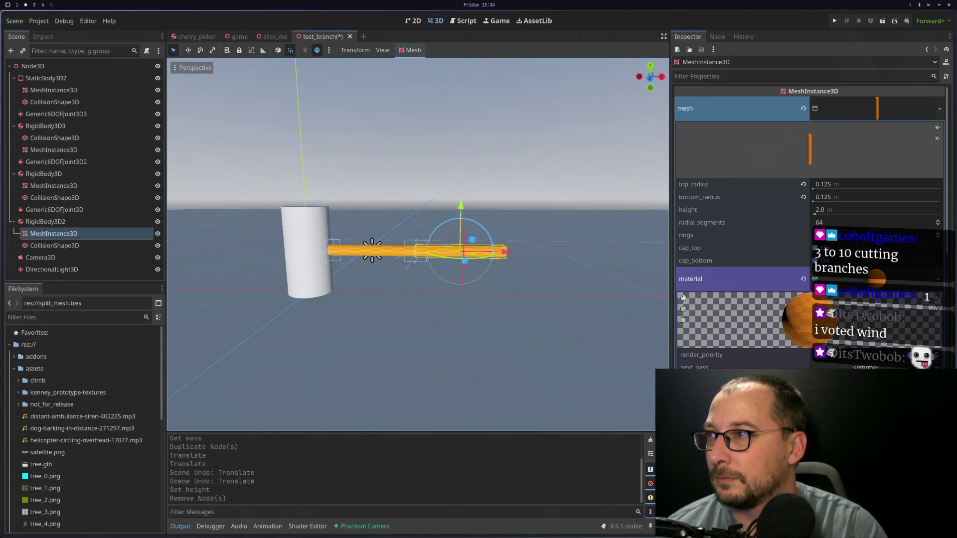
{"action": "key", "text": "ctrl+d"}
{"action": "key", "text": "ctrl+z"}
Inspect the Generic6DOFJoint3D and toggle RigidBody3D2's child visibility off and back on
{"action": "left_click", "coordinate": [100, 225]}
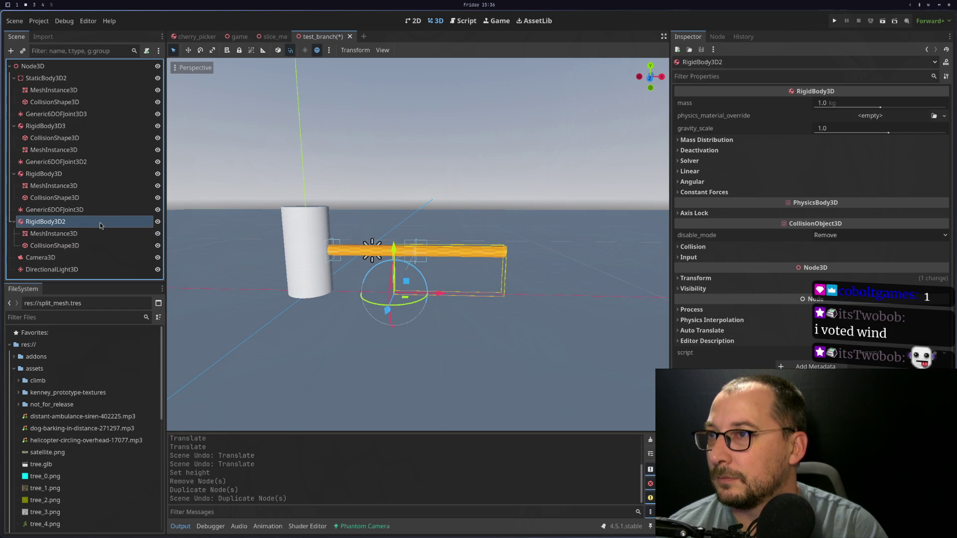
{"action": "left_click", "coordinate": [76, 211]}
{"action": "left_click", "coordinate": [99, 221]}
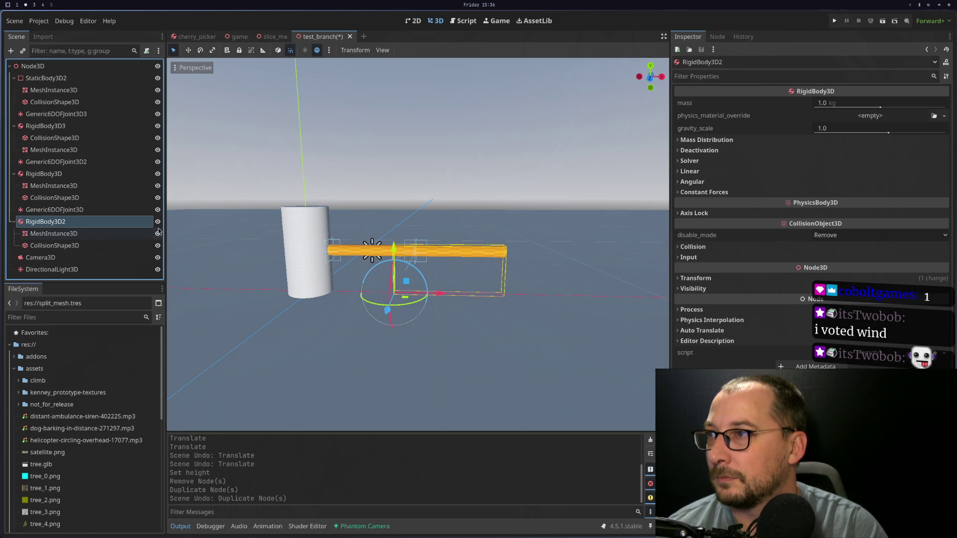
{"action": "left_click", "coordinate": [158, 233]}
{"action": "left_click", "coordinate": [157, 233]}
{"action": "left_click", "coordinate": [157, 246]}
{"action": "left_click", "coordinate": [157, 245]}
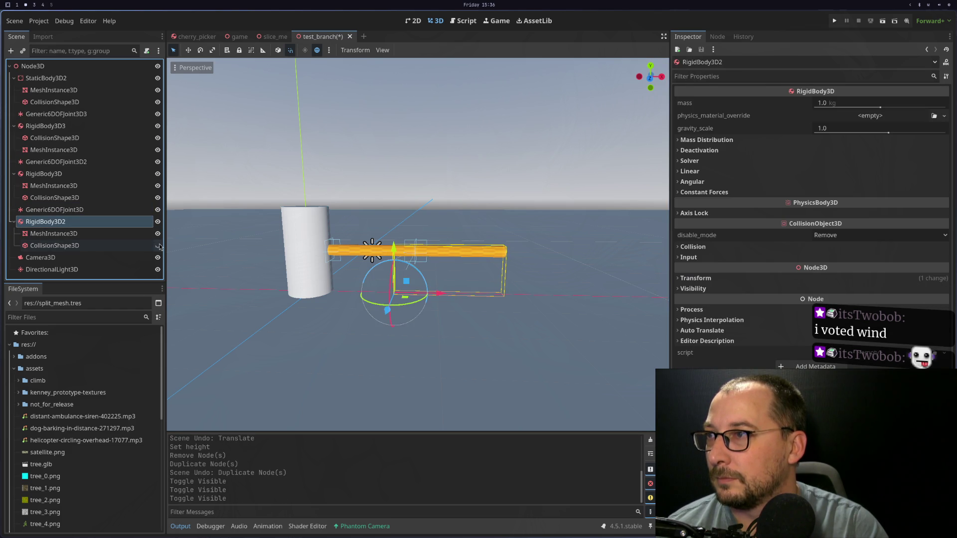
Select RigidBody3D2 together with its MeshInstance3D and CollisionShape3D
{"action": "left_click", "coordinate": [93, 245]}
{"action": "left_click", "coordinate": [89, 234]}
{"action": "left_click", "coordinate": [88, 246]}
{"action": "left_click", "coordinate": [89, 233], "text": "ctrl"}
{"action": "left_click", "coordinate": [89, 221], "text": "ctrl"}
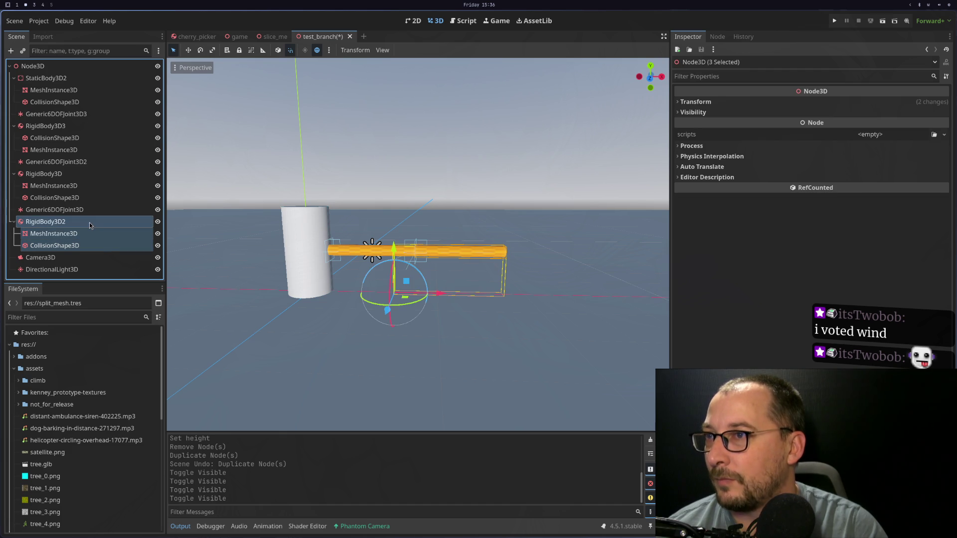
{"action": "scroll", "coordinate": [400, 295], "scroll_direction": "up", "scroll_amount": 5}
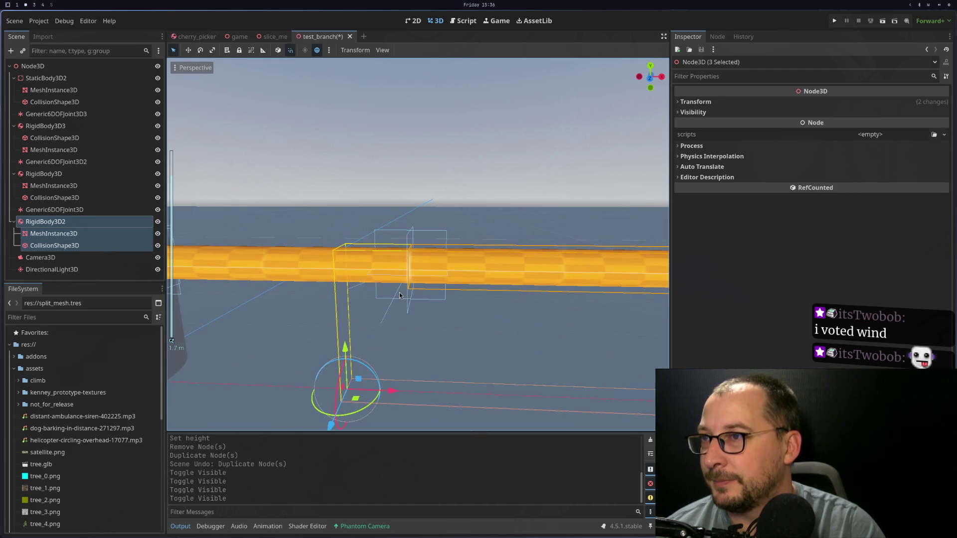
Duplicate RigidBody3D2 to create the new log piece RigidBody3D4
{"action": "mouse_move", "coordinate": [398, 299]}
{"action": "left_mouse_down"}
{"action": "mouse_move", "coordinate": [440, 268]}
{"action": "mouse_move", "coordinate": [468, 318]}
{"action": "mouse_move", "coordinate": [404, 334]}
{"action": "left_mouse_up"}
{"action": "left_click", "coordinate": [122, 233]}
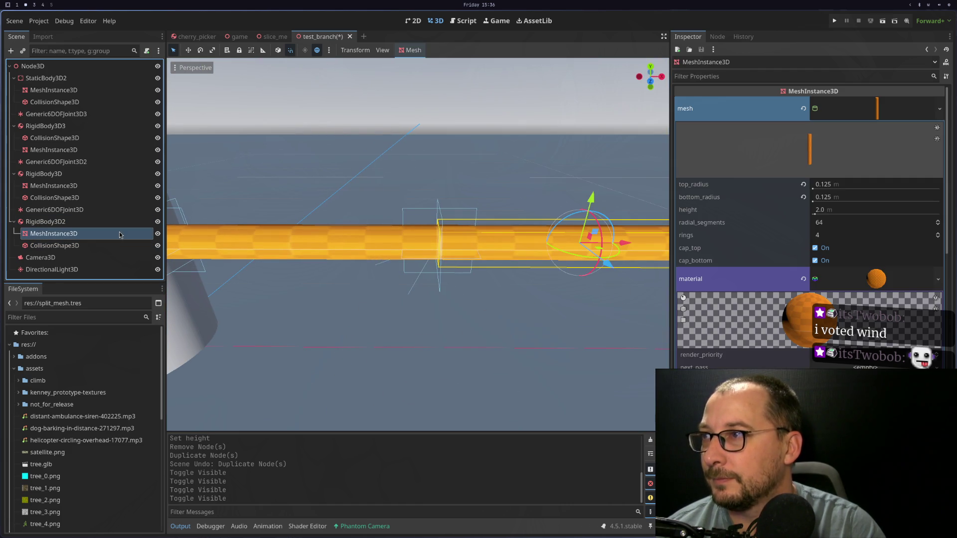
{"action": "left_click", "coordinate": [109, 185]}
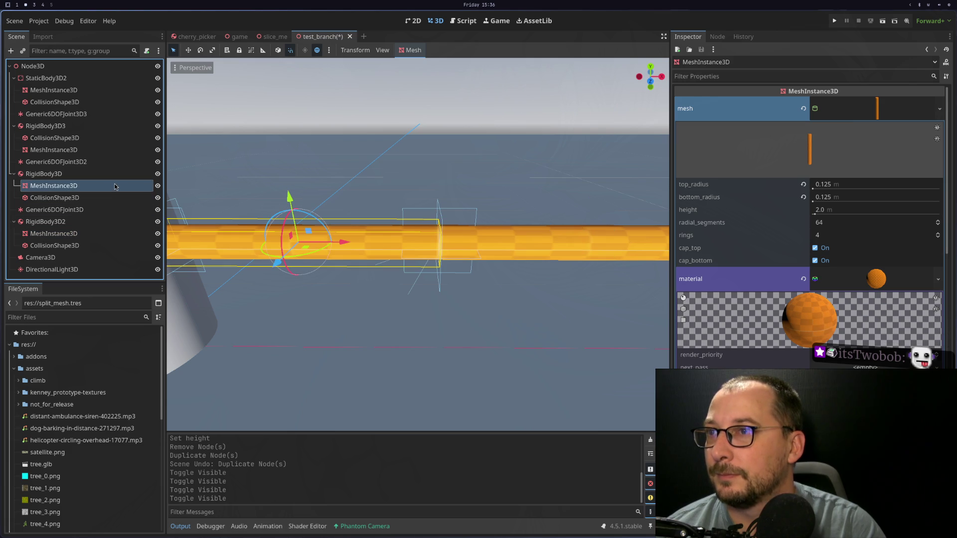
{"action": "left_click", "coordinate": [71, 224]}
{"action": "scroll", "coordinate": [336, 270], "scroll_direction": "down", "scroll_amount": 5}
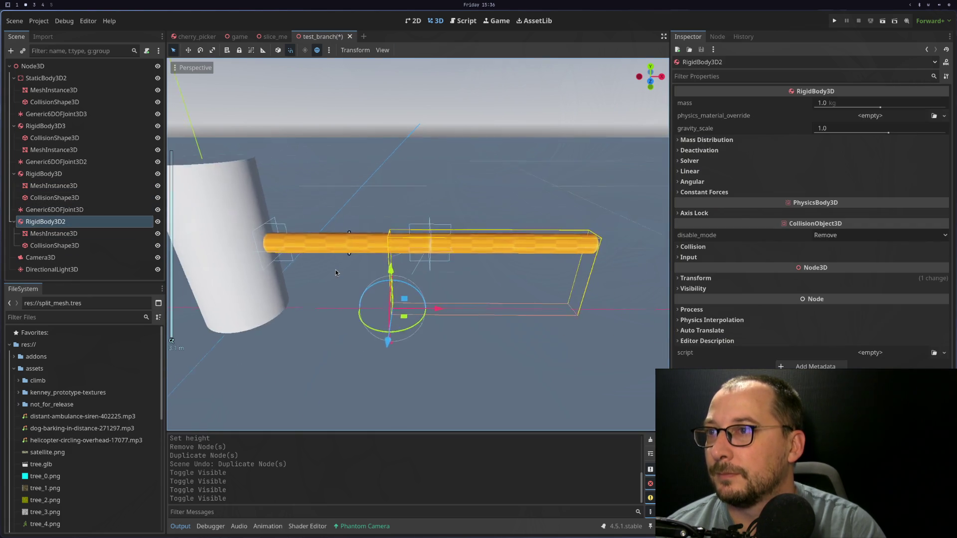
{"action": "key", "text": "ctrl+d"}
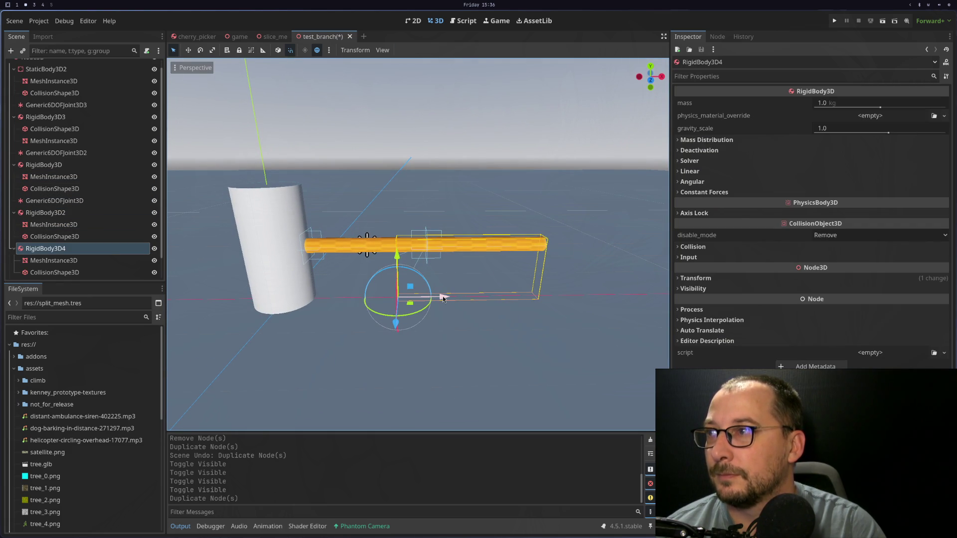
Shift RigidBody3D4 1 m along X, replacing an undone 2 m move
{"action": "mouse_move", "coordinate": [447, 296]}
{"action": "left_mouse_down"}
{"action": "mouse_move", "coordinate": [593, 295]}
{"action": "mouse_move", "coordinate": [536, 296]}
{"action": "left_mouse_up"}
{"action": "key", "text": "ctrl+z"}
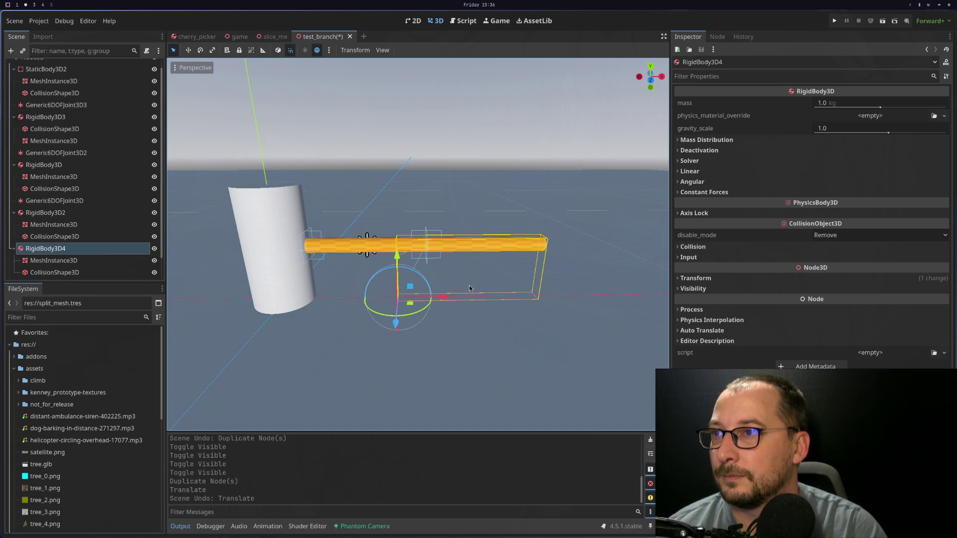
{"action": "left_click_drag", "start_coordinate": [448, 299], "coordinate": [544, 297]}
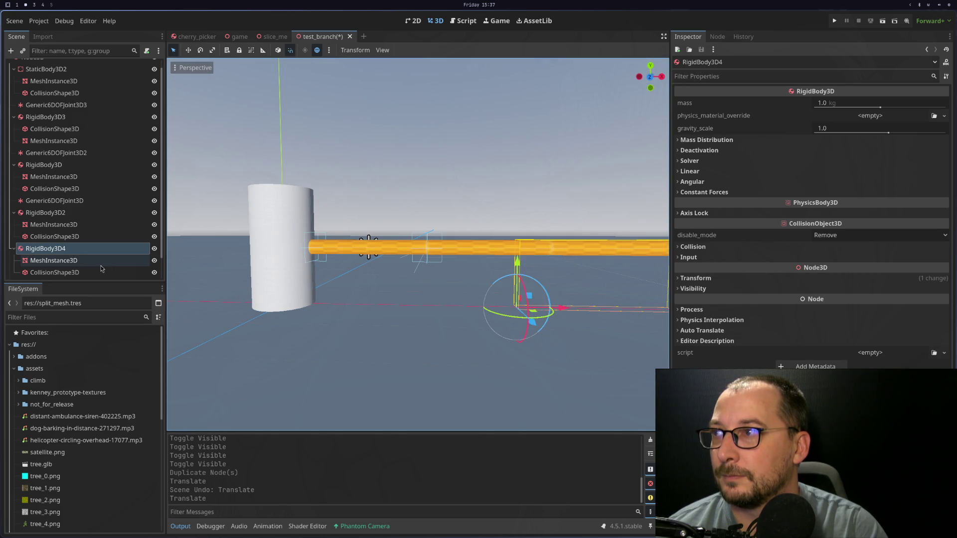
Duplicate RigidBody3D4 as RigidBody3D5 and move it 1 m further along X
{"action": "left_click", "coordinate": [102, 263]}
{"action": "left_click", "coordinate": [106, 249]}
{"action": "left_click", "coordinate": [104, 260]}
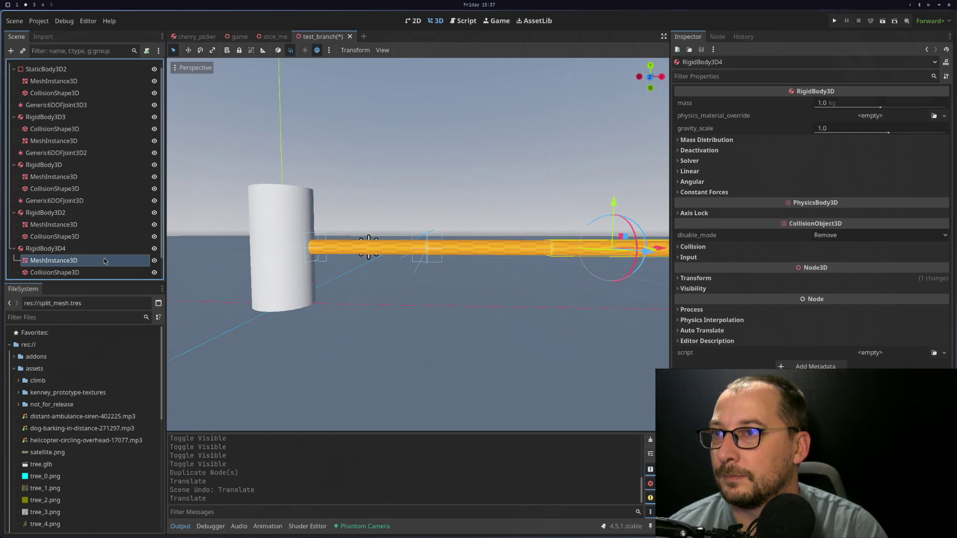
{"action": "scroll", "coordinate": [389, 314], "scroll_direction": "down", "scroll_amount": 3}
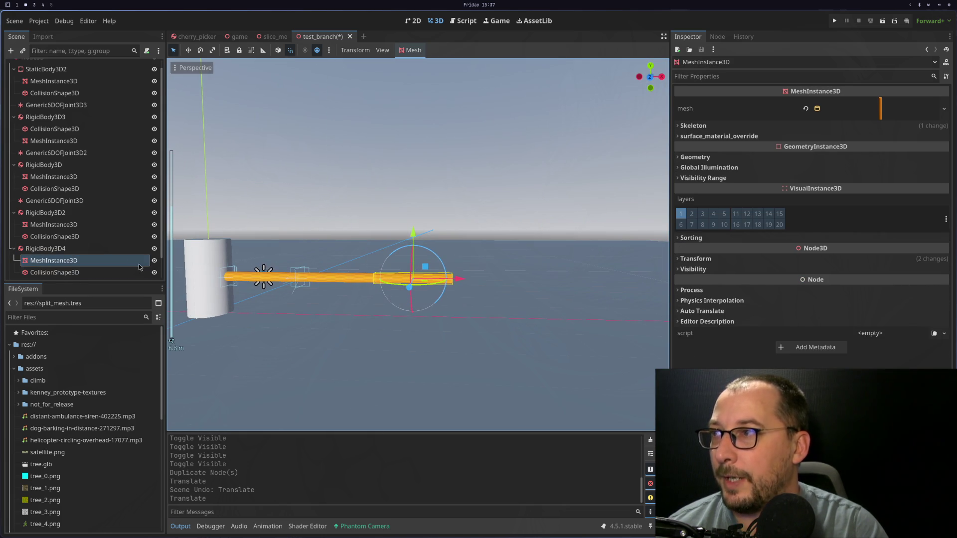
{"action": "scroll", "coordinate": [74, 235], "scroll_direction": "down", "scroll_amount": 2}
{"action": "left_click", "coordinate": [74, 230]}
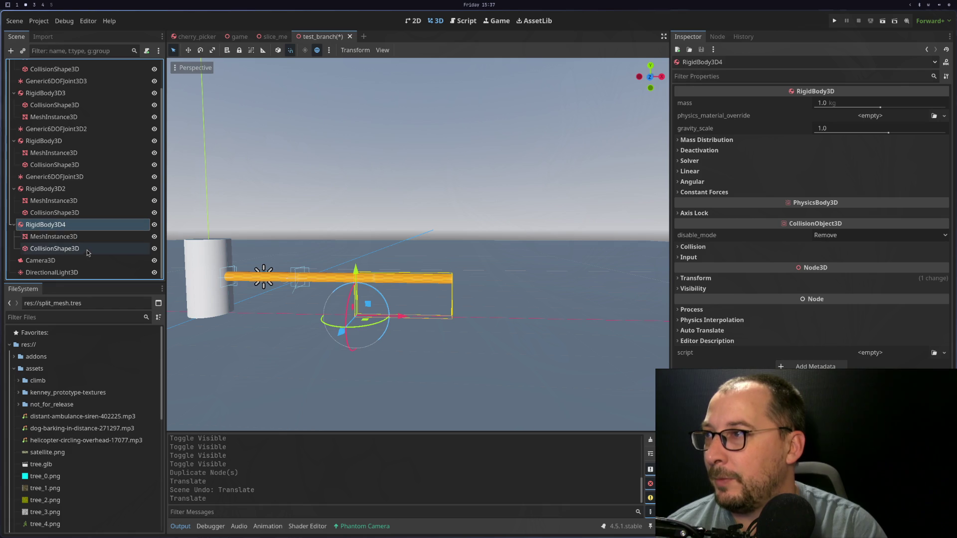
{"action": "key", "text": "ctrl+d"}
{"action": "mouse_move", "coordinate": [401, 316]}
{"action": "left_mouse_down"}
{"action": "mouse_move", "coordinate": [486, 320]}
{"action": "mouse_move", "coordinate": [478, 324]}
{"action": "left_mouse_up"}
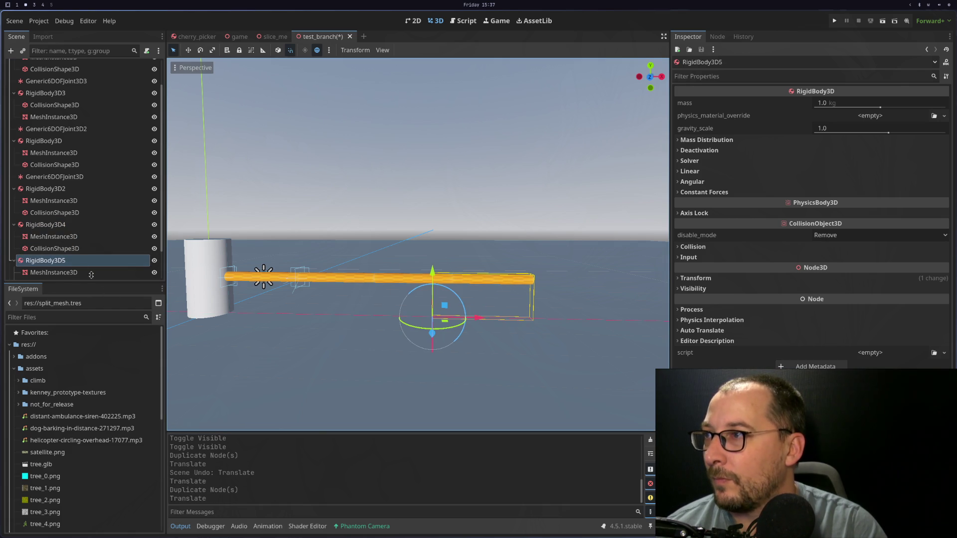
{"action": "scroll", "coordinate": [91, 275], "scroll_direction": "down", "scroll_amount": 2}
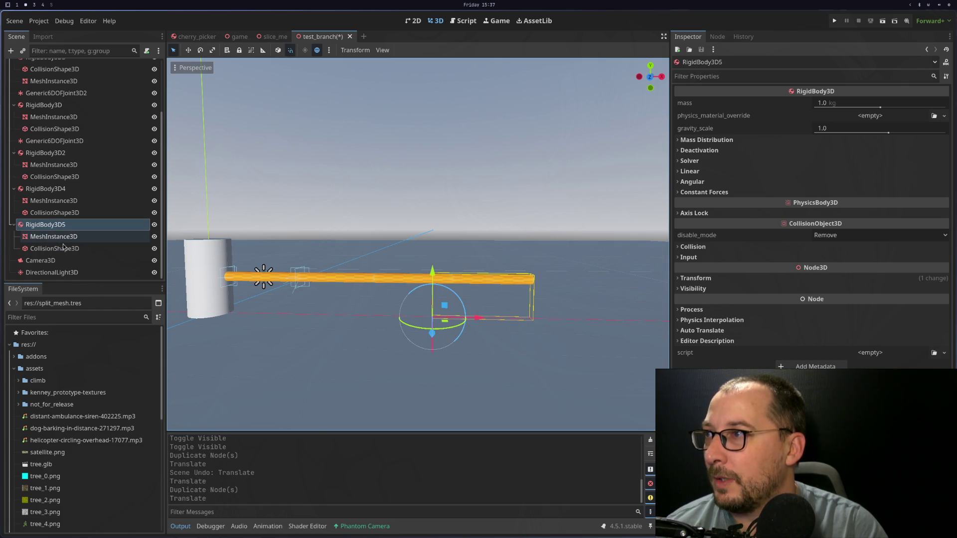
Collapse the child lists of RigidBody3D2, RigidBody3D4, RigidBody3D and RigidBody3D3
{"action": "left_click", "coordinate": [15, 153]}
{"action": "left_click", "coordinate": [14, 188]}
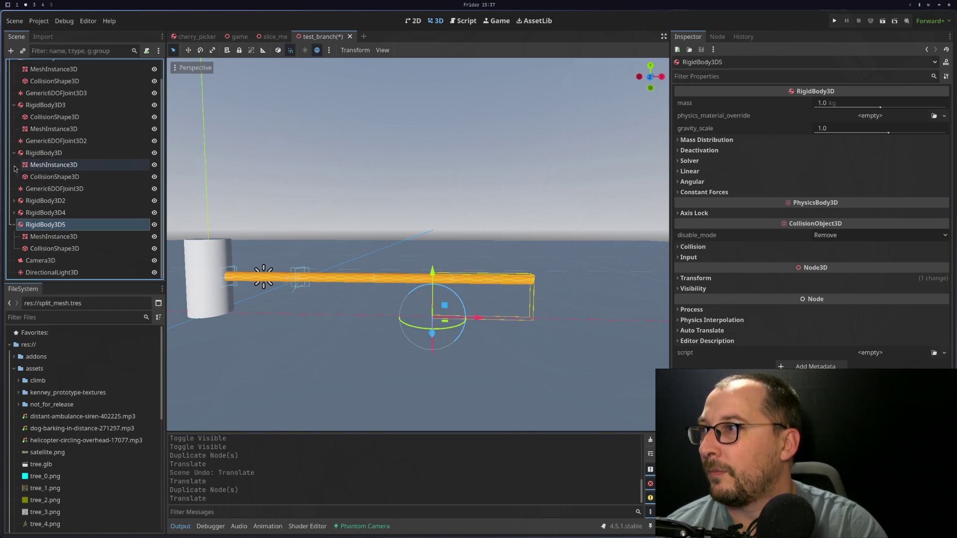
{"action": "left_click", "coordinate": [14, 153]}
{"action": "left_click", "coordinate": [14, 125]}
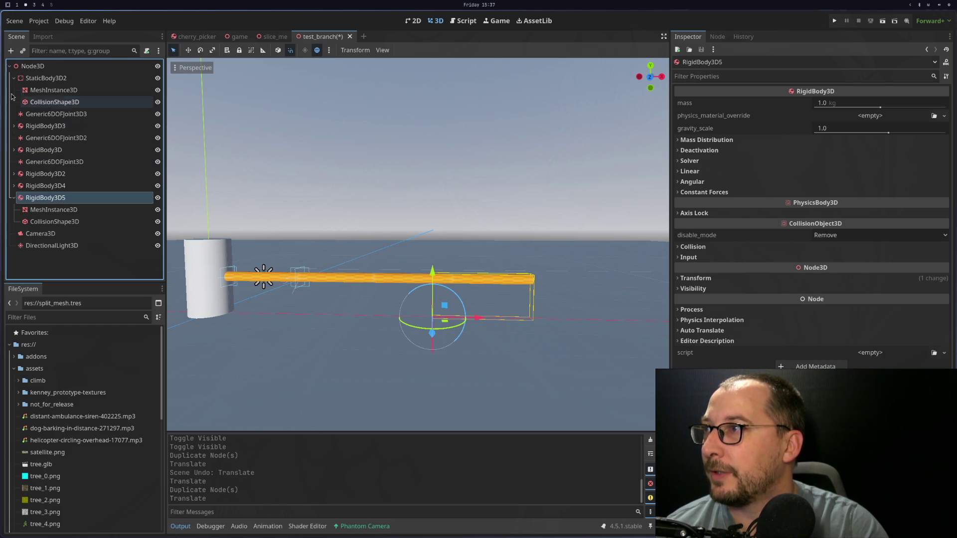
Add a Generic6DOFJoint3D child under RigidBody3D2 and reposition it in the scene tree
{"action": "left_click", "coordinate": [14, 78]}
{"action": "left_click", "coordinate": [36, 151]}
{"action": "right_click", "coordinate": [36, 150]}
{"action": "left_click", "coordinate": [91, 160]}
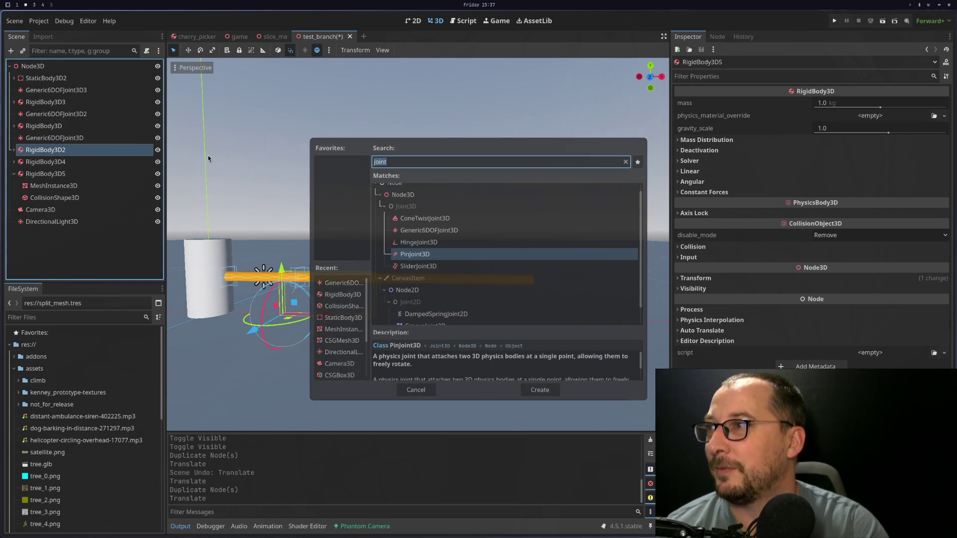
{"action": "double_click", "coordinate": [428, 230]}
{"action": "mouse_move", "coordinate": [53, 186]}
{"action": "left_mouse_down"}
{"action": "mouse_move", "coordinate": [45, 209]}
{"action": "mouse_move", "coordinate": [44, 161]}
{"action": "left_mouse_up"}
{"action": "left_click", "coordinate": [14, 150]}
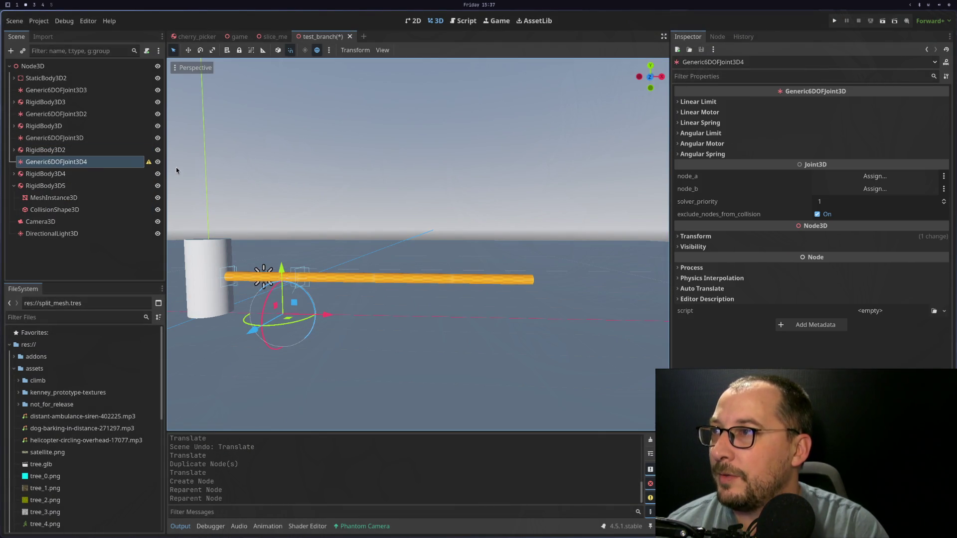
Set the new joint's node_a to RigidBody3D2 and node_b to RigidBody3D4
{"action": "left_click", "coordinate": [872, 180]}
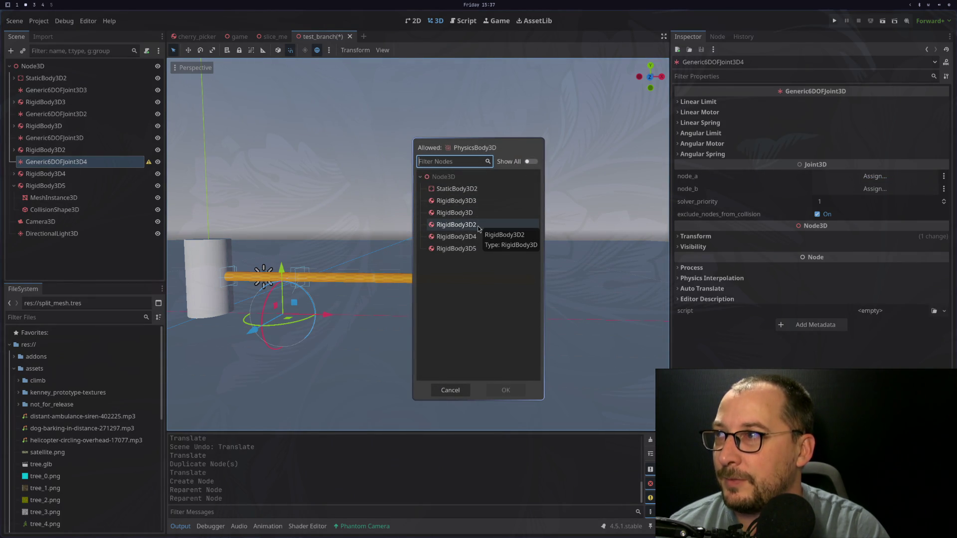
{"action": "left_click", "coordinate": [477, 226]}
{"action": "double_click", "coordinate": [511, 231]}
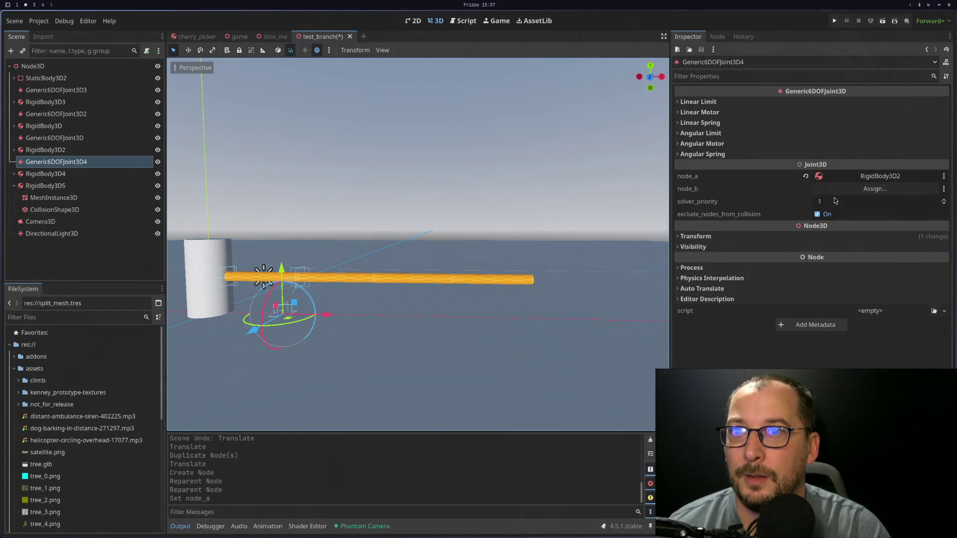
{"action": "left_click", "coordinate": [842, 189]}
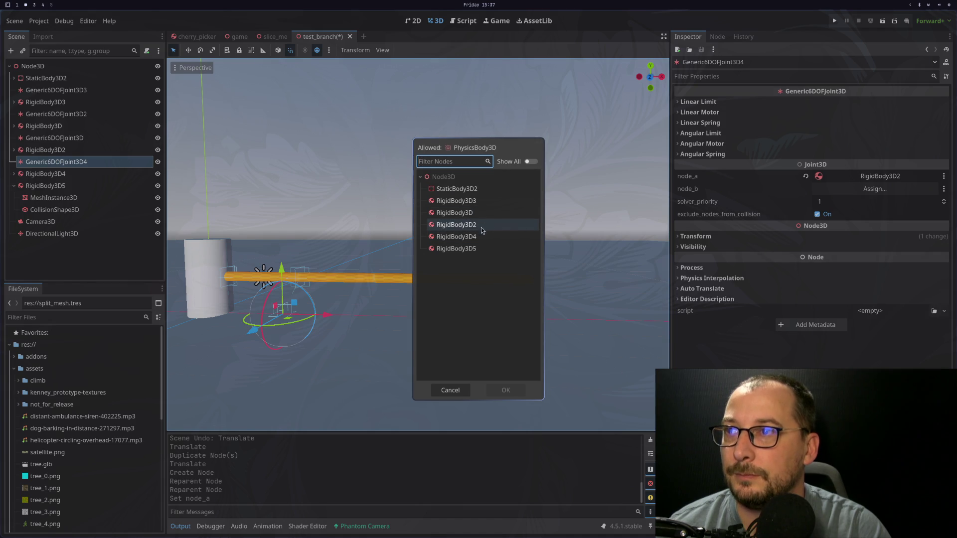
{"action": "left_click", "coordinate": [481, 238]}
{"action": "double_click", "coordinate": [480, 238]}
{"action": "left_click", "coordinate": [14, 185]}
{"action": "right_click", "coordinate": [15, 66]}
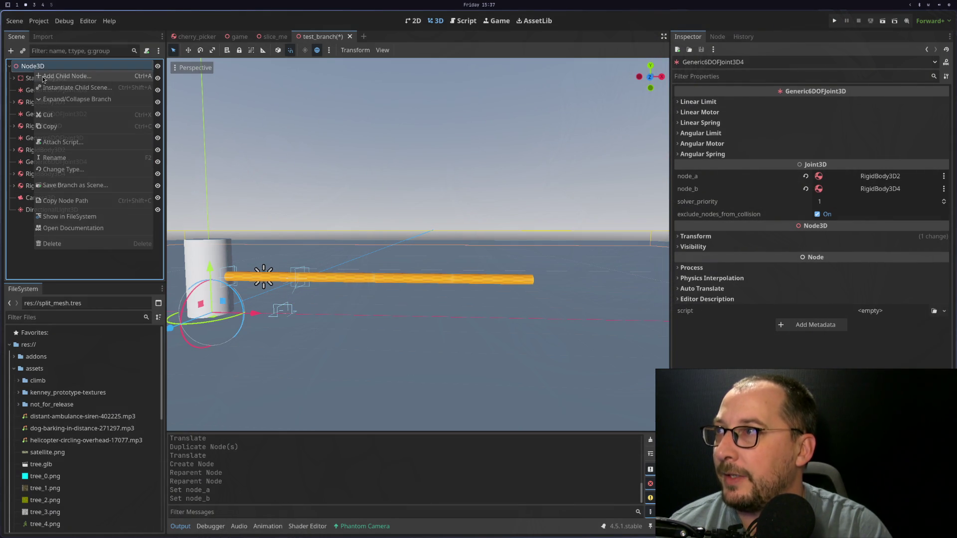
{"action": "left_click", "coordinate": [75, 76]}
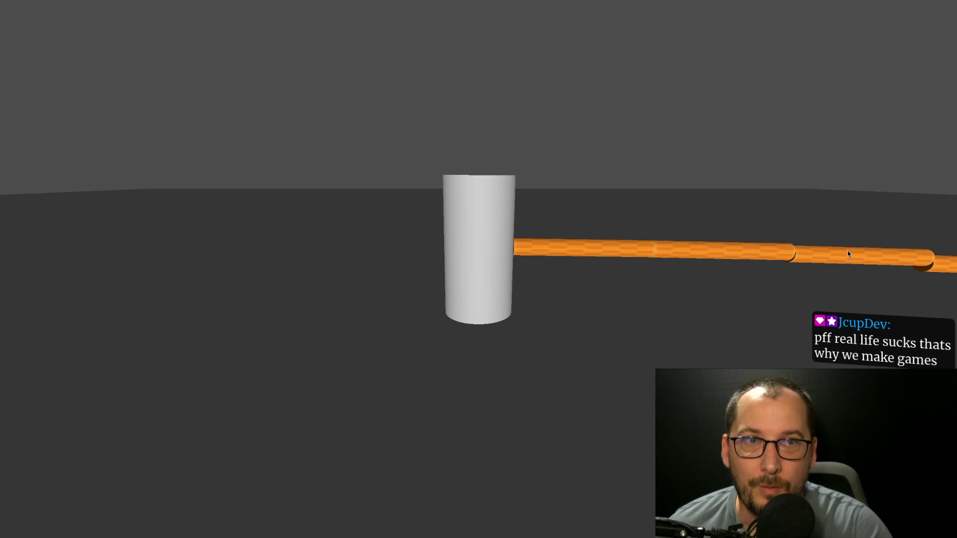
Take the running game out of fullscreen and back, then stop it
{"action": "key", "text": "super+f"}
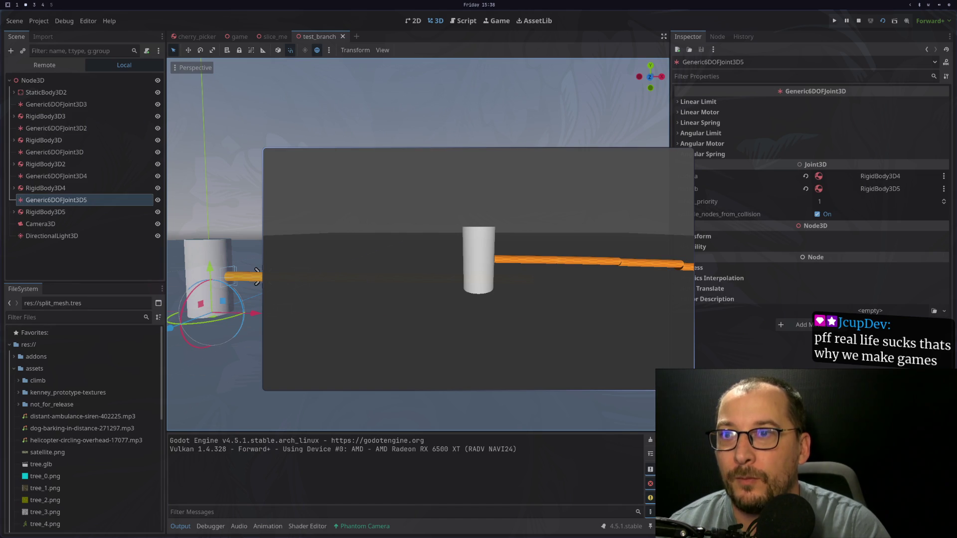
{"action": "key", "text": "super+f"}
{"action": "key", "text": "super+f"}
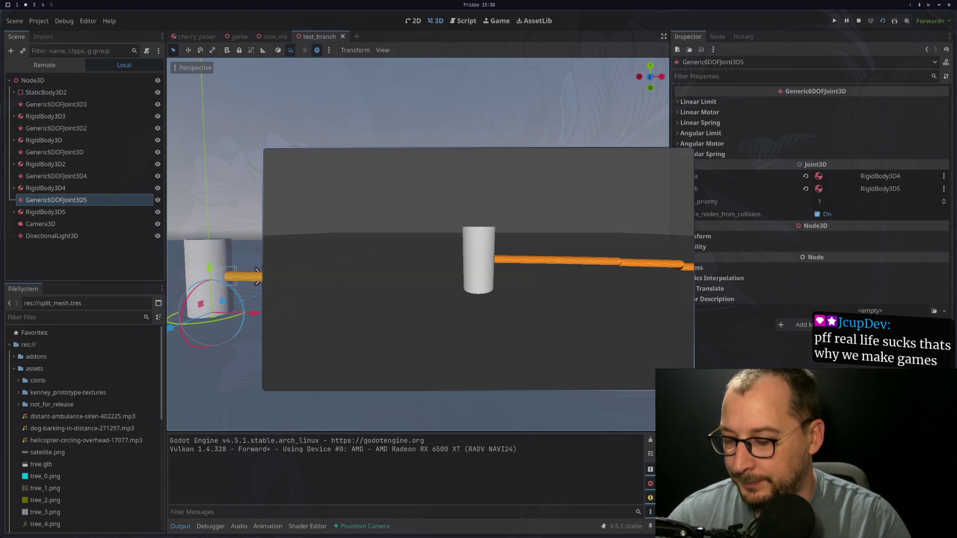
{"action": "key", "text": "Escape"}
{"action": "scroll", "coordinate": [421, 297], "scroll_direction": "down", "scroll_amount": 5}
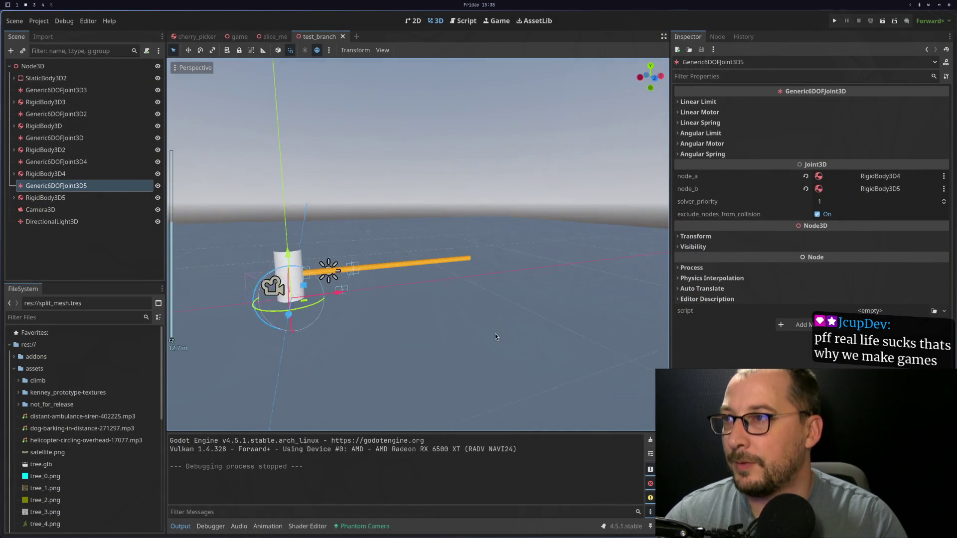
Rotate Camera3D about 15 degrees, then test-run the scene and stop it
{"action": "left_click", "coordinate": [256, 305]}
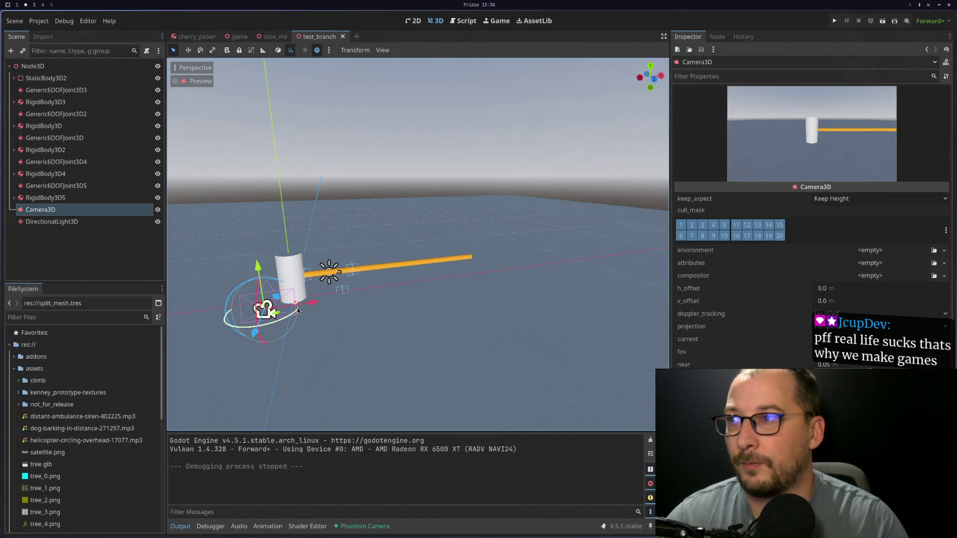
{"action": "left_click_drag", "start_coordinate": [292, 316], "coordinate": [272, 316]}
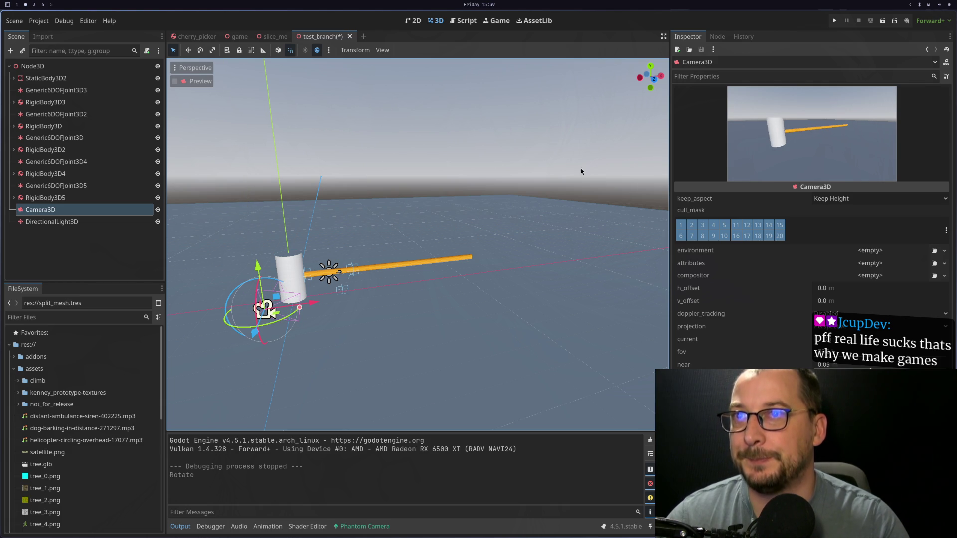
{"action": "left_click", "coordinate": [881, 21]}
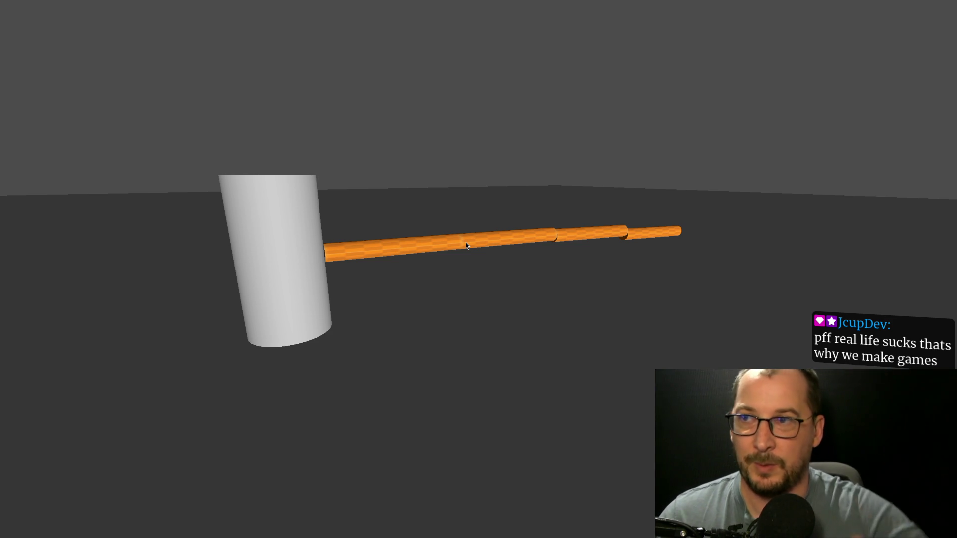
{"action": "key", "text": "F11"}
{"action": "key", "text": "Escape"}
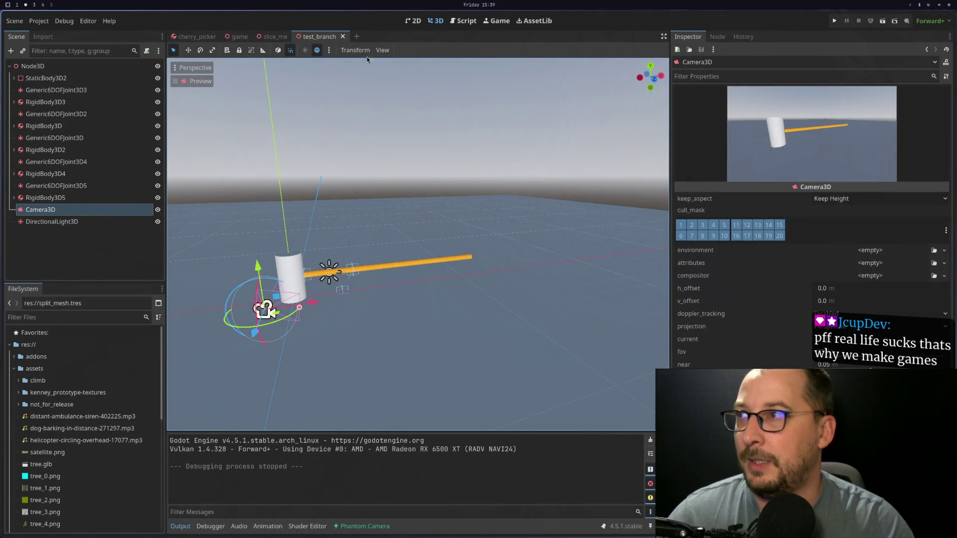
Add a VSlider child under Node3D by searching the node list for 'slider'
{"action": "right_click", "coordinate": [112, 67]}
{"action": "left_click", "coordinate": [128, 77]}
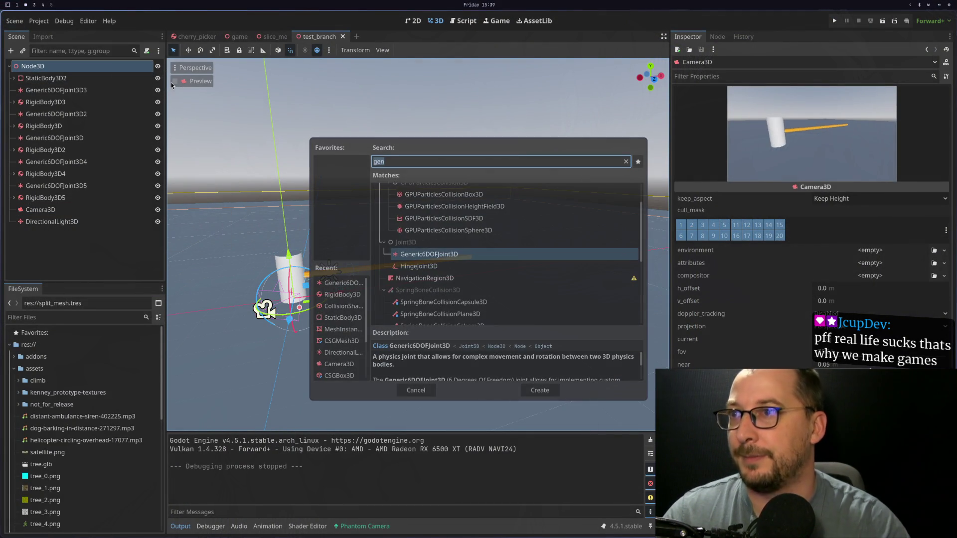
{"action": "key", "text": "BackSpace"}
{"action": "type", "text": "cont"}
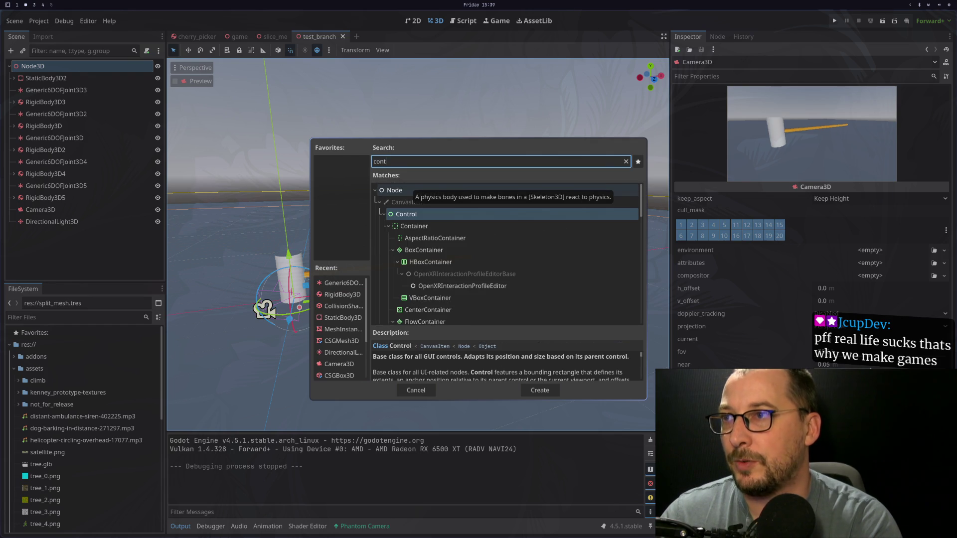
{"action": "scroll", "coordinate": [462, 289], "scroll_direction": "down", "scroll_amount": 2}
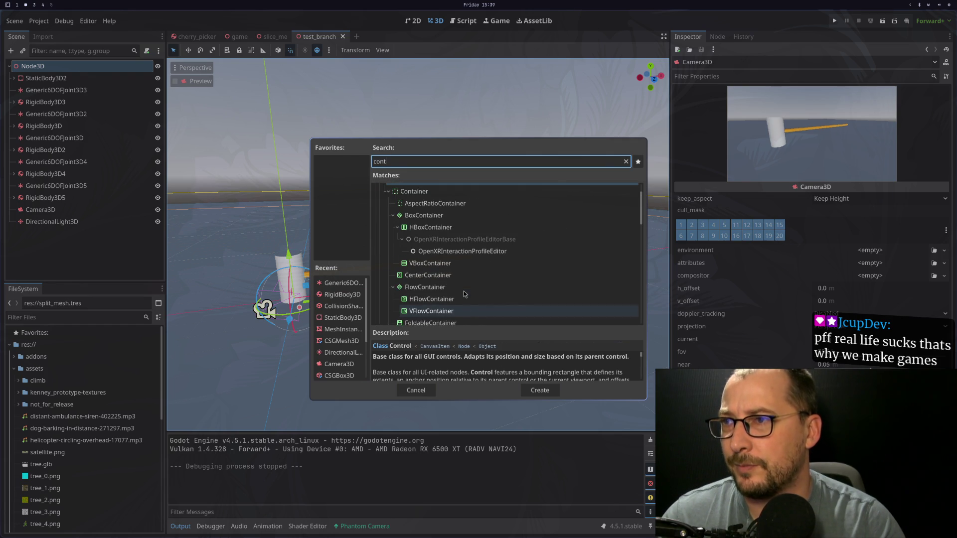
{"action": "key", "text": "BackSpace"}
{"action": "key", "text": "BackSpace"}
{"action": "key", "text": "BackSpace"}
{"action": "type", "text": "slider"}
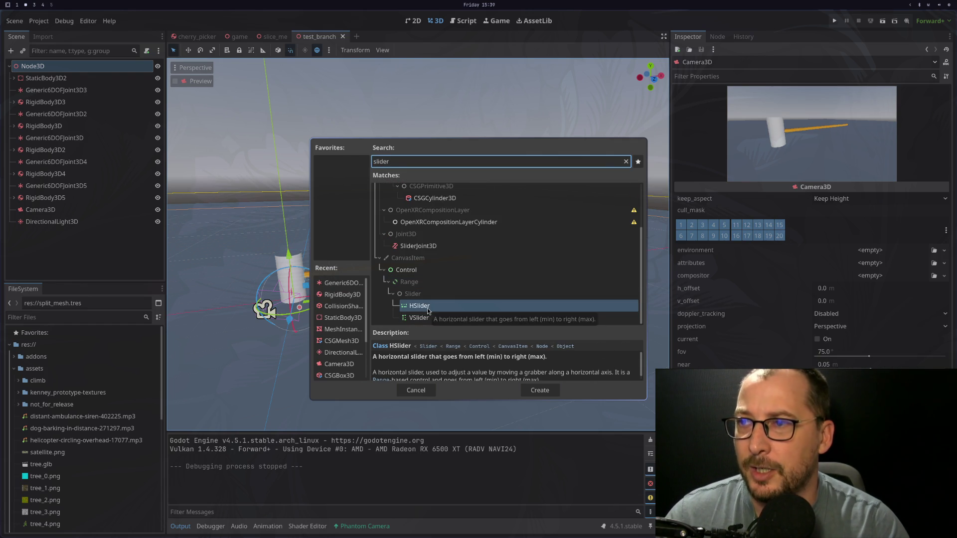
{"action": "double_click", "coordinate": [434, 317]}
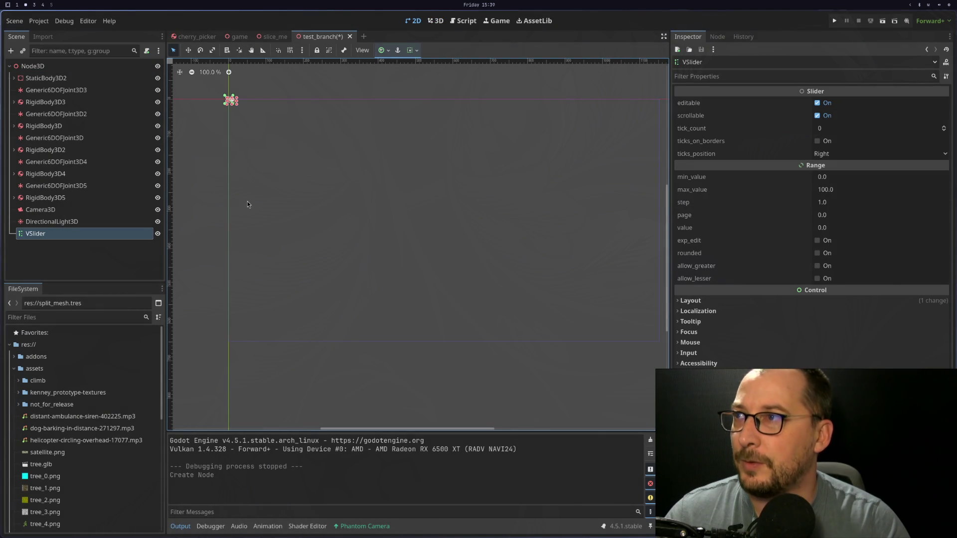
Anchor the VSlider with the Right Wide preset so it spans the viewport's right edge
{"action": "left_click", "coordinate": [384, 51]}
{"action": "left_click", "coordinate": [428, 120]}
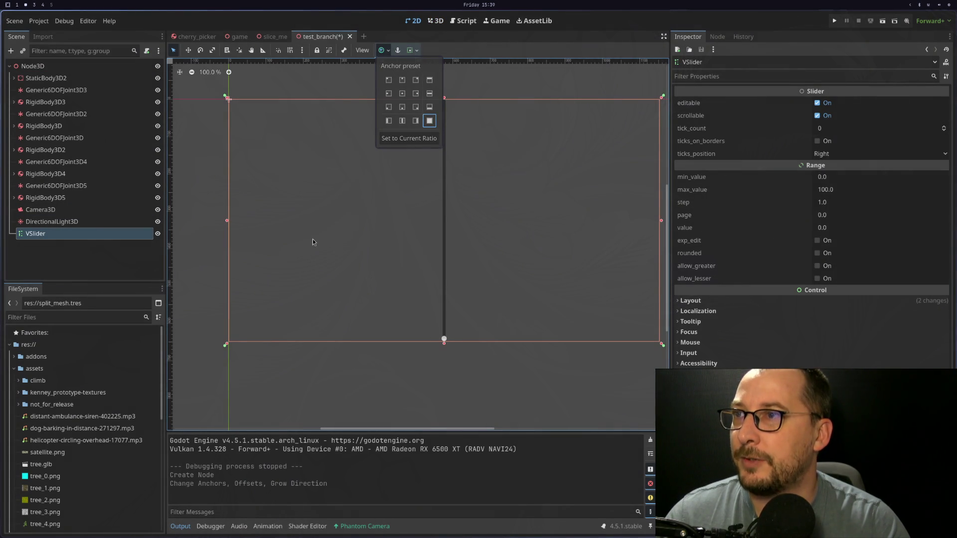
{"action": "left_click", "coordinate": [444, 254]}
{"action": "mouse_move", "coordinate": [445, 223]}
{"action": "left_mouse_down"}
{"action": "mouse_move", "coordinate": [460, 225]}
{"action": "mouse_move", "coordinate": [450, 223]}
{"action": "left_mouse_up"}
{"action": "key", "text": "ctrl+z"}
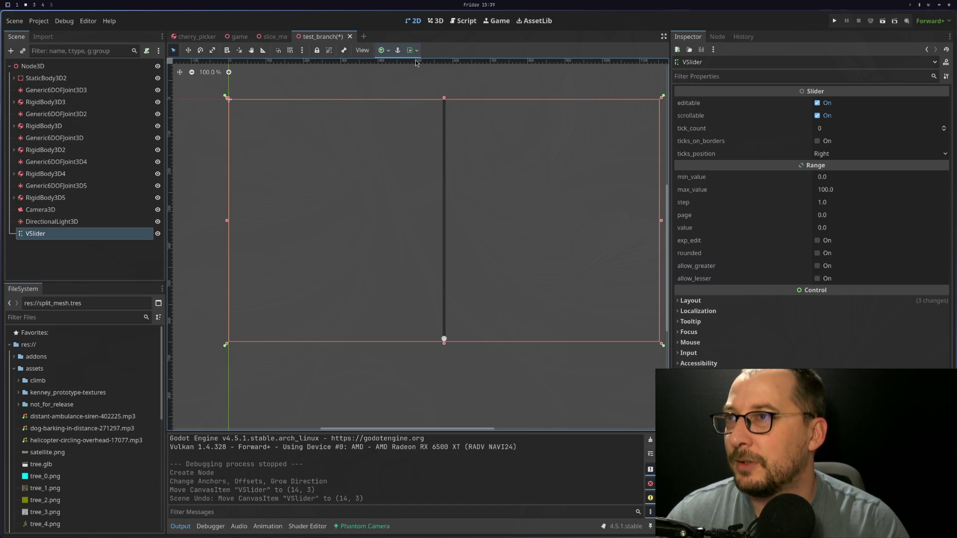
{"action": "left_click", "coordinate": [382, 50]}
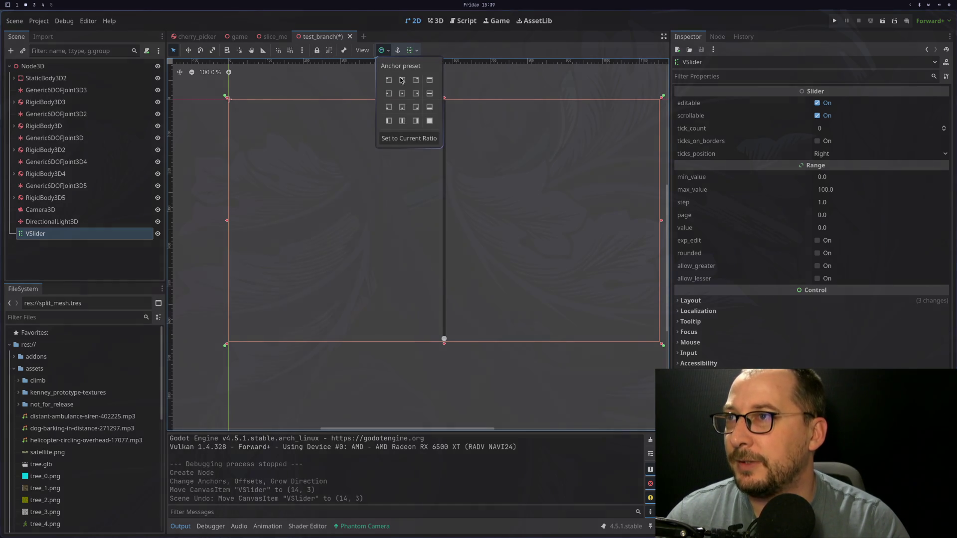
{"action": "left_click", "coordinate": [419, 97]}
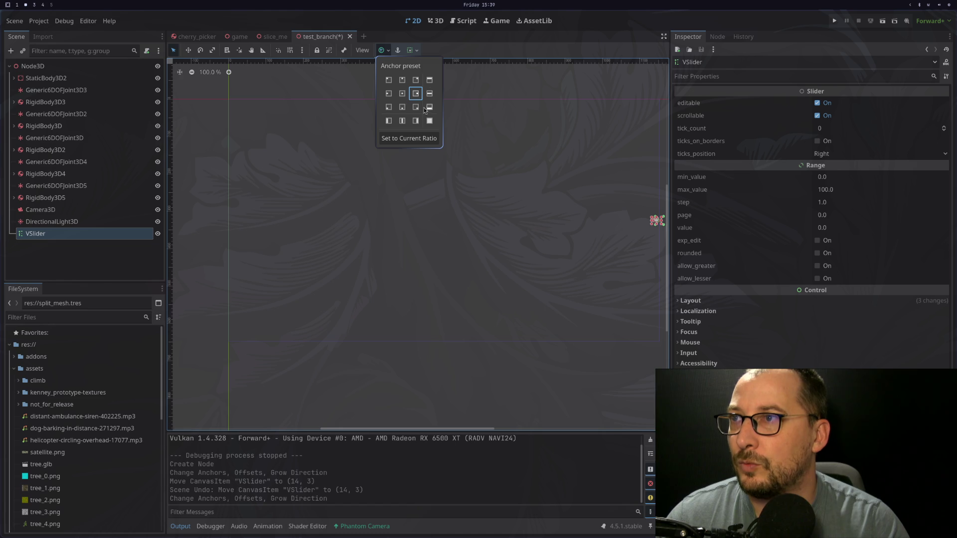
{"action": "left_click", "coordinate": [416, 121]}
{"action": "left_click", "coordinate": [532, 172]}
{"action": "left_click", "coordinate": [537, 172]}
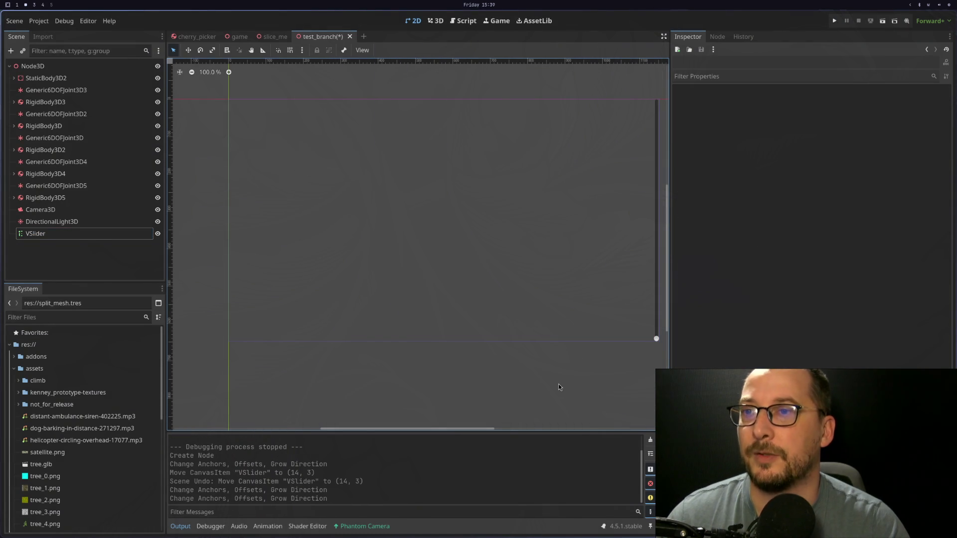
Set the VSlider's value to 100 and run the game to test it
{"action": "left_click", "coordinate": [653, 339]}
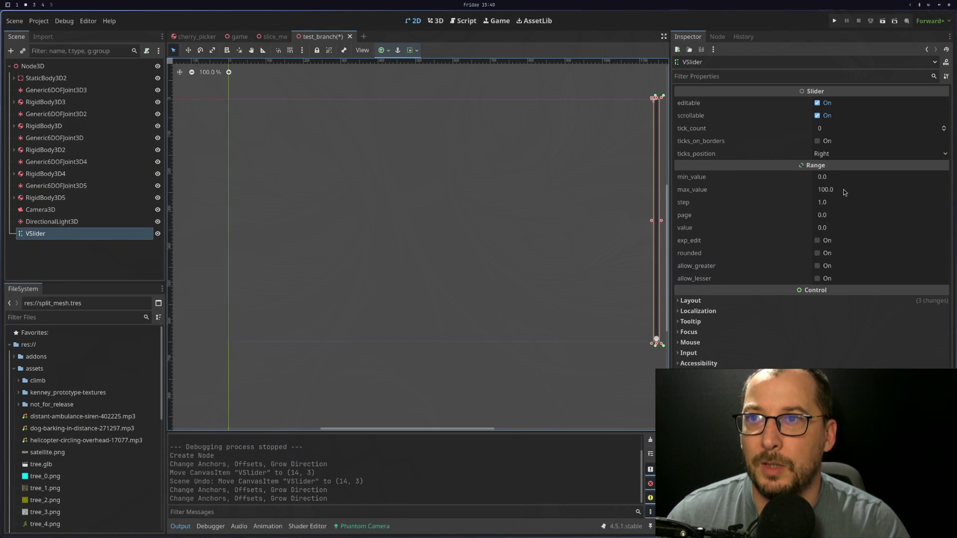
{"action": "left_click", "coordinate": [842, 228]}
{"action": "key", "text": "Tab"}
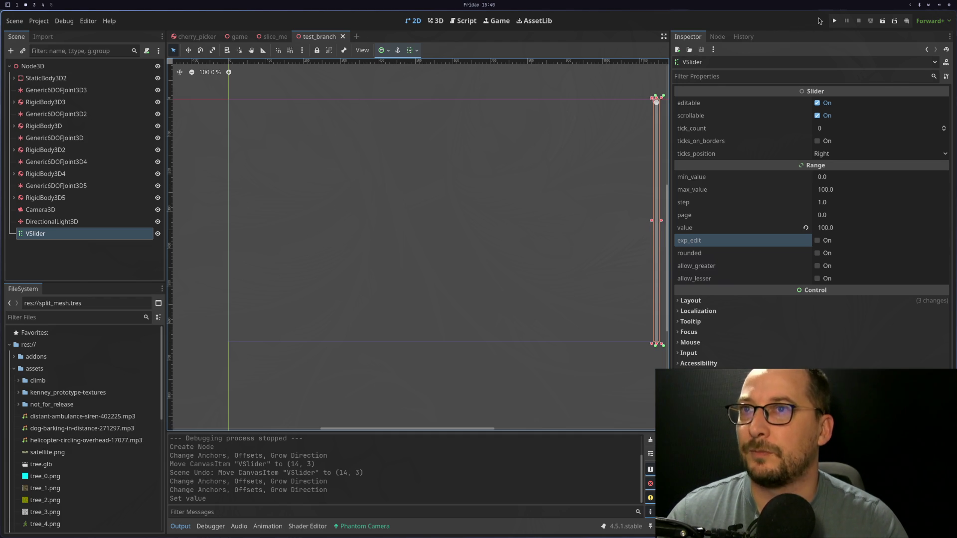
{"action": "left_click", "coordinate": [837, 20]}
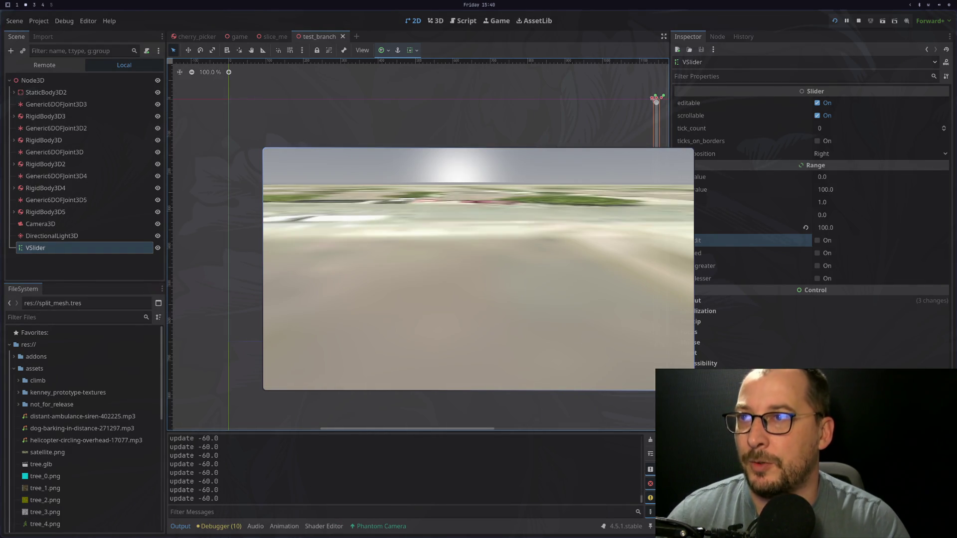
{"action": "key", "text": "F8"}
{"action": "left_click", "coordinate": [886, 22]}
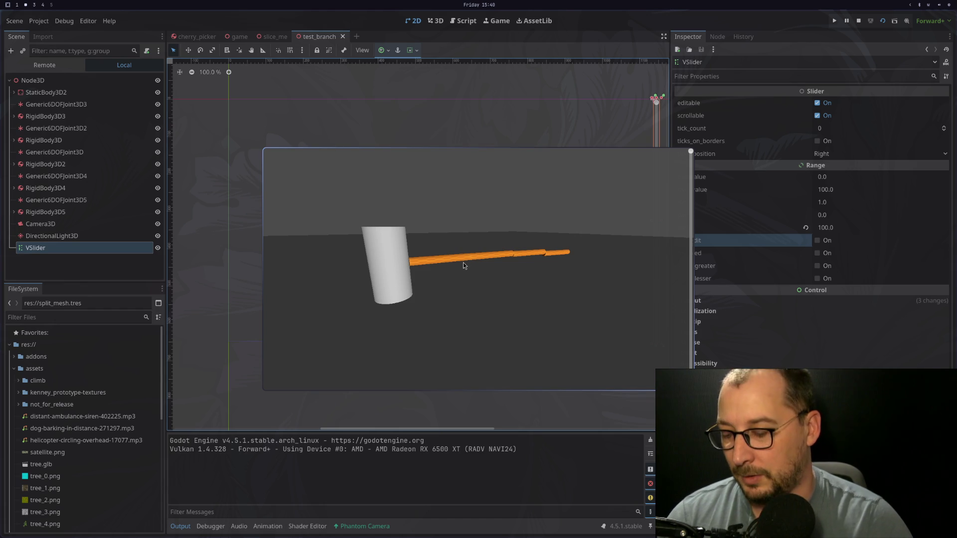
{"action": "key", "text": "Escape"}
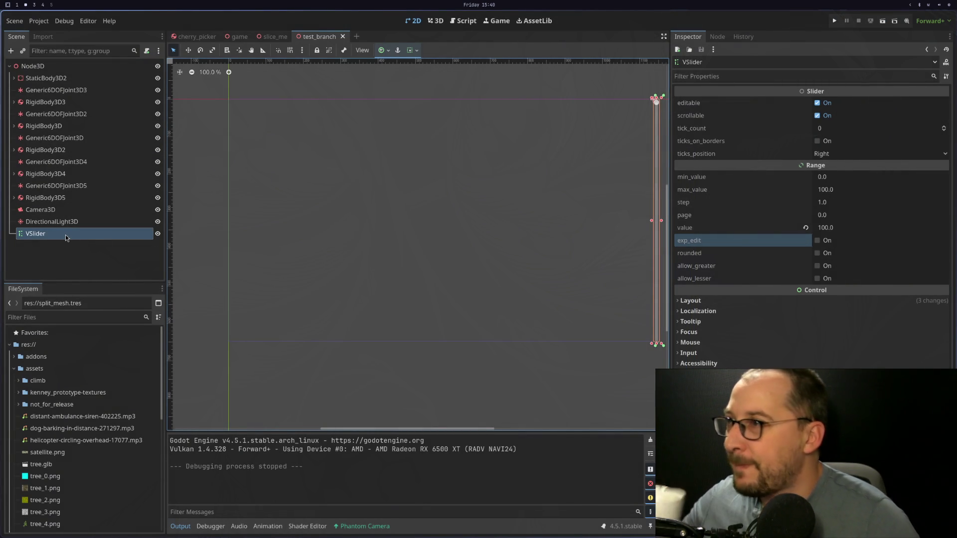
Attach a new script, res://test_branch.gd, to the Node3D root
{"action": "right_click", "coordinate": [83, 69]}
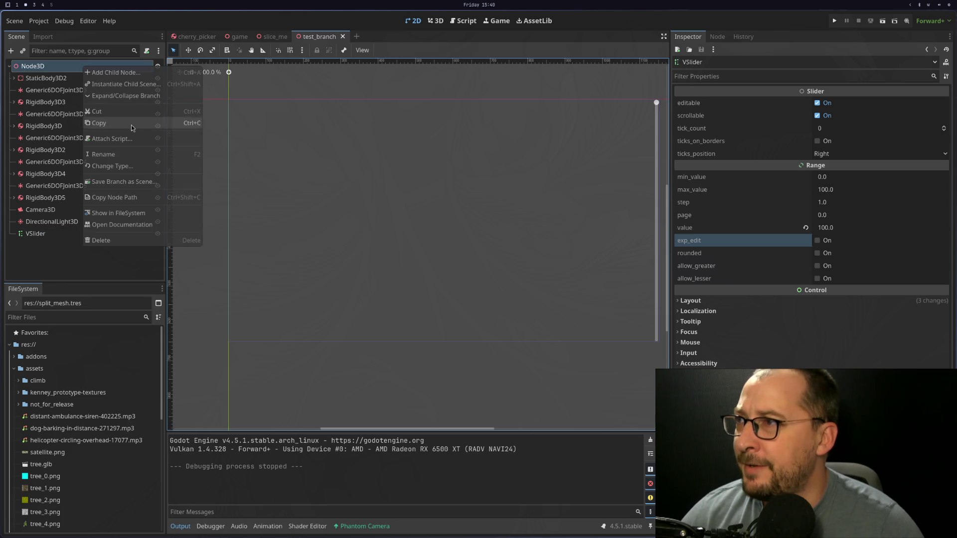
{"action": "left_click", "coordinate": [119, 141]}
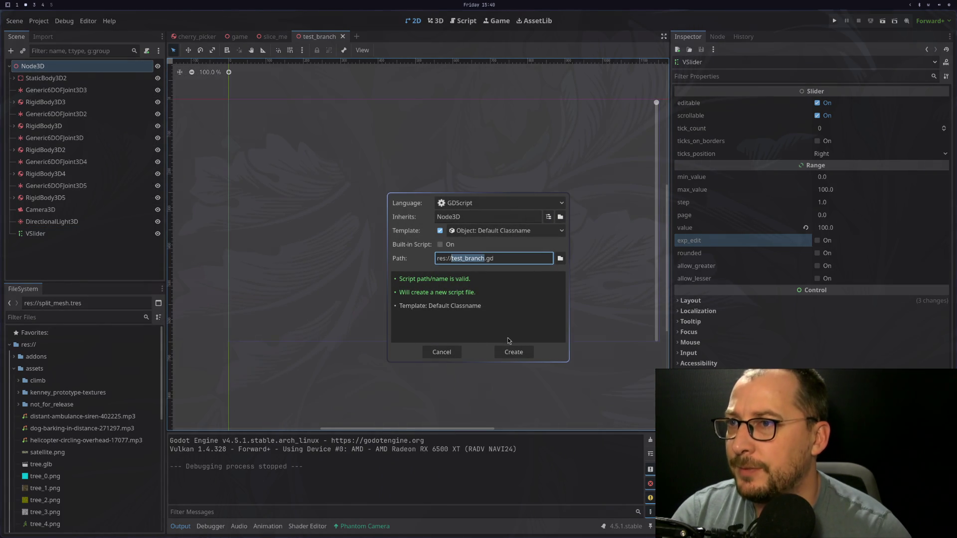
{"action": "left_click", "coordinate": [513, 352]}
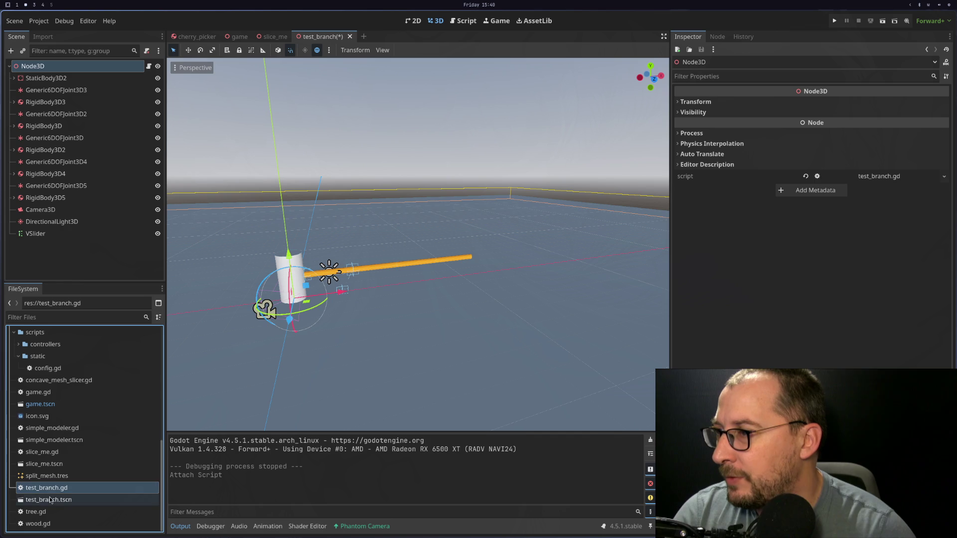
Collapse the scripts, scenes and assets folders in the FileSystem dock
{"action": "scroll", "coordinate": [35, 493], "scroll_direction": "up", "scroll_amount": 4}
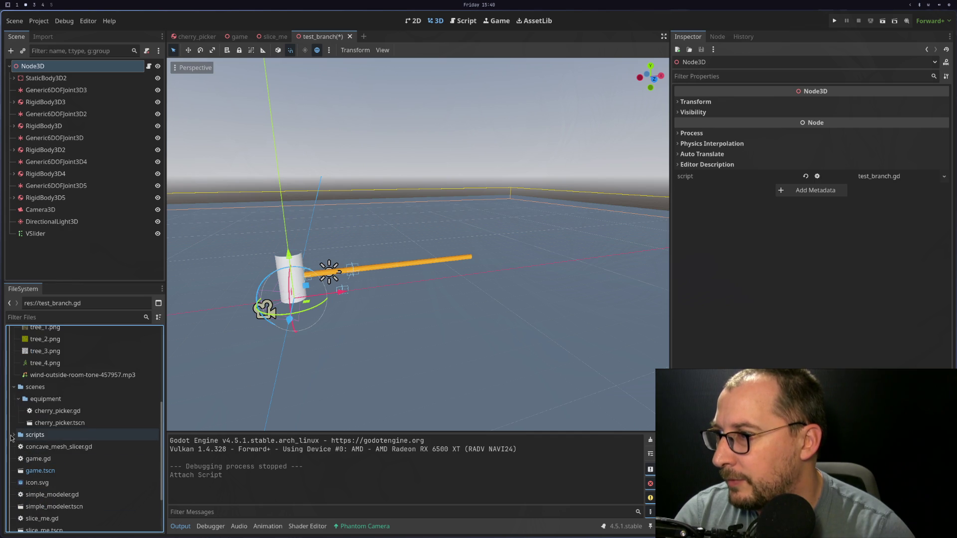
{"action": "left_click", "coordinate": [14, 434]}
{"action": "left_click", "coordinate": [14, 388]}
{"action": "scroll", "coordinate": [17, 391], "scroll_direction": "up", "scroll_amount": 5}
{"action": "scroll", "coordinate": [17, 392], "scroll_direction": "up", "scroll_amount": 2}
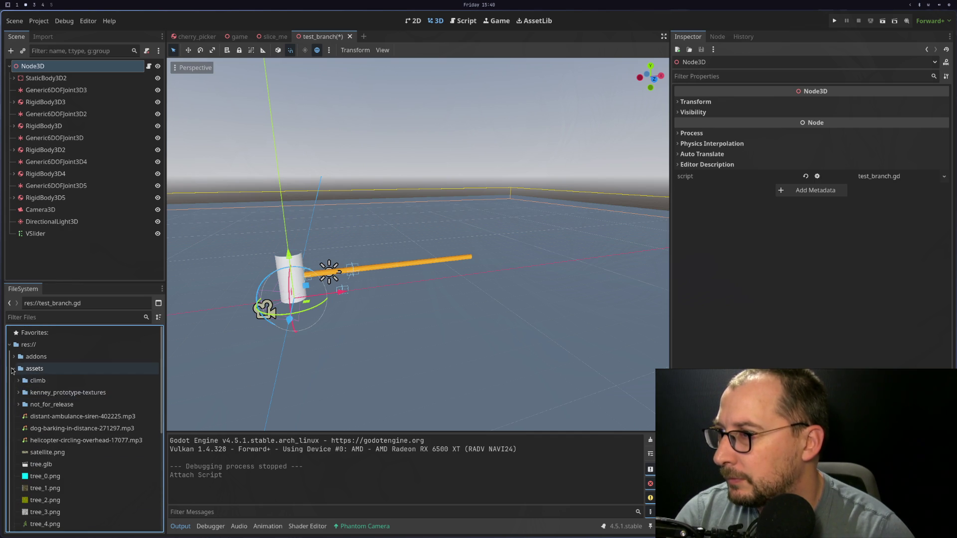
{"action": "left_click", "coordinate": [14, 369]}
{"action": "right_click", "coordinate": [27, 348]}
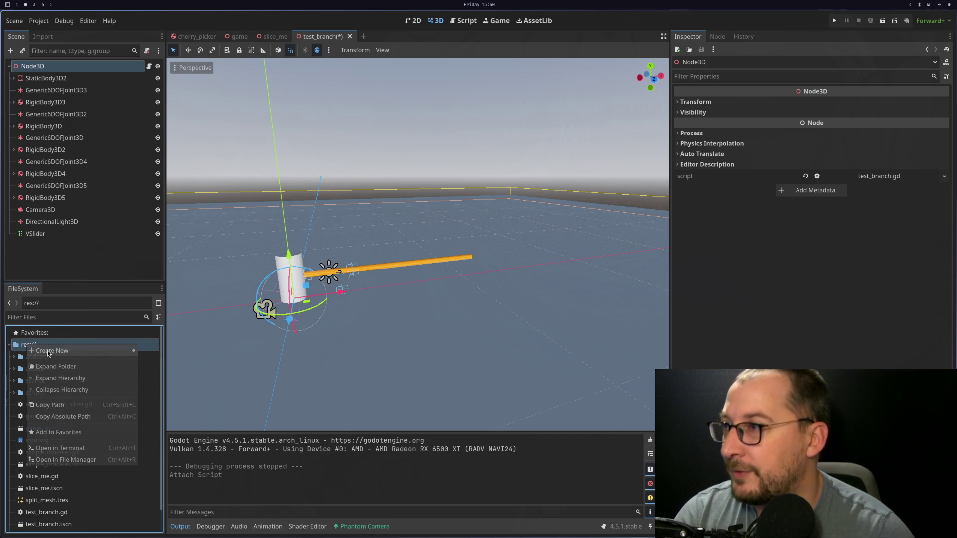
Create a new folder named 'test' in the project root
{"action": "mouse_move", "coordinate": [100, 350]}
{"action": "left_click", "coordinate": [165, 357]}
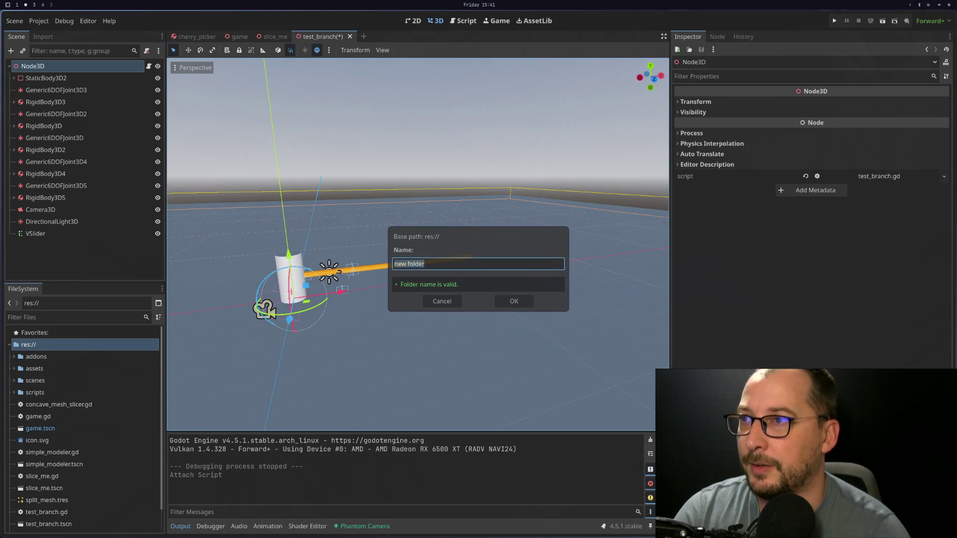
{"action": "type", "text": "test"}
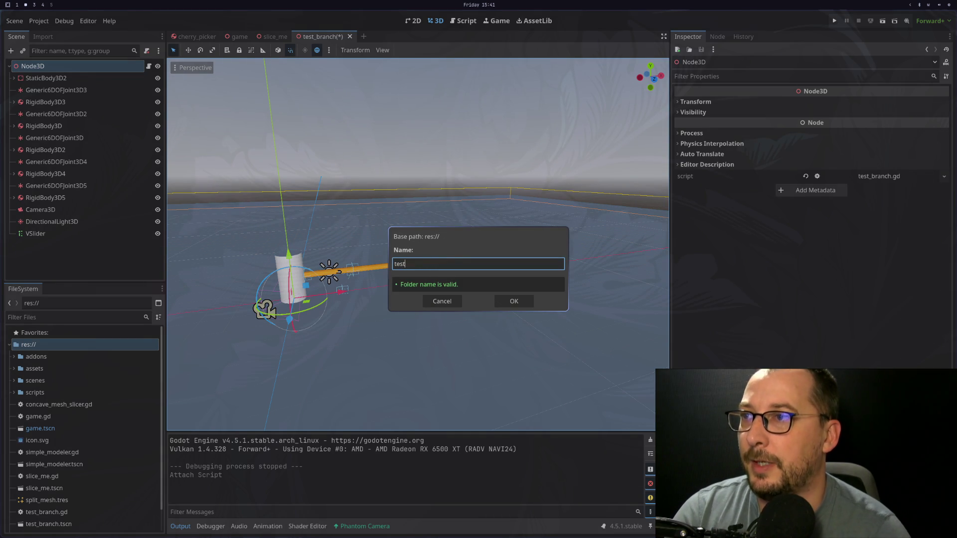
{"action": "left_click", "coordinate": [514, 301]}
Move test_branch.gd and test_branch.tscn into the test folder
{"action": "scroll", "coordinate": [441, 276], "scroll_direction": "down", "scroll_amount": 5}
{"action": "scroll", "coordinate": [75, 424], "scroll_direction": "down", "scroll_amount": 1}
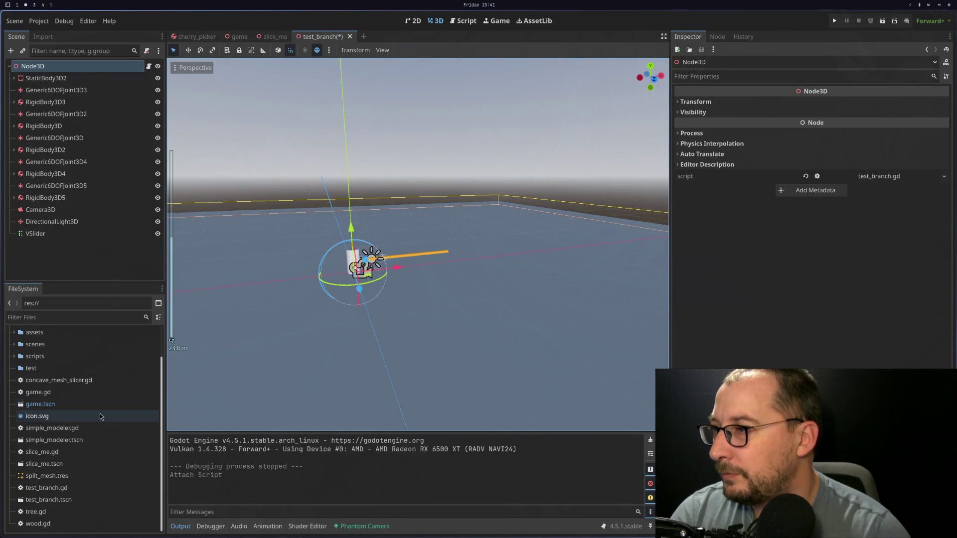
{"action": "left_click", "coordinate": [73, 488]}
{"action": "left_click", "coordinate": [50, 500], "text": "shift"}
{"action": "left_click_drag", "start_coordinate": [50, 500], "coordinate": [54, 371]}
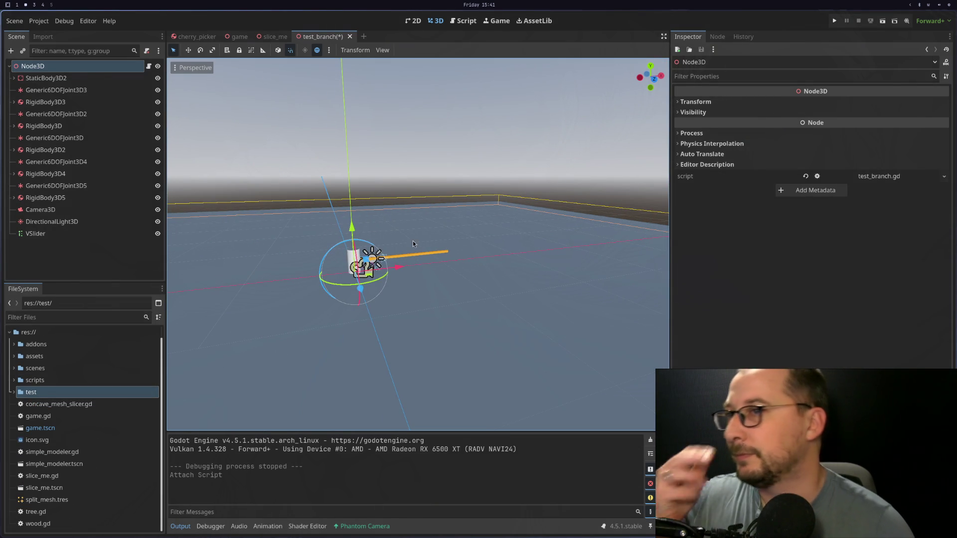
{"action": "left_click", "coordinate": [148, 65]}
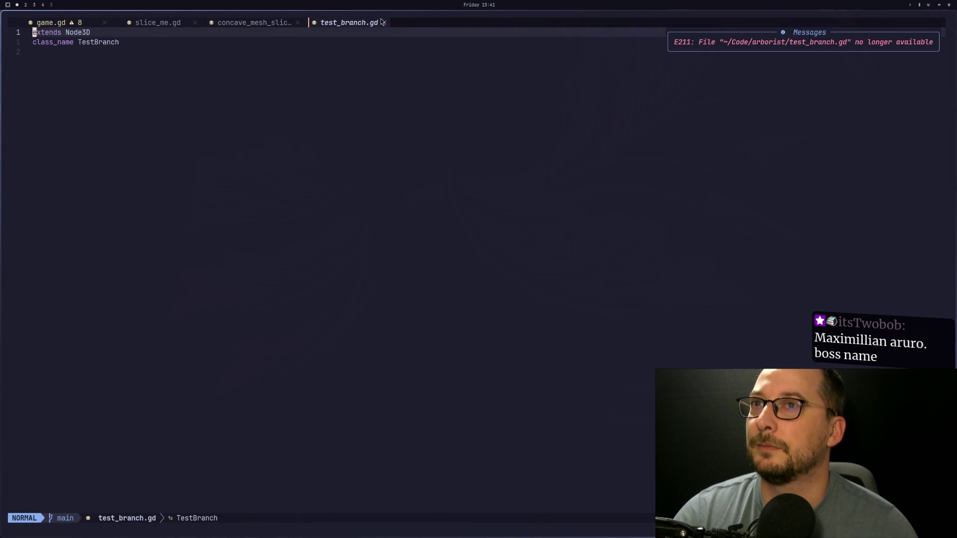
Close the outdated test_branch.gd buffer in Neovim
{"action": "left_click", "coordinate": [379, 53]}
{"action": "key", "text": "space"}
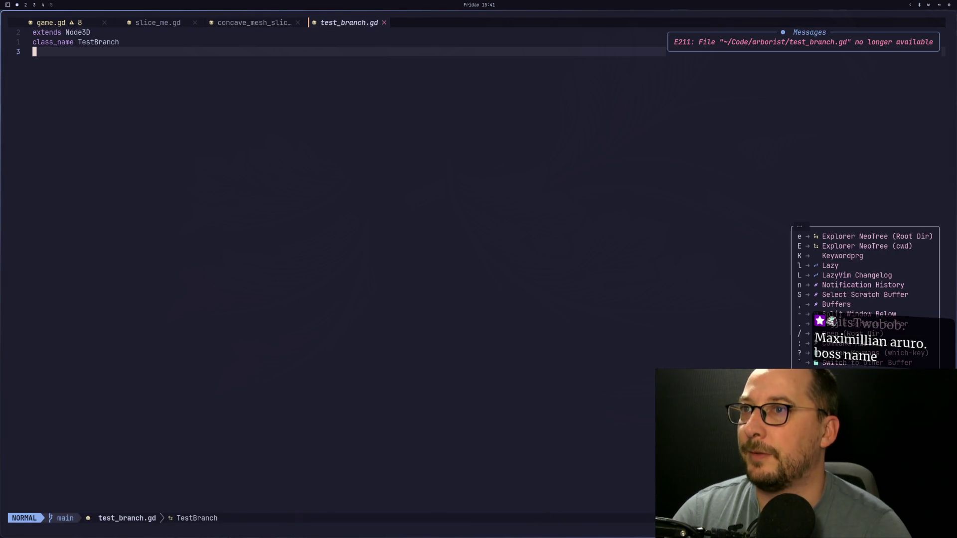
{"action": "key", "text": "b"}
{"action": "key", "text": "d"}
Open test/test_branch.gd from the file picker, add a blank line, and return to Godot
{"action": "key", "text": "space"}
{"action": "key", "text": "space"}
{"action": "type", "text": "tes"}
{"action": "key", "text": "Return"}
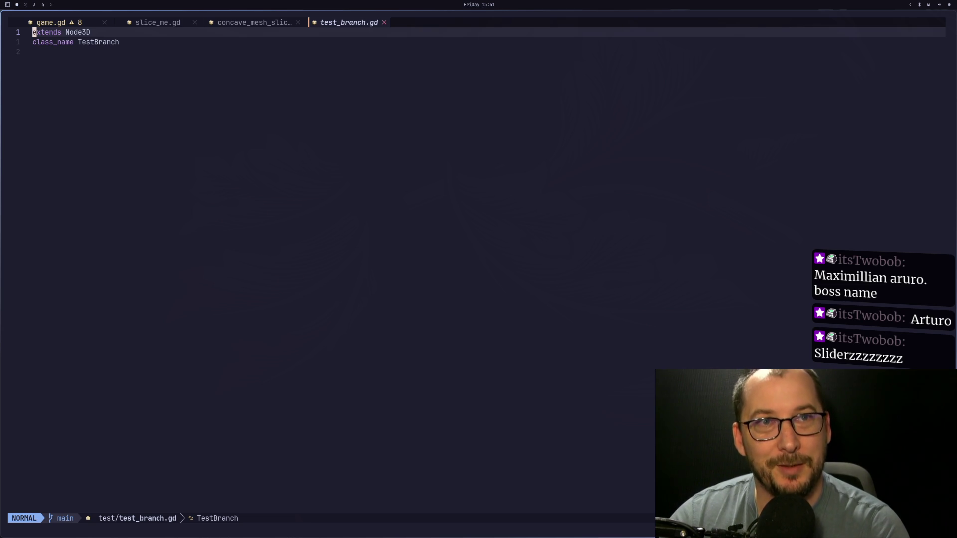
{"action": "key", "text": "j"}
{"action": "key", "text": "j"}
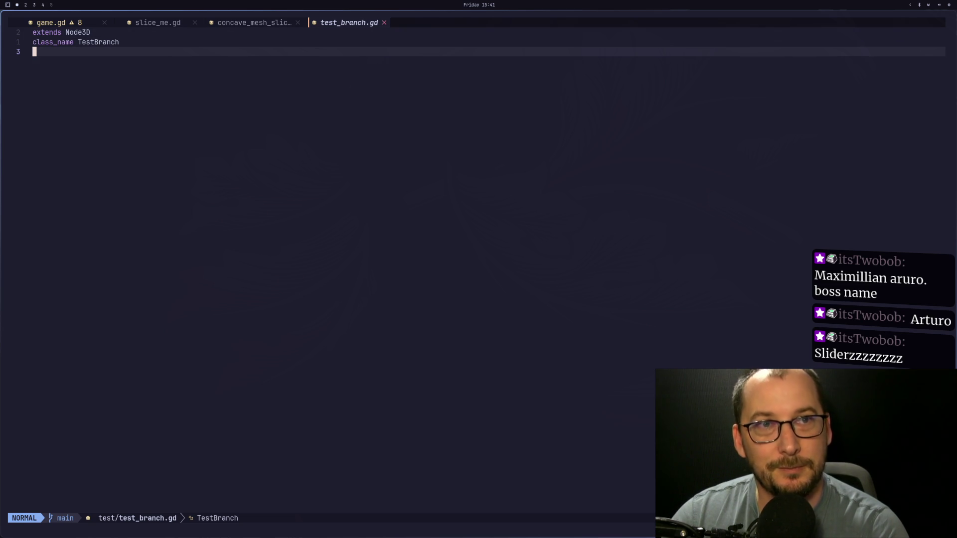
{"action": "key", "text": "i"}
{"action": "key", "text": "Return"}
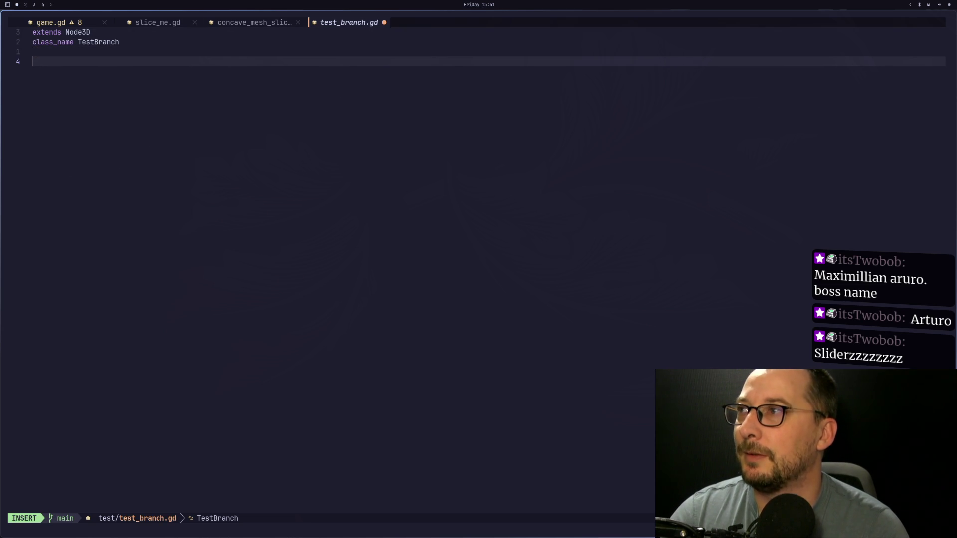
{"action": "key", "text": "super+2"}
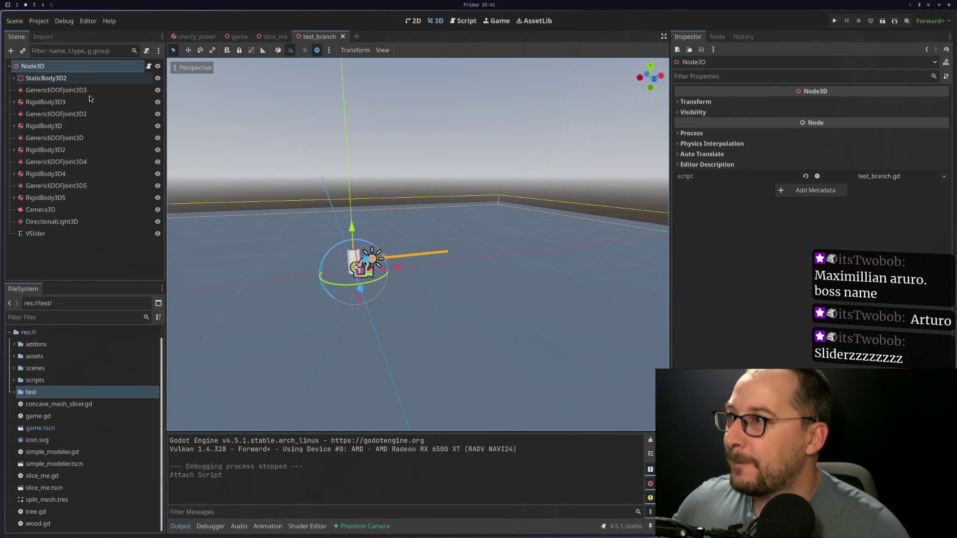
Move Generic6DOFJoint3D4 3 units along X along the rod
{"action": "left_click", "coordinate": [75, 186]}
{"action": "scroll", "coordinate": [177, 210], "scroll_direction": "up", "scroll_amount": 5}
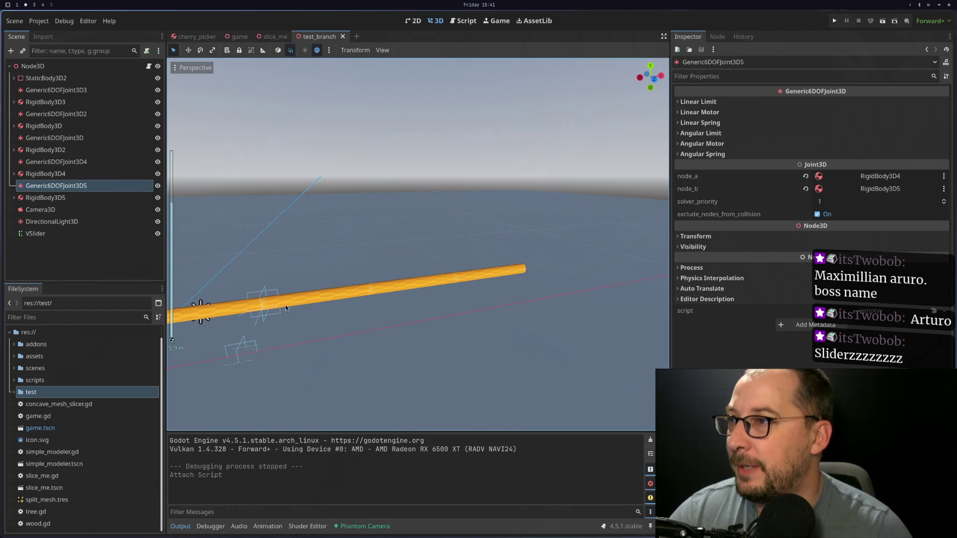
{"action": "left_click", "coordinate": [219, 279]}
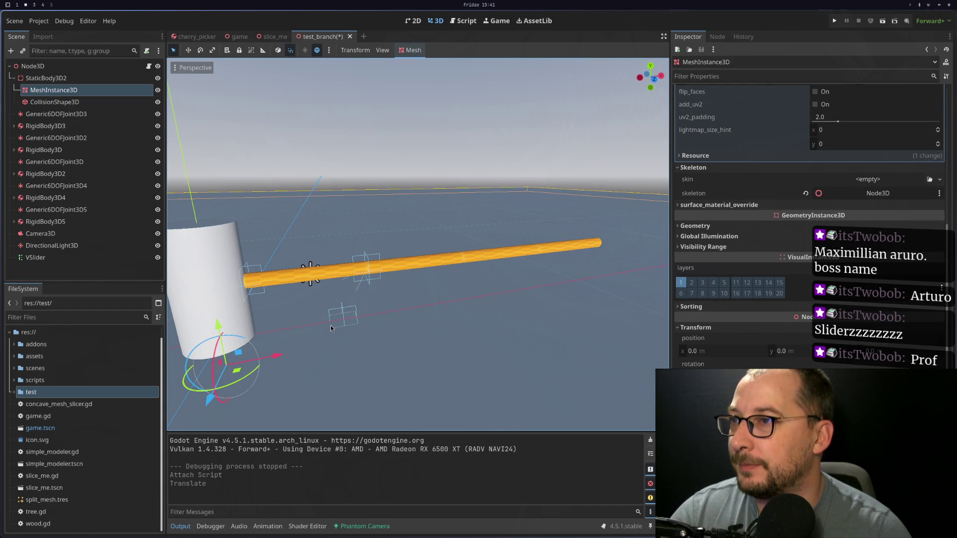
{"action": "left_click", "coordinate": [364, 275]}
{"action": "left_click", "coordinate": [367, 275]}
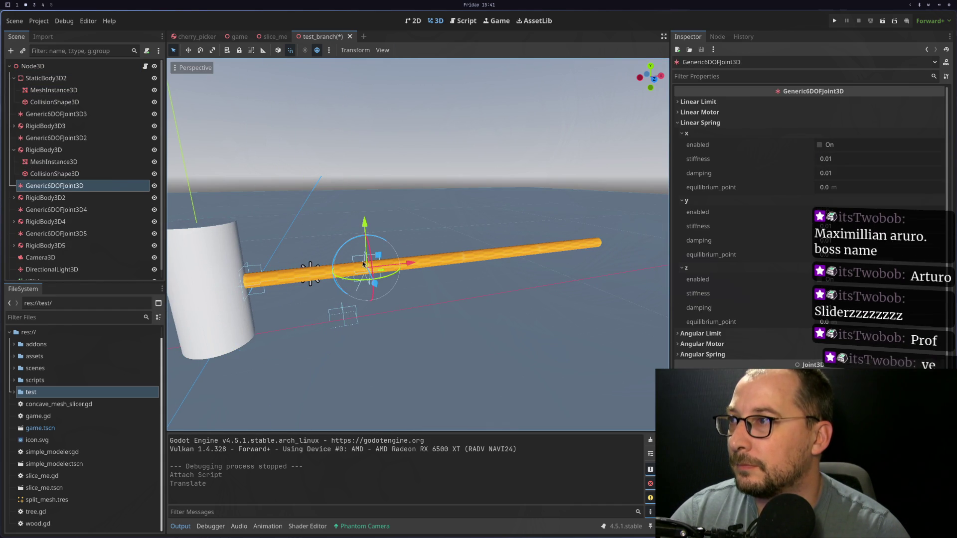
{"action": "left_click", "coordinate": [67, 211]}
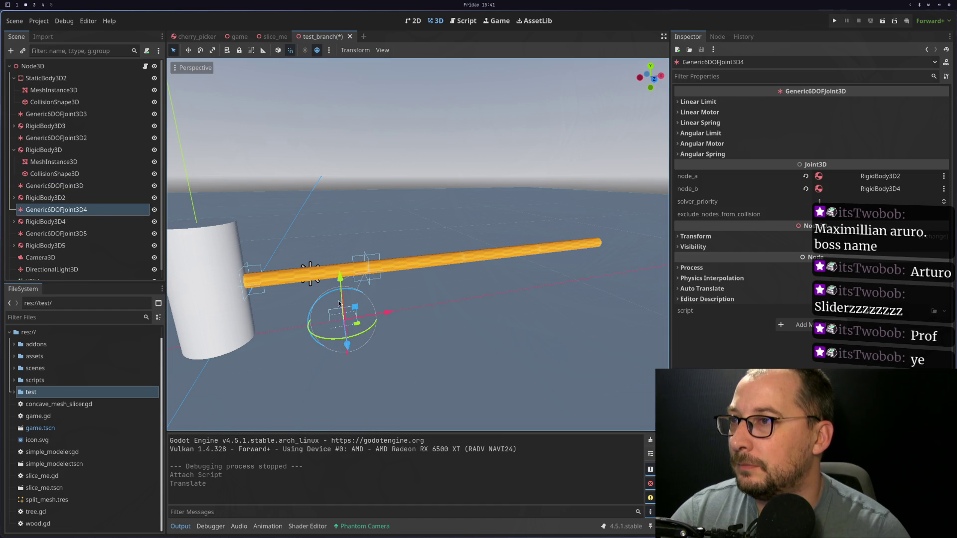
{"action": "left_click_drag", "start_coordinate": [388, 315], "coordinate": [501, 310]}
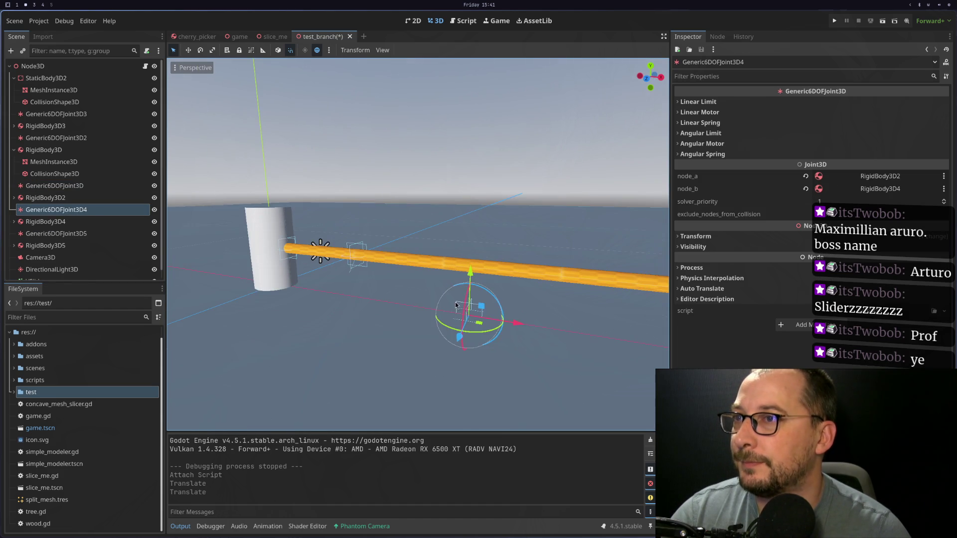
Hide RigidBody3D4's rod mesh to check Generic6DOFJoint3D4's placement, then show it again
{"action": "left_click_drag", "start_coordinate": [471, 273], "coordinate": [474, 192]}
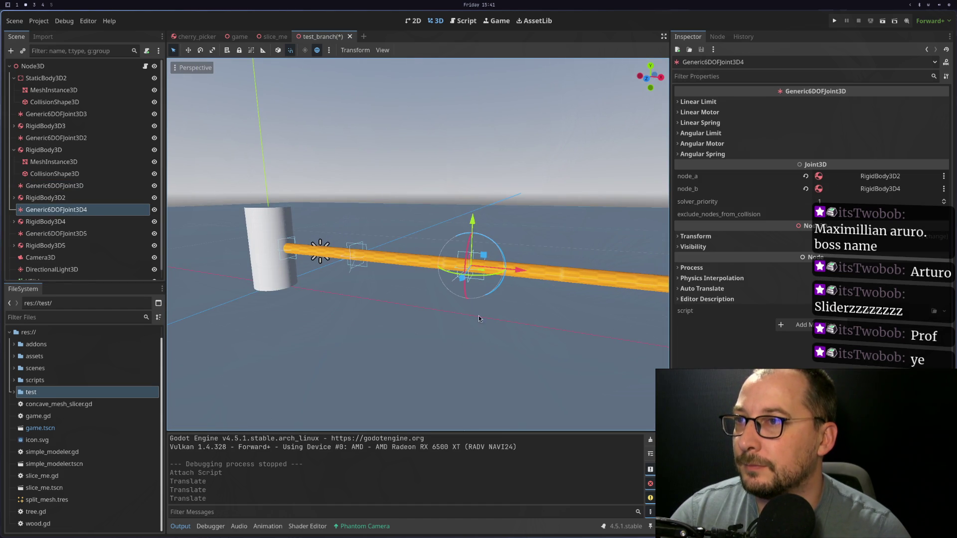
{"action": "left_click", "coordinate": [44, 199]}
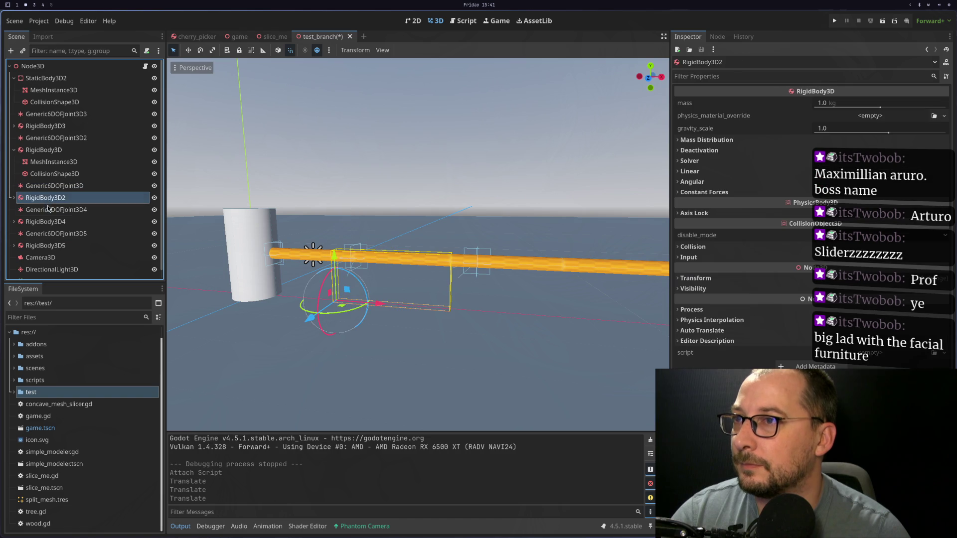
{"action": "left_click", "coordinate": [48, 210]}
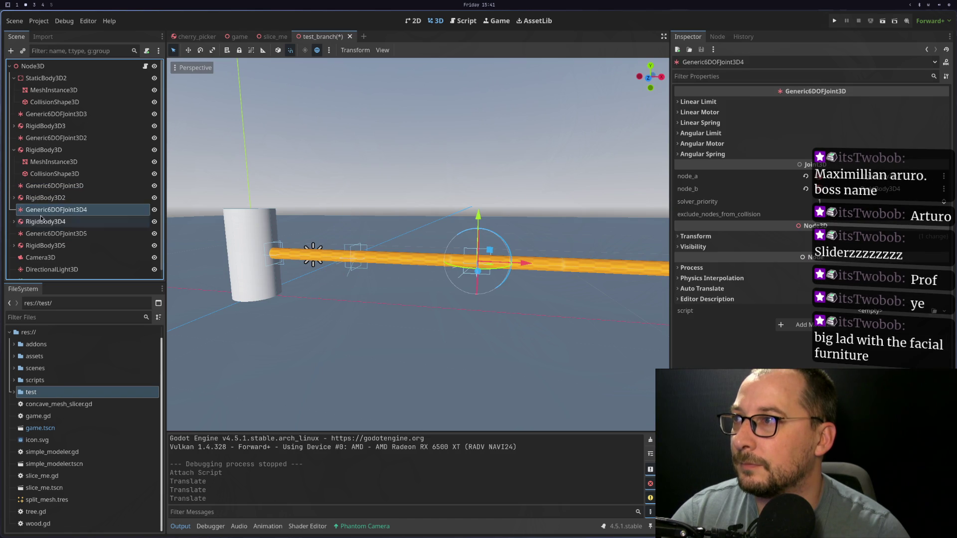
{"action": "left_click", "coordinate": [13, 222]}
{"action": "left_click", "coordinate": [154, 234]}
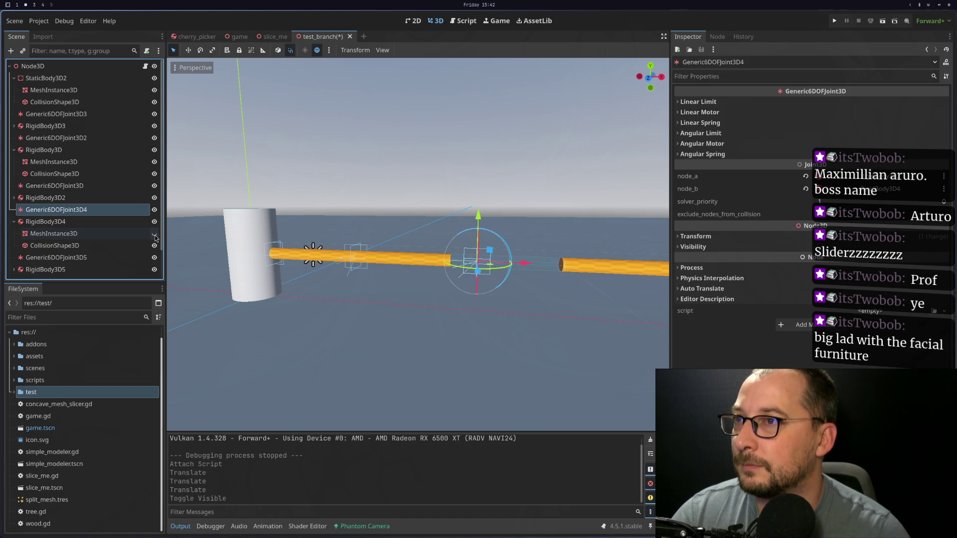
{"action": "left_click_drag", "start_coordinate": [524, 270], "coordinate": [496, 267]}
{"action": "key", "text": "ctrl+z"}
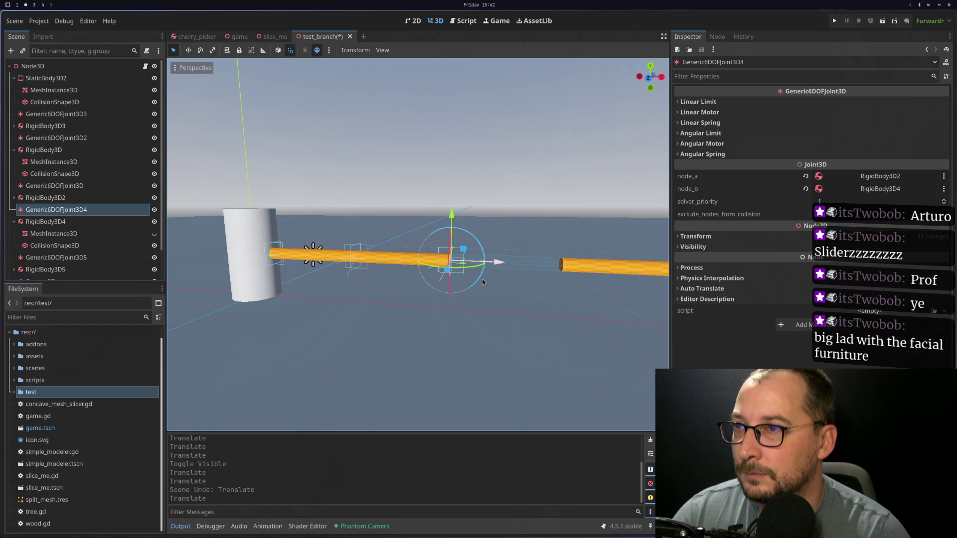
{"action": "left_click", "coordinate": [154, 234]}
{"action": "scroll", "coordinate": [57, 231], "scroll_direction": "down", "scroll_amount": 1}
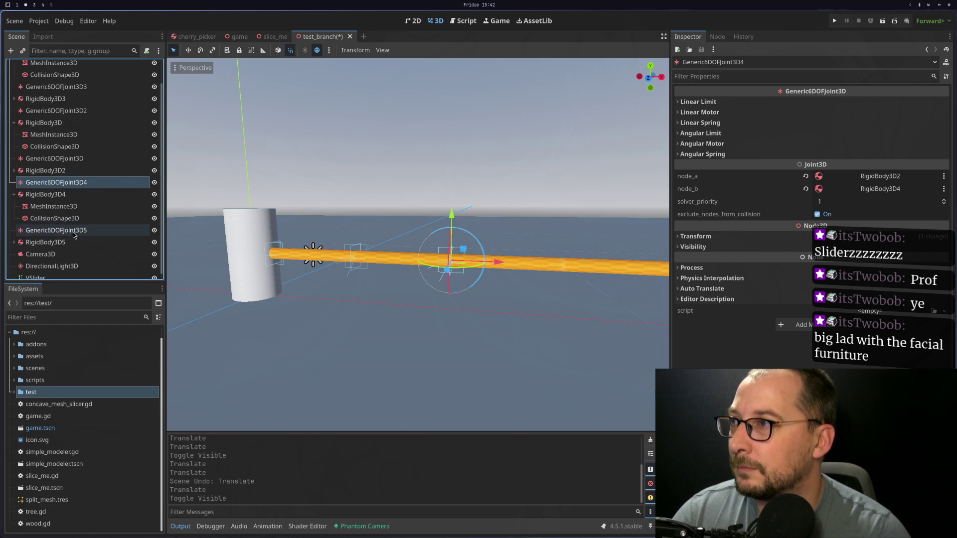
Move Generic6DOFJoint3D5 6.5 units along X and adjust its height on Y
{"action": "left_click", "coordinate": [57, 231]}
{"action": "left_click_drag", "start_coordinate": [299, 299], "coordinate": [618, 337]}
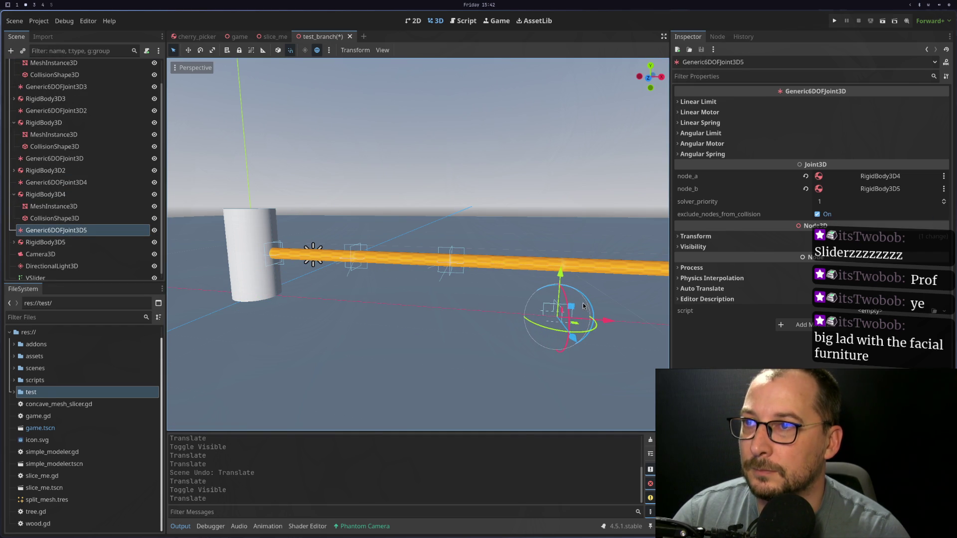
{"action": "mouse_move", "coordinate": [561, 277]}
{"action": "left_mouse_down"}
{"action": "mouse_move", "coordinate": [560, 223]}
{"action": "mouse_move", "coordinate": [513, 337]}
{"action": "mouse_move", "coordinate": [475, 318]}
{"action": "mouse_move", "coordinate": [435, 331]}
{"action": "mouse_move", "coordinate": [409, 324]}
{"action": "left_mouse_up"}
{"action": "scroll", "coordinate": [35, 249], "scroll_direction": "down", "scroll_amount": 1}
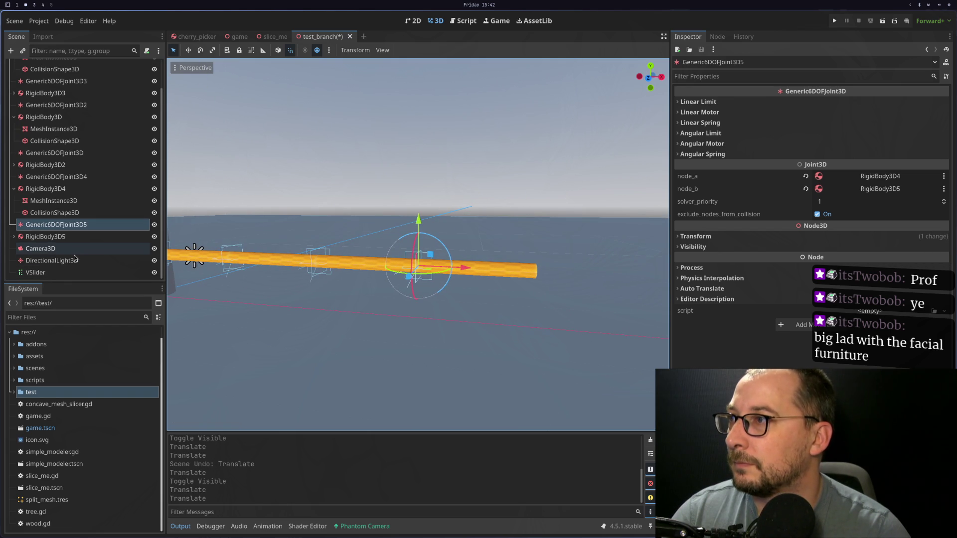
{"action": "scroll", "coordinate": [31, 226], "scroll_direction": "up", "scroll_amount": 3}
{"action": "left_click_drag", "start_coordinate": [349, 337], "coordinate": [349, 285]}
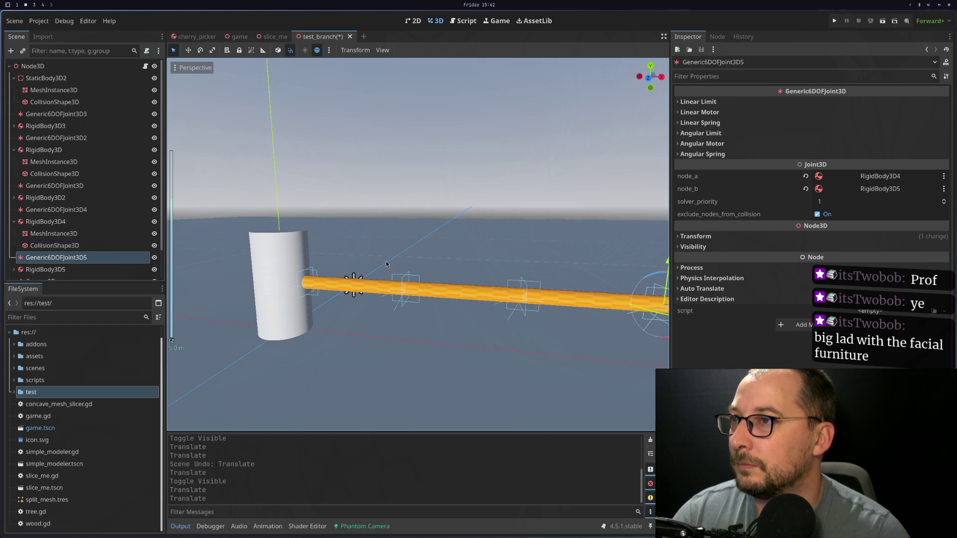
Review Generic6DOFJoint3D3, Generic6DOFJoint3D2 and Generic6DOFJoint3D, then run the test_branch scene
{"action": "left_click", "coordinate": [400, 278]}
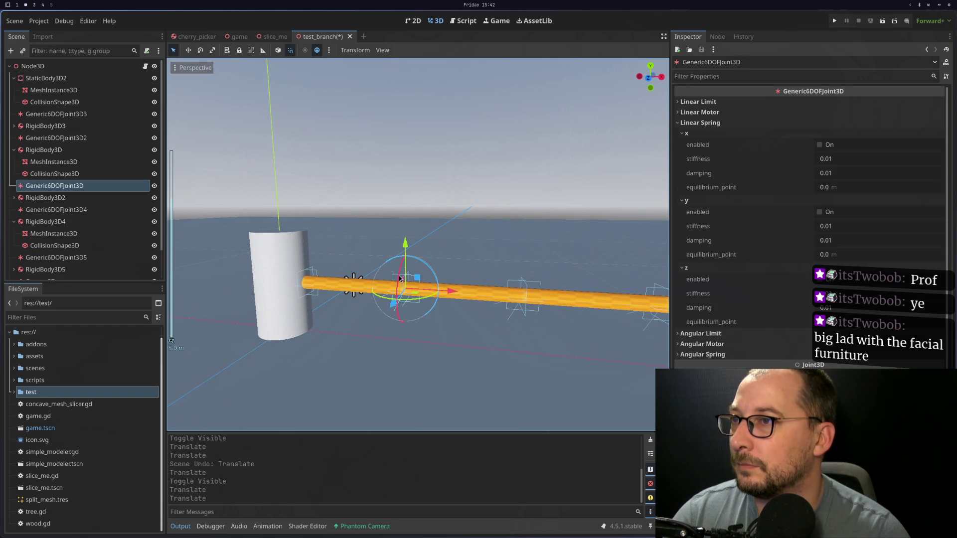
{"action": "left_click", "coordinate": [13, 149]}
{"action": "left_click", "coordinate": [13, 126]}
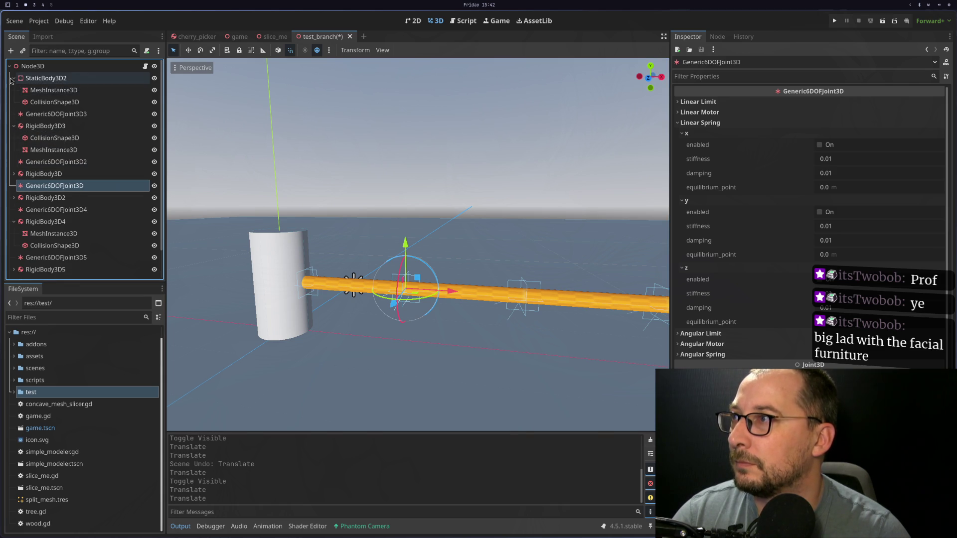
{"action": "left_click", "coordinate": [14, 78]}
{"action": "left_click", "coordinate": [13, 102]}
{"action": "left_click", "coordinate": [35, 90]}
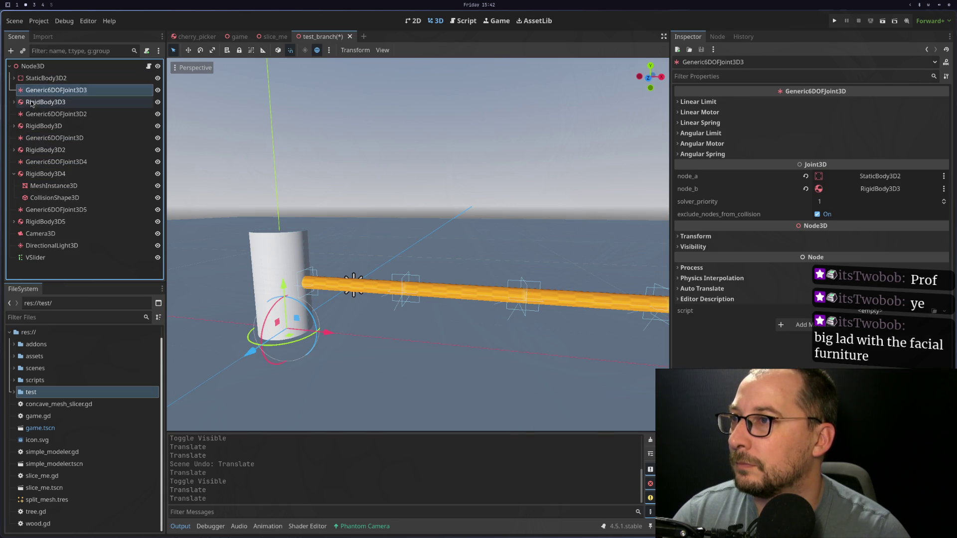
{"action": "left_click", "coordinate": [52, 114]}
{"action": "left_click", "coordinate": [55, 138]}
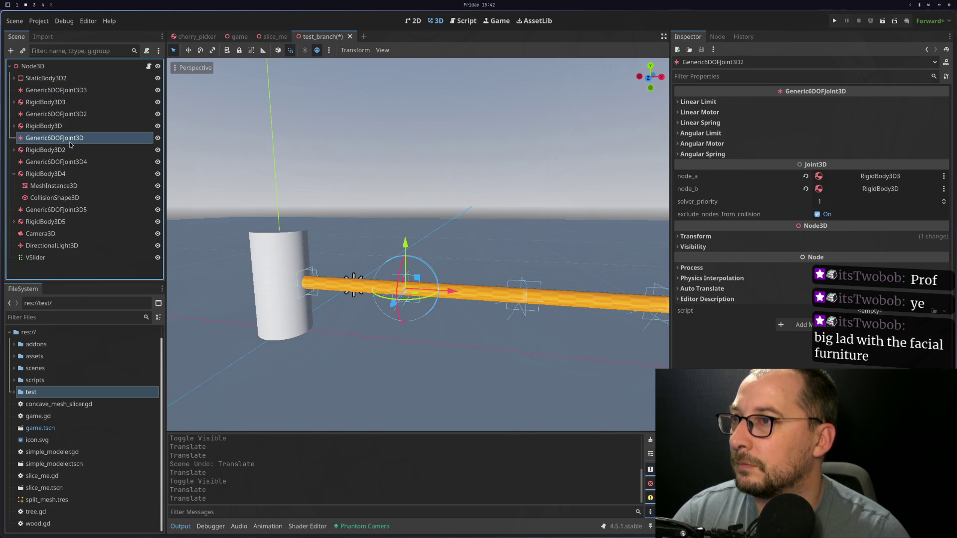
{"action": "left_click", "coordinate": [882, 20]}
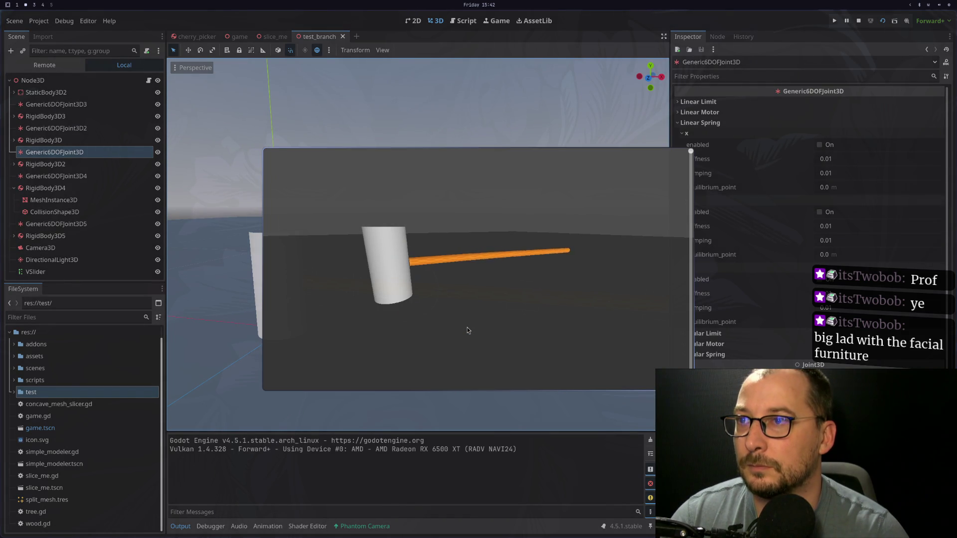
Run the branch test twice, toggling the game window fullscreen each time, then stop it
{"action": "key", "text": "super+f"}
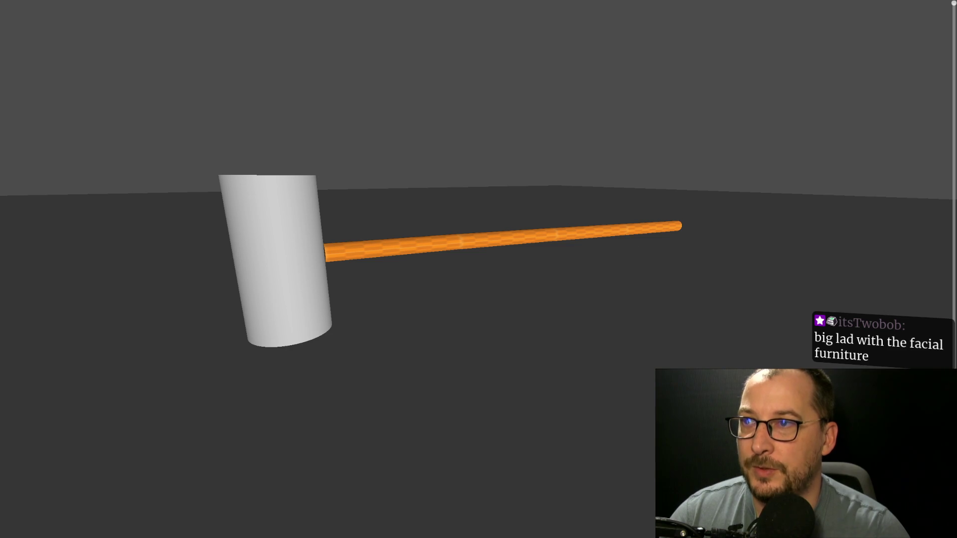
{"action": "key", "text": "super+f"}
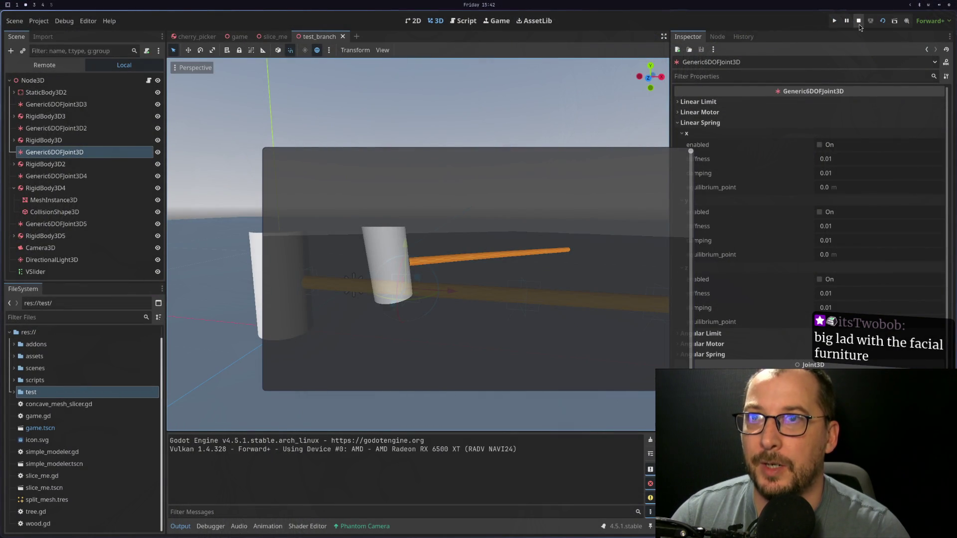
{"action": "left_click", "coordinate": [883, 21]}
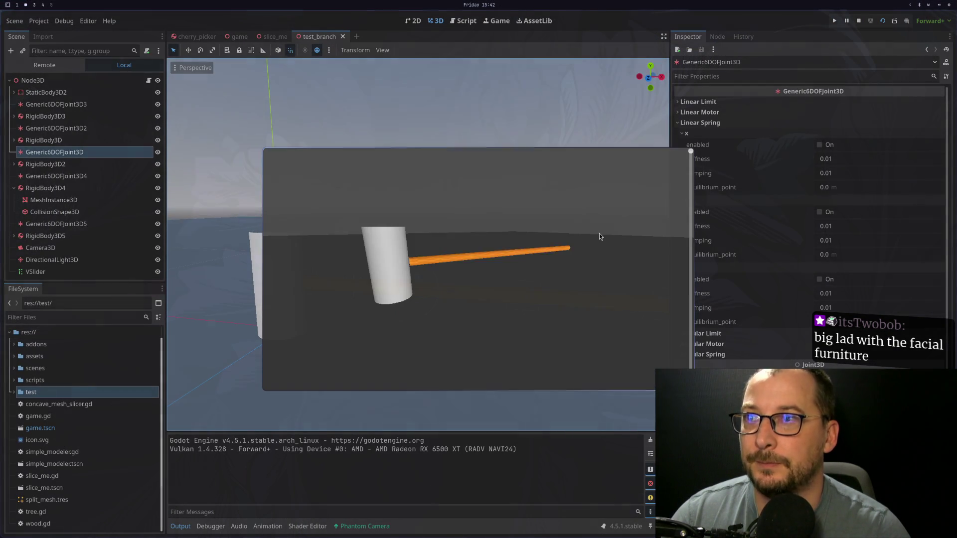
{"action": "key", "text": "super+f"}
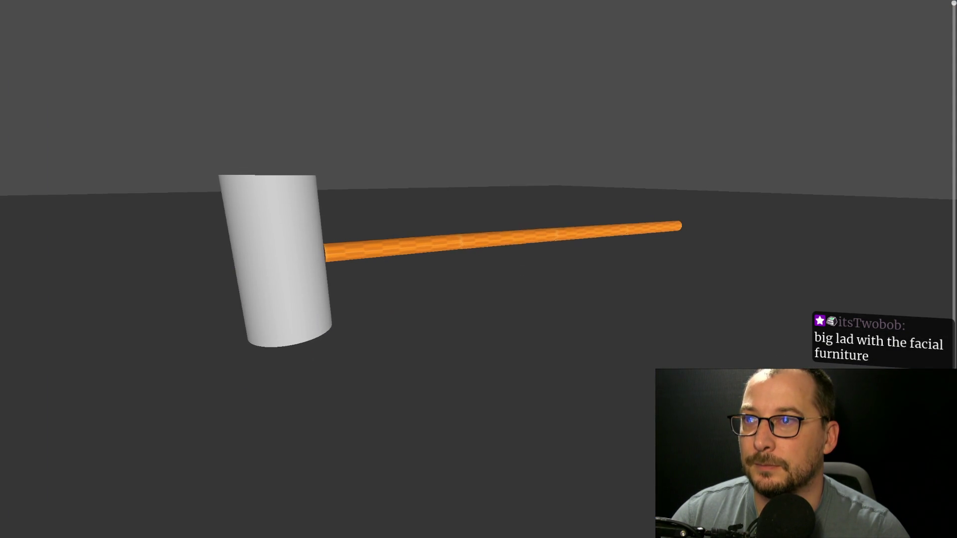
{"action": "key", "text": "super+f"}
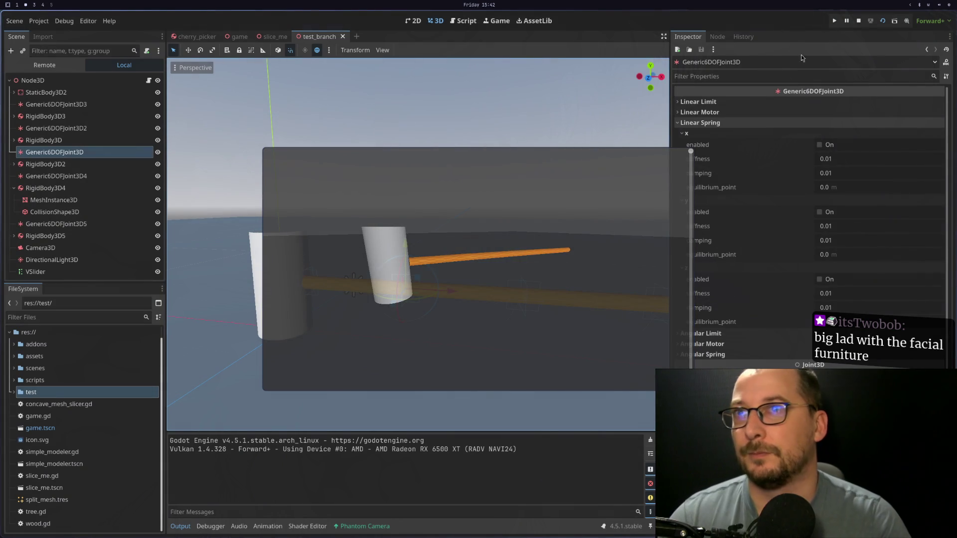
{"action": "left_click", "coordinate": [858, 20]}
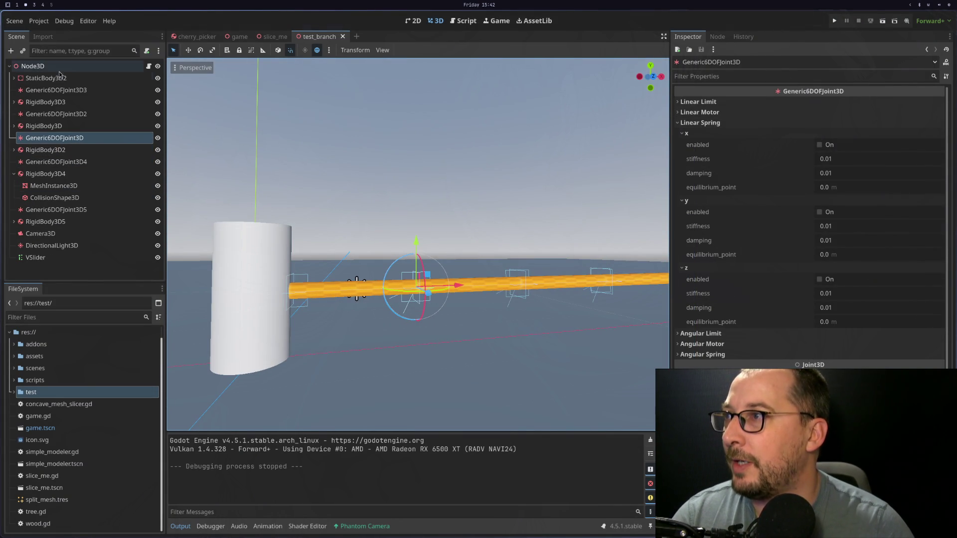
Open the root Node3D's test_branch.gd script in the external editor
{"action": "left_click", "coordinate": [60, 141]}
{"action": "double_click", "coordinate": [63, 142]}
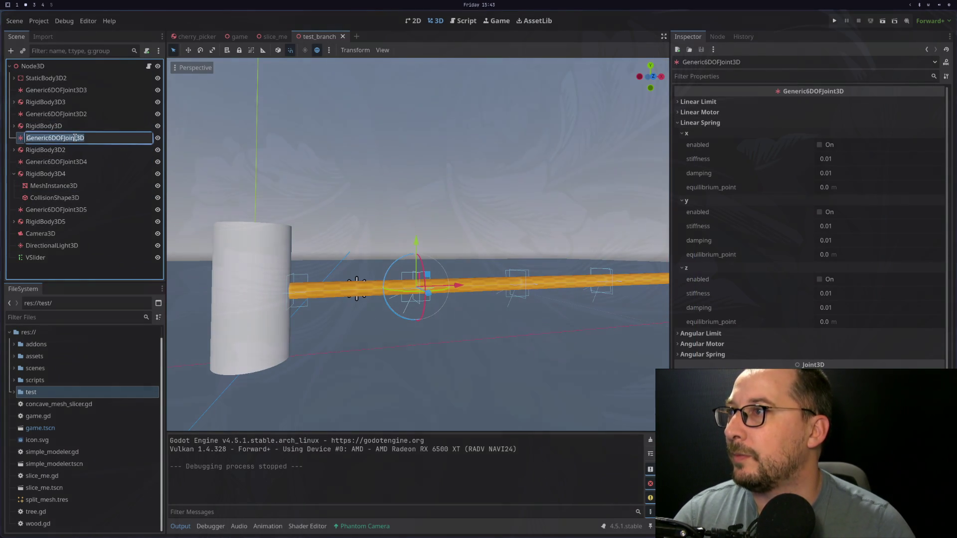
{"action": "key", "text": "Return"}
{"action": "right_click", "coordinate": [14, 70]}
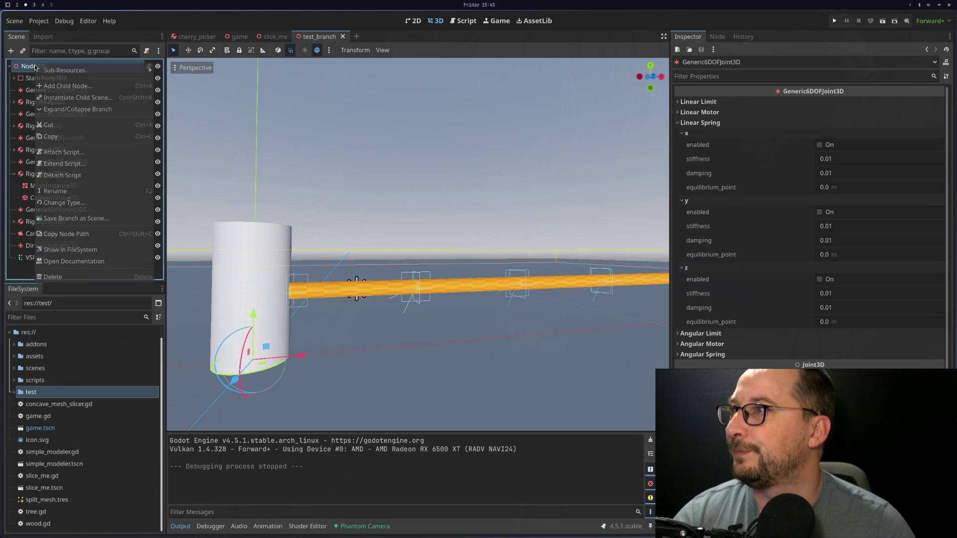
{"action": "key", "text": "Escape"}
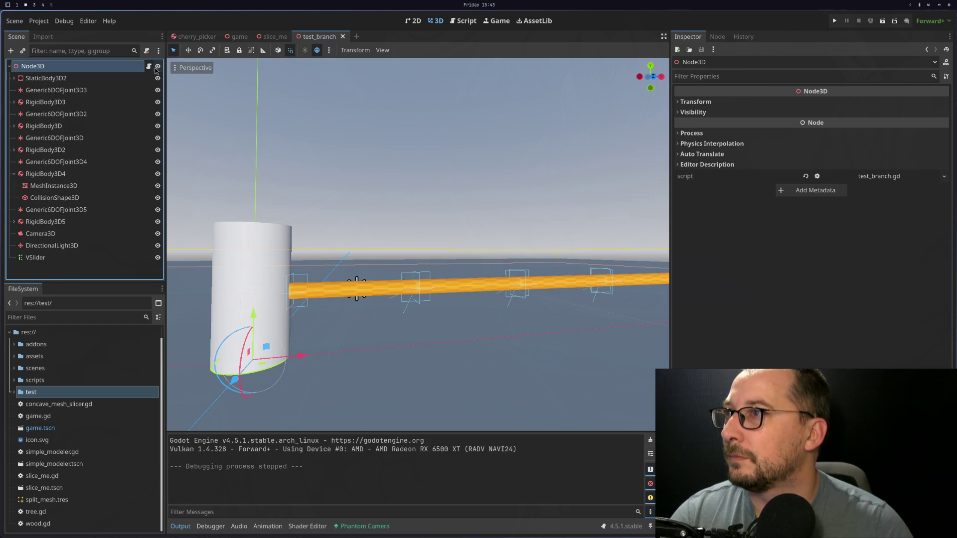
{"action": "left_click", "coordinate": [149, 66]}
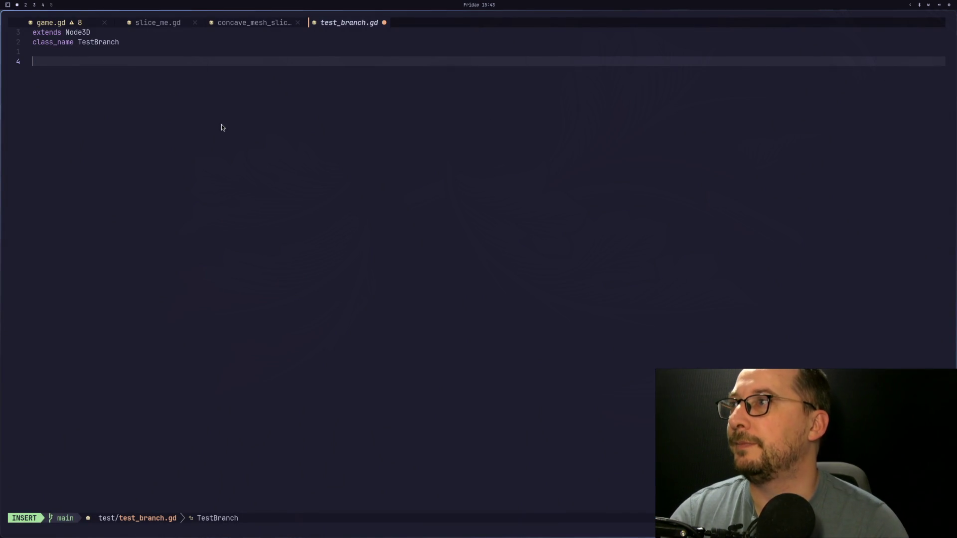
{"action": "type", "text": "var joint_being_cut:"}
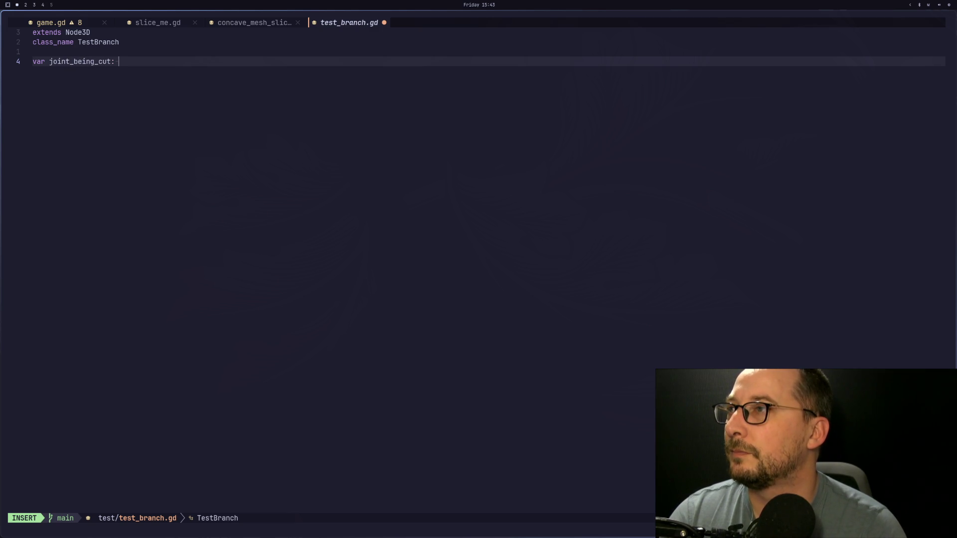
{"action": "type", "text": "Generic6DOFJoint3D"}
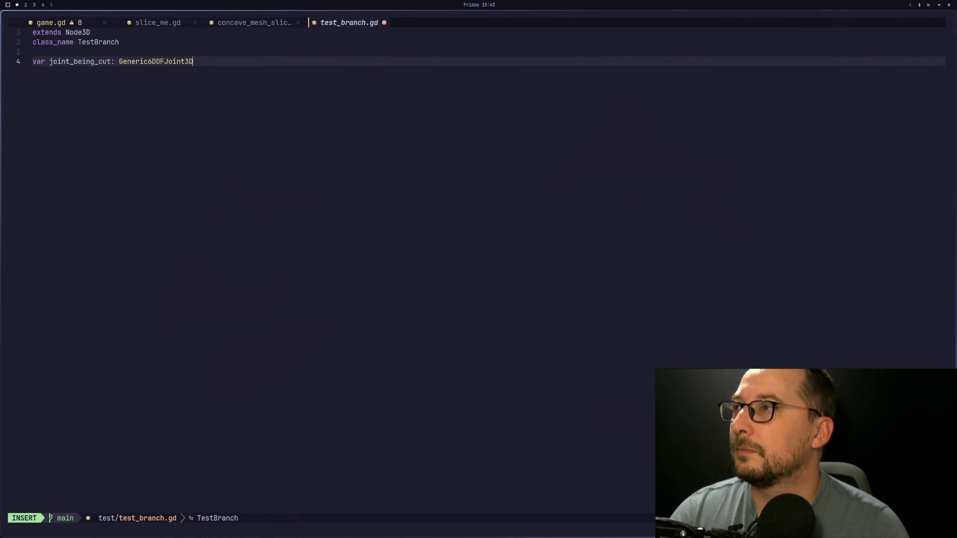
{"action": "key", "text": "Escape"}
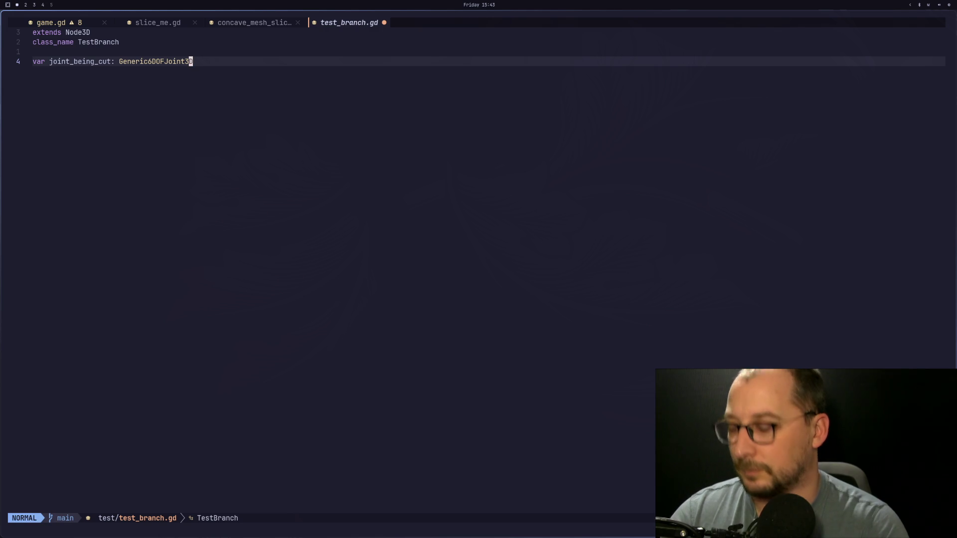
{"action": "key", "text": "b"}
{"action": "key", "text": "b"}
{"action": "key", "text": "b"}
{"action": "type", "text": "bi%"}
{"action": "key", "text": "BackSpace"}
{"action": "type", "text": "@"}
{"action": "key", "text": "BackSpace"}
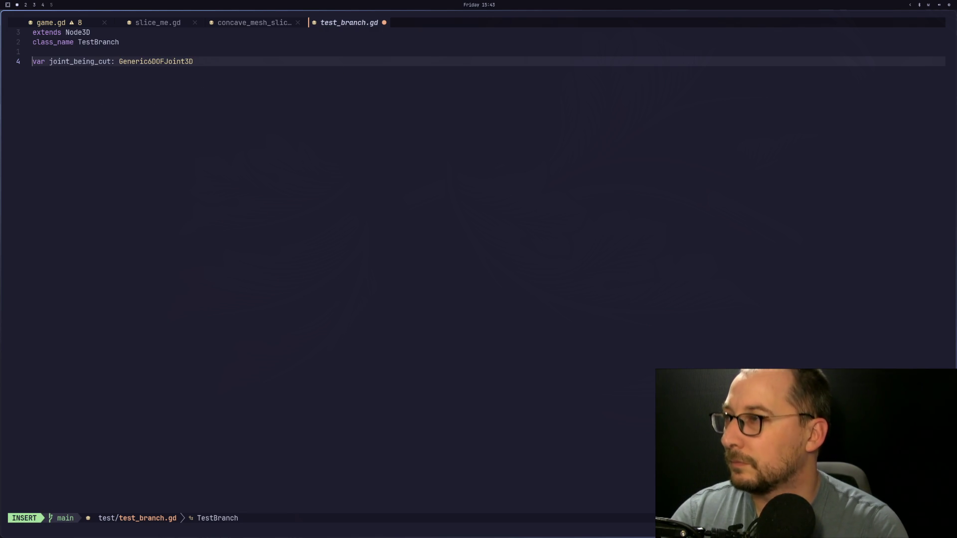
{"action": "type", "text": "@export"}
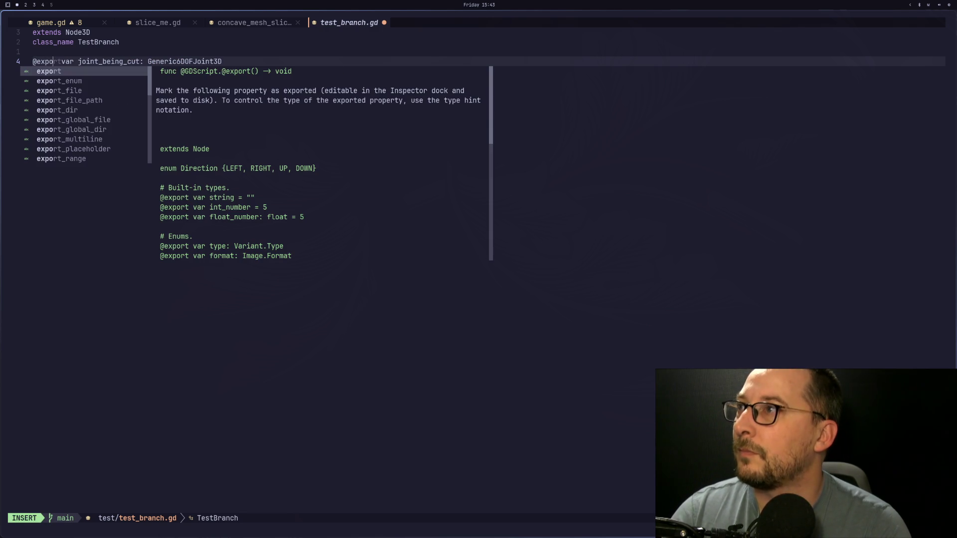
{"action": "key", "text": "Escape"}
{"action": "type", "text": ":w"}
{"action": "key", "text": "Return"}
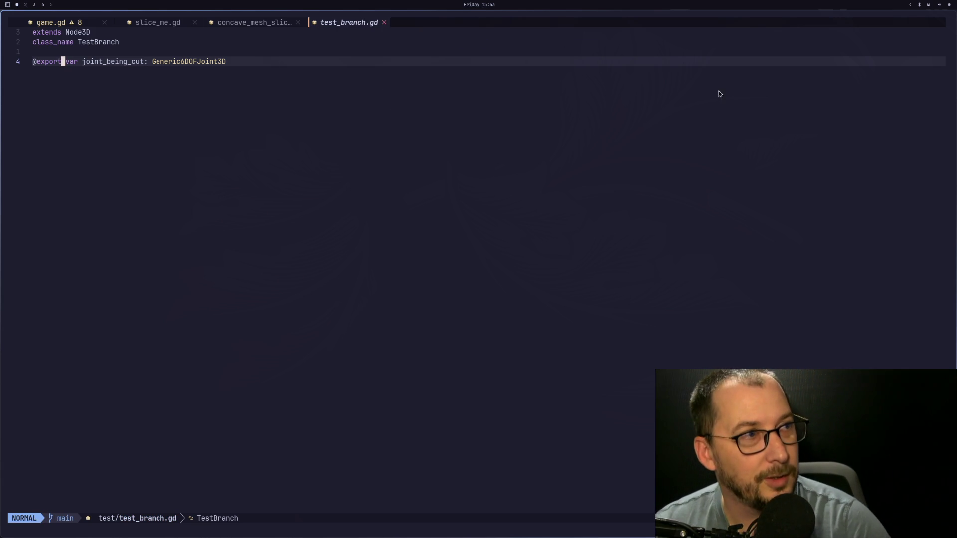
{"action": "key", "text": "super+4"}
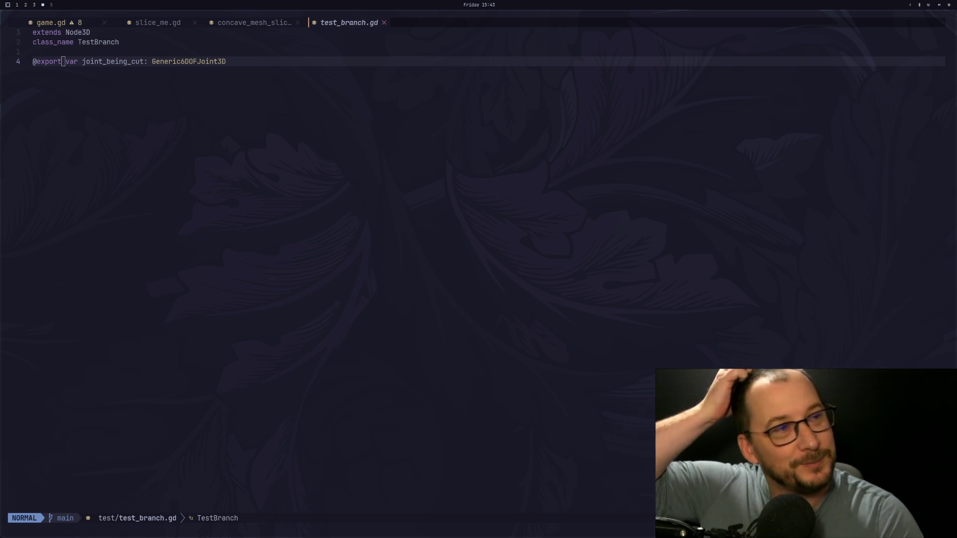
{"action": "key", "text": "dollar"}
{"action": "key", "text": "y"}
{"action": "key", "text": "y"}
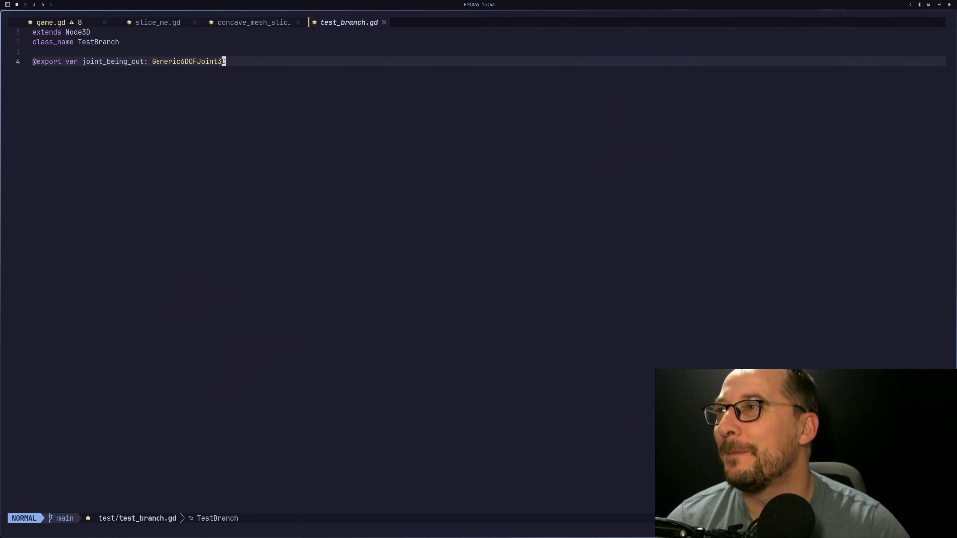
{"action": "type", "text": "o"}
{"action": "type", "text": "export V"}
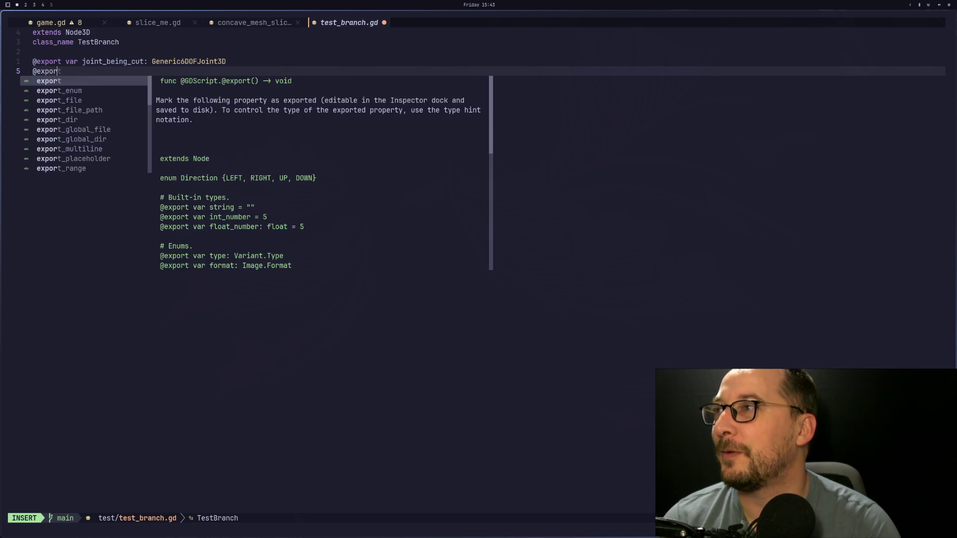
{"action": "key", "text": "BackSpace"}
{"action": "type", "text": "var vertical"}
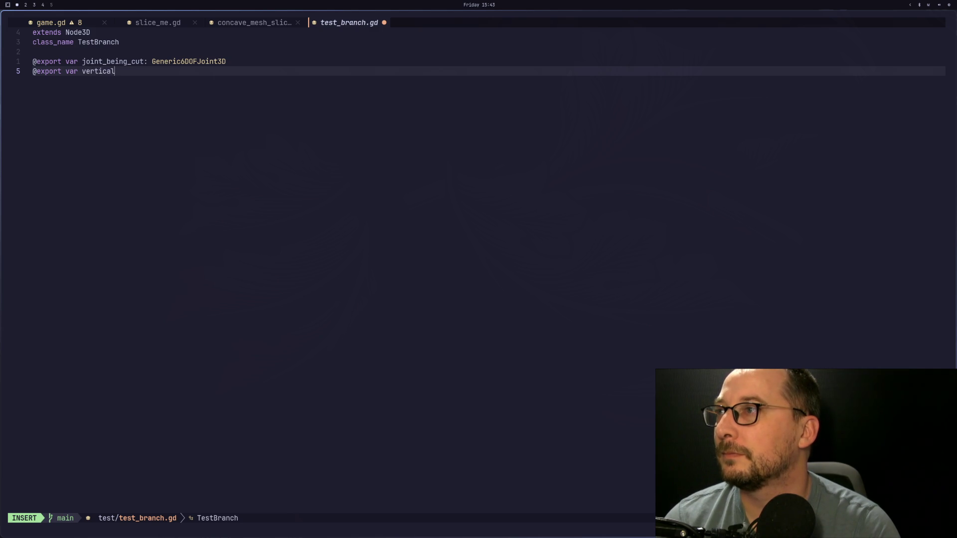
{"action": "type", "text": "VSlider"}
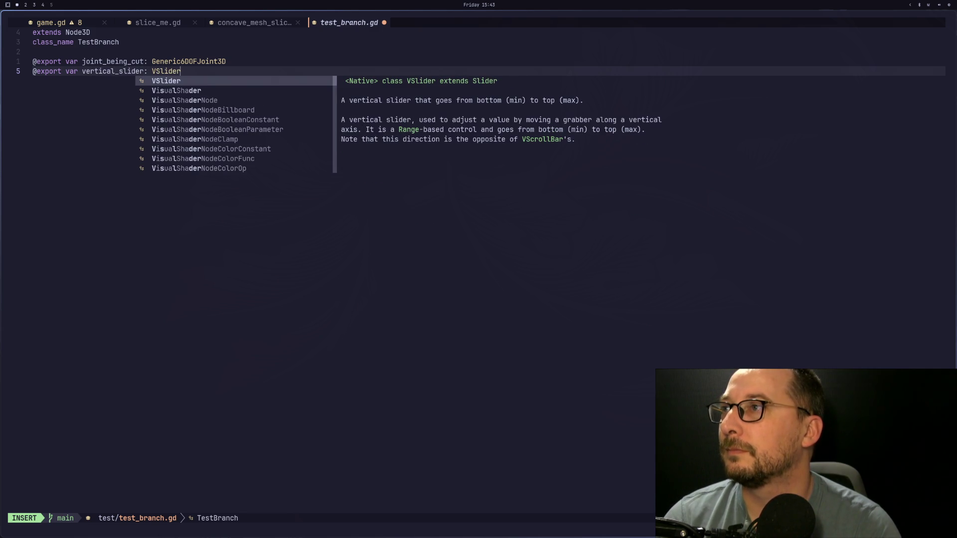
{"action": "key", "text": "Escape"}
{"action": "key", "text": "Escape"}
{"action": "key", "text": "b"}
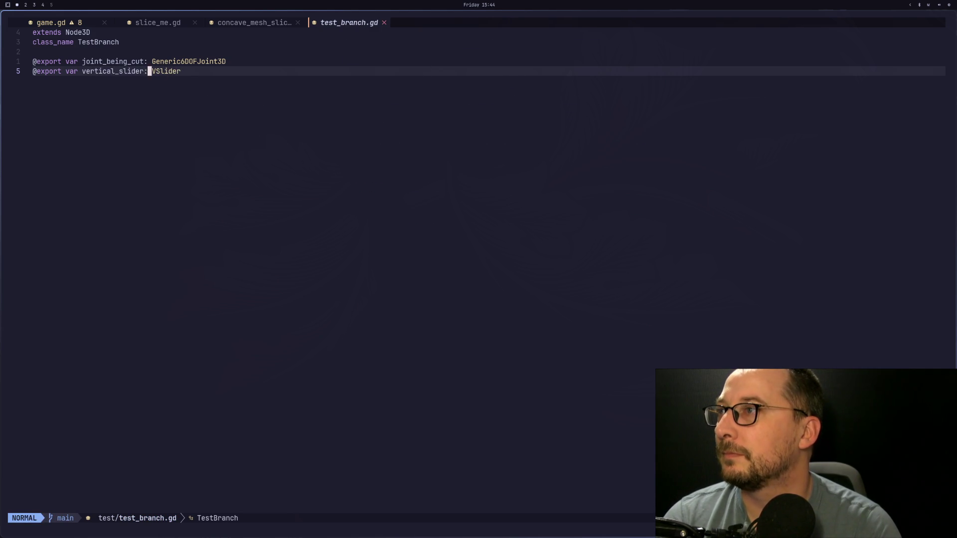
{"action": "key", "text": "i"}
{"action": "key", "text": "BackSpace"}
{"action": "key", "text": "BackSpace"}
{"action": "key", "text": "BackSpace"}
{"action": "type", "text": "v"}
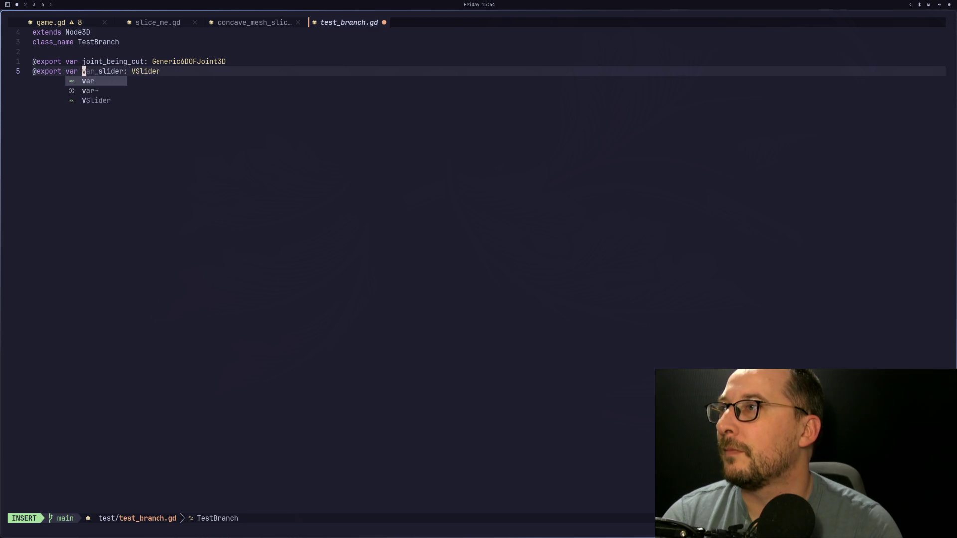
{"action": "key", "text": "Escape"}
{"action": "type", "text": ":w"}
{"action": "key", "text": "Return"}
{"action": "key", "text": "super+2"}
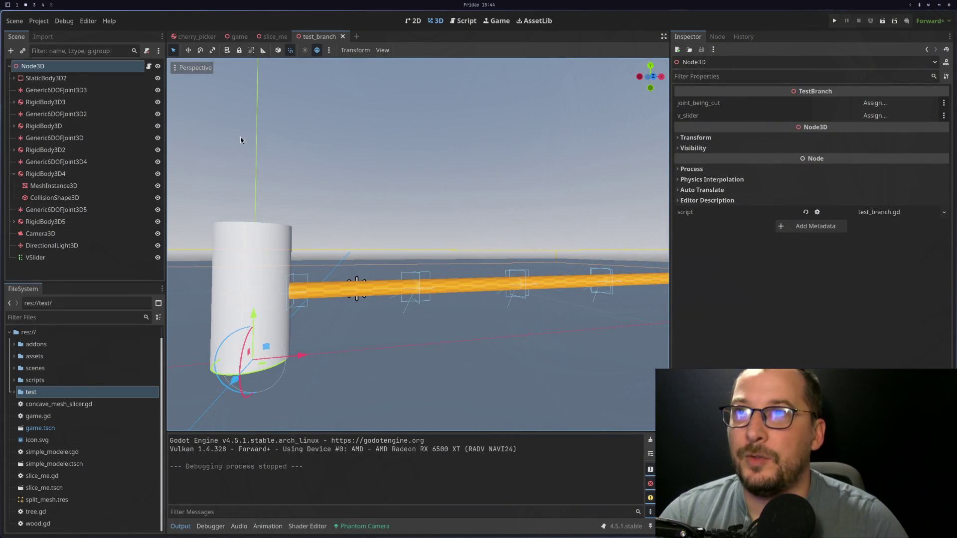
Assign VSlider to v_slider and Generic6DOFJoint3D to joint_being_cut on Node3D
{"action": "mouse_move", "coordinate": [77, 261]}
{"action": "left_mouse_down"}
{"action": "mouse_move", "coordinate": [499, 150]}
{"action": "mouse_move", "coordinate": [872, 119]}
{"action": "mouse_move", "coordinate": [848, 116]}
{"action": "left_mouse_up"}
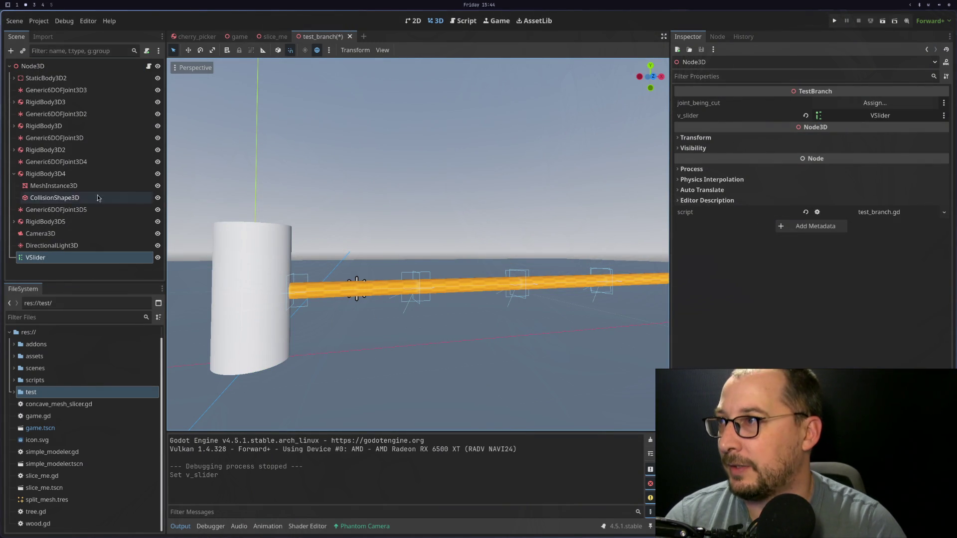
{"action": "left_click", "coordinate": [46, 116]}
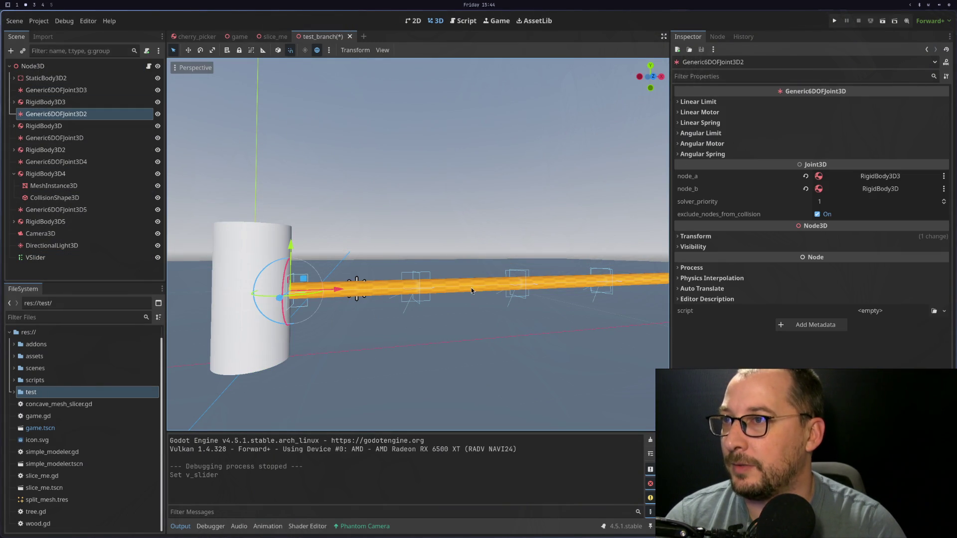
{"action": "left_click", "coordinate": [54, 137]}
{"action": "left_click", "coordinate": [33, 65]}
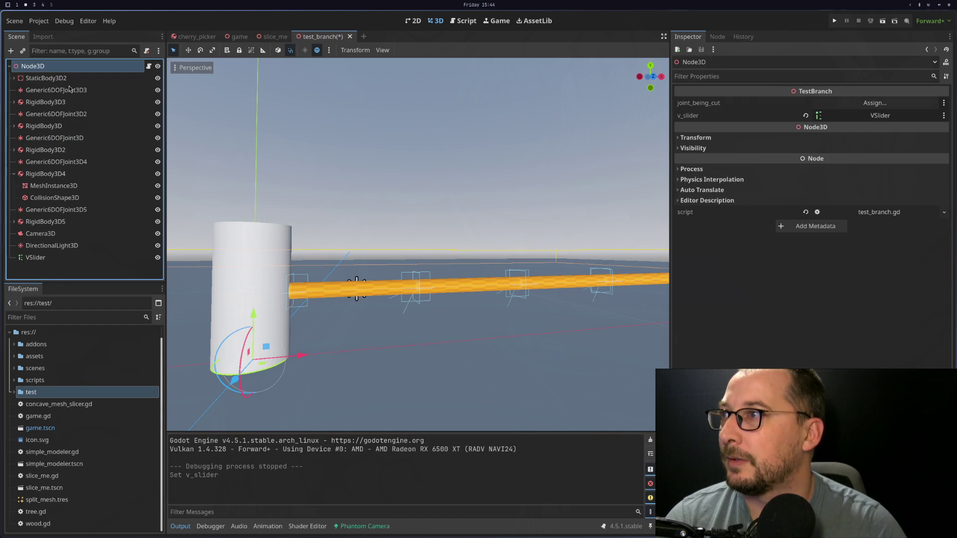
{"action": "mouse_move", "coordinate": [67, 143]}
{"action": "left_mouse_down"}
{"action": "mouse_move", "coordinate": [812, 118]}
{"action": "mouse_move", "coordinate": [877, 104]}
{"action": "left_mouse_up"}
Save the test_branch scene and orbit the view around the bar and joint
{"action": "mouse_move", "coordinate": [824, 133]}
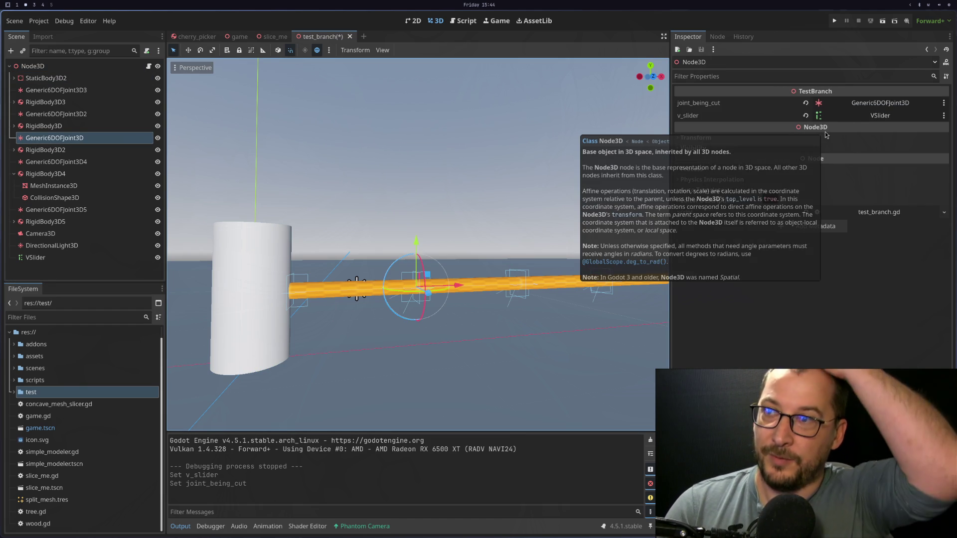
{"action": "key", "text": "ctrl+s"}
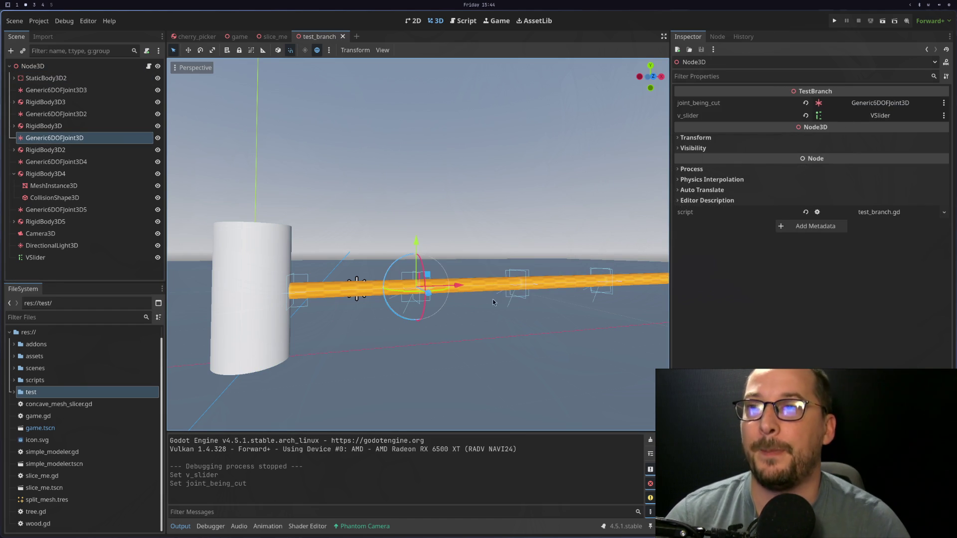
{"action": "scroll", "coordinate": [492, 299], "scroll_direction": "down", "scroll_amount": 3}
{"action": "scroll", "coordinate": [493, 321], "scroll_direction": "up", "scroll_amount": 8}
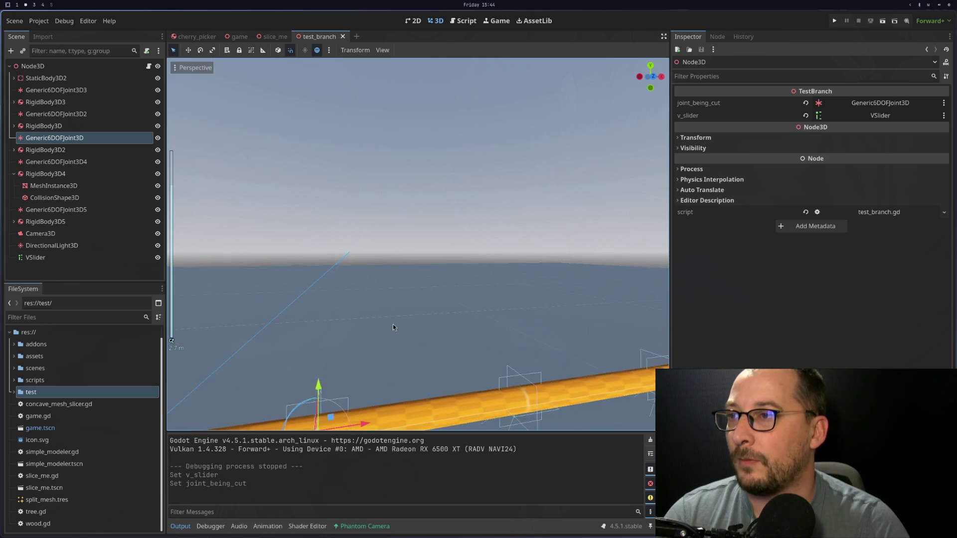
{"action": "scroll", "coordinate": [321, 313], "scroll_direction": "down", "scroll_amount": 2}
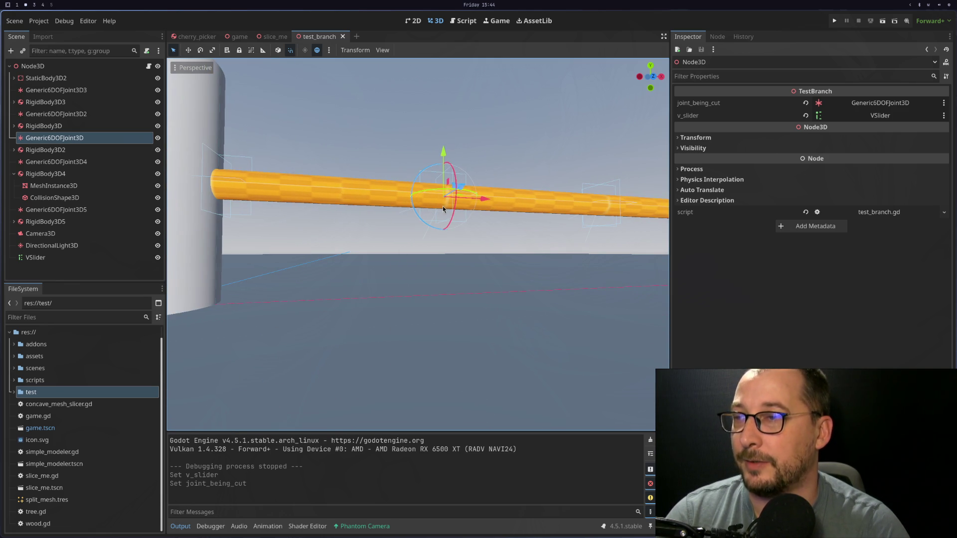
{"action": "mouse_move", "coordinate": [370, 190]}
{"action": "left_mouse_down"}
{"action": "mouse_move", "coordinate": [552, 227]}
{"action": "mouse_move", "coordinate": [439, 229]}
{"action": "mouse_move", "coordinate": [548, 226]}
{"action": "left_mouse_up"}
{"action": "mouse_move", "coordinate": [504, 274]}
{"action": "left_mouse_down"}
{"action": "mouse_move", "coordinate": [525, 292]}
{"action": "mouse_move", "coordinate": [451, 303]}
{"action": "left_mouse_up"}
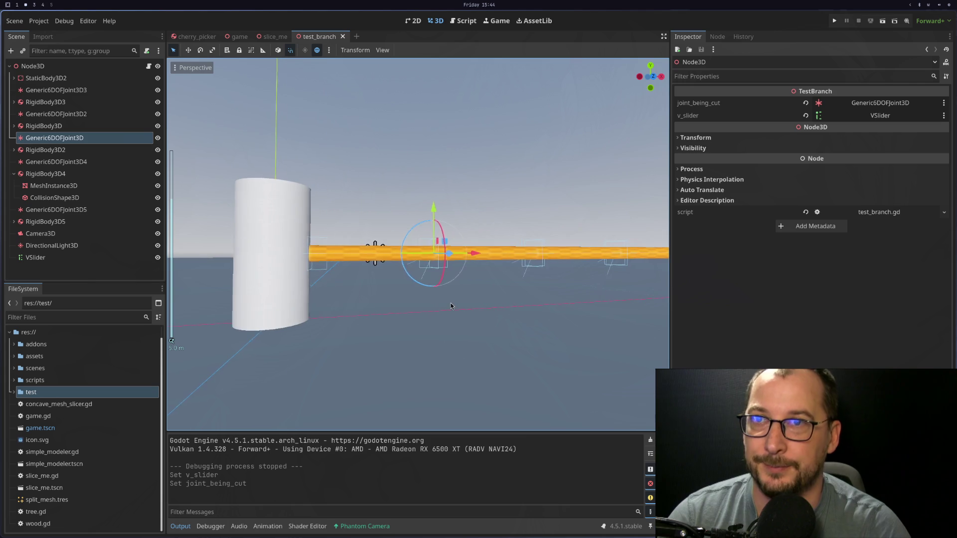
{"action": "scroll", "coordinate": [452, 303], "scroll_direction": "up", "scroll_amount": 2}
{"action": "scroll", "coordinate": [457, 311], "scroll_direction": "up", "scroll_amount": 4}
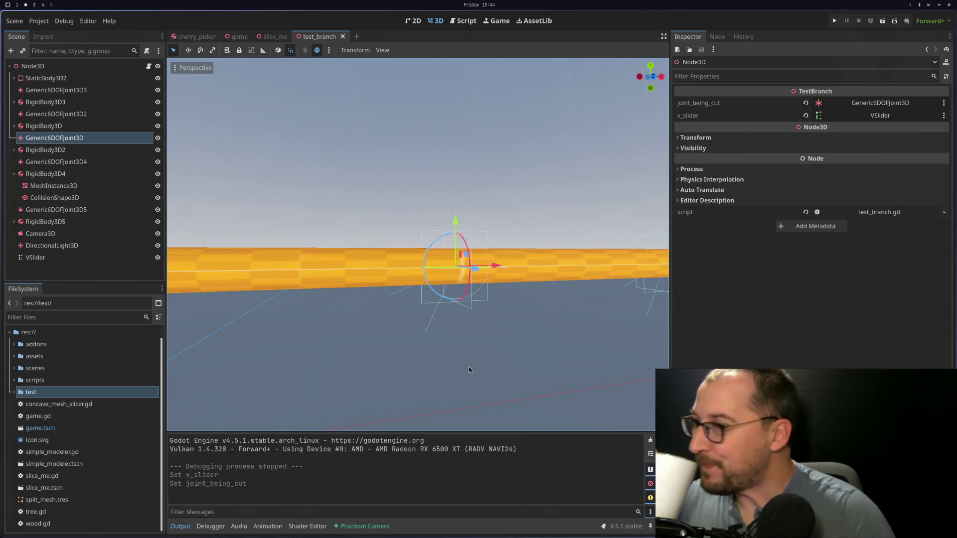
{"action": "key", "text": "super+4"}
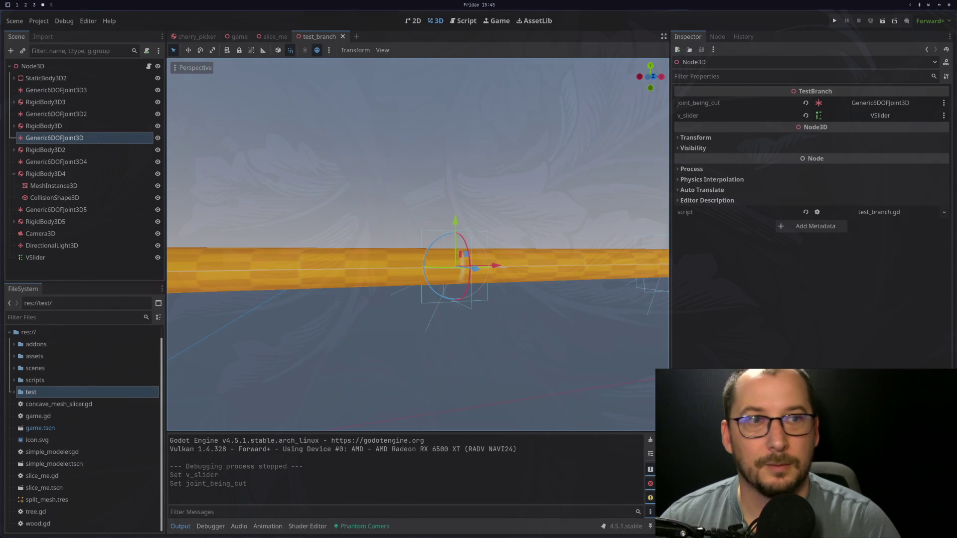
Bring the YouTube window with the palm-tree video beside the Godot editor
{"action": "key", "text": "super+2"}
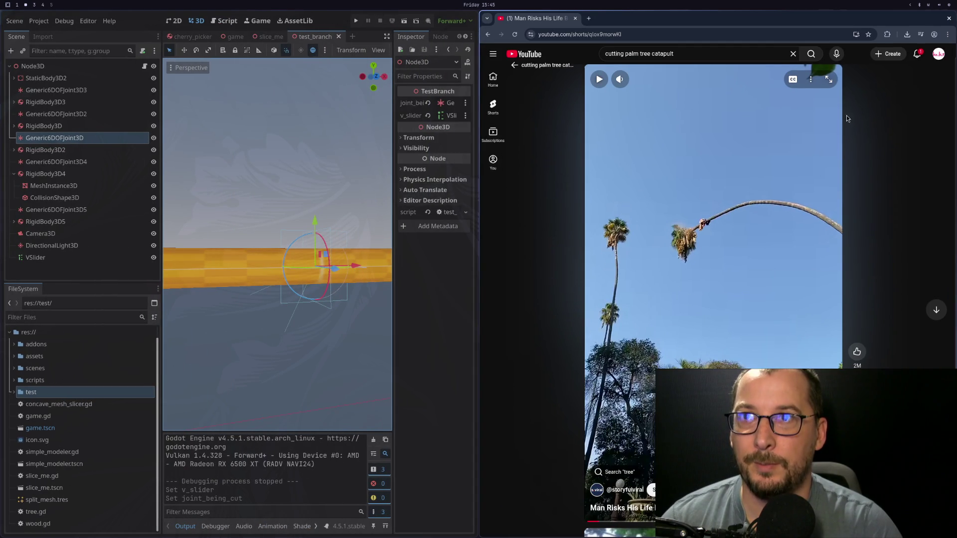
Watch the palm-tree-cutting Short full screen, then exit fullscreen and close the browser
{"action": "left_click", "coordinate": [829, 79]}
{"action": "left_click", "coordinate": [421, 246]}
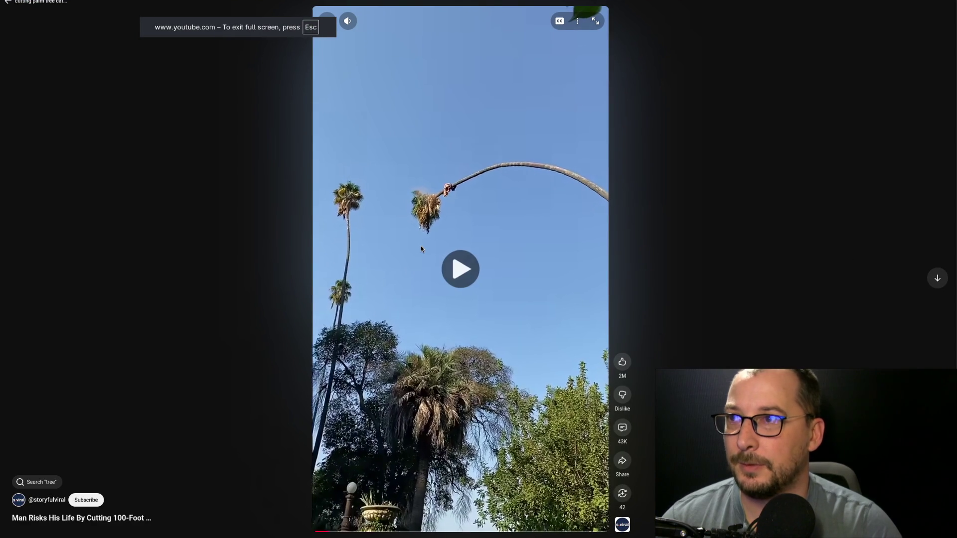
{"action": "left_click", "coordinate": [421, 246]}
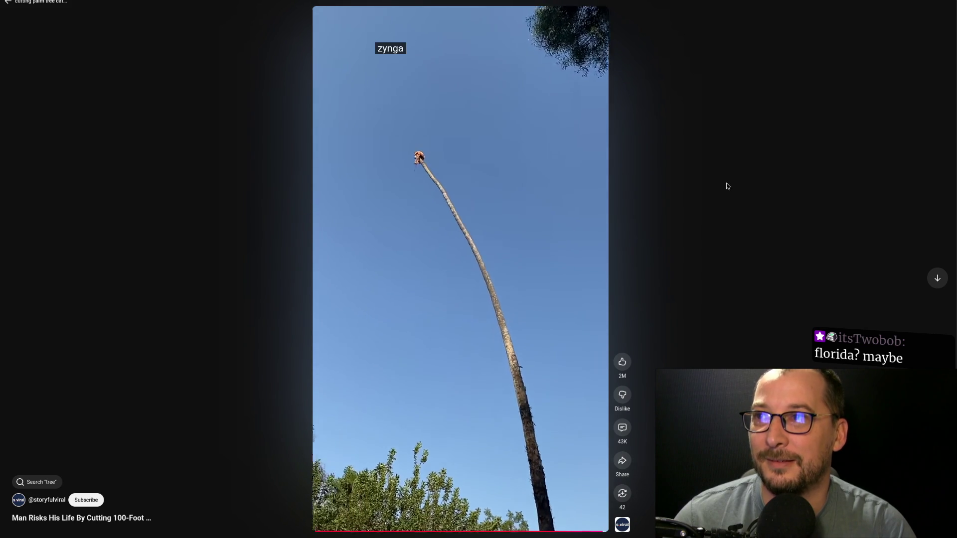
{"action": "mouse_move", "coordinate": [537, 254]}
{"action": "key", "text": "Escape"}
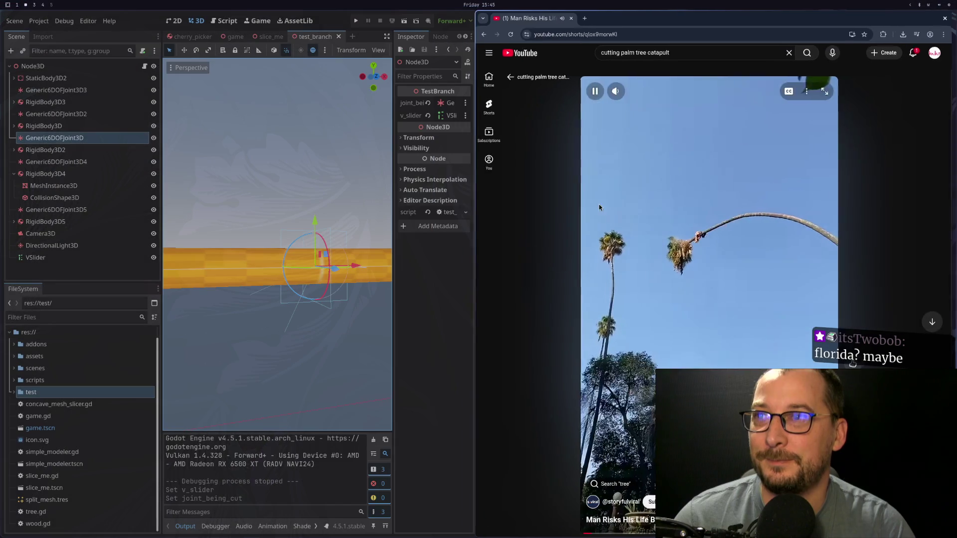
{"action": "middle_click", "coordinate": [576, 24]}
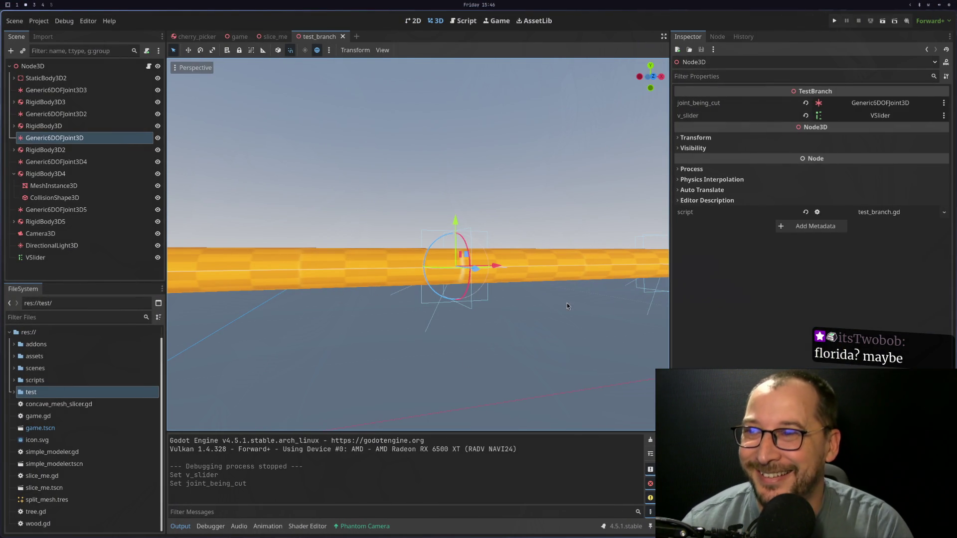
{"action": "scroll", "coordinate": [466, 323], "scroll_direction": "down", "scroll_amount": 3}
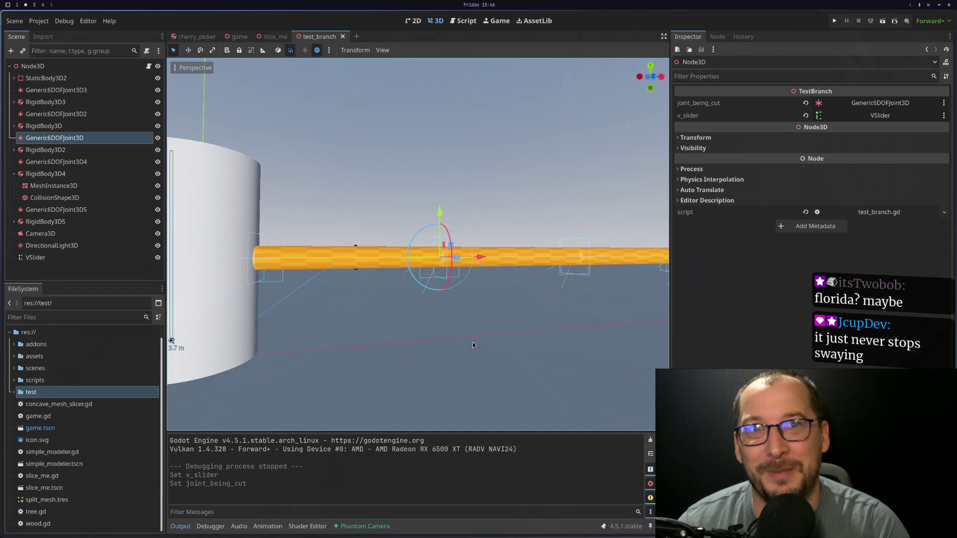
{"action": "scroll", "coordinate": [473, 337], "scroll_direction": "down", "scroll_amount": 2}
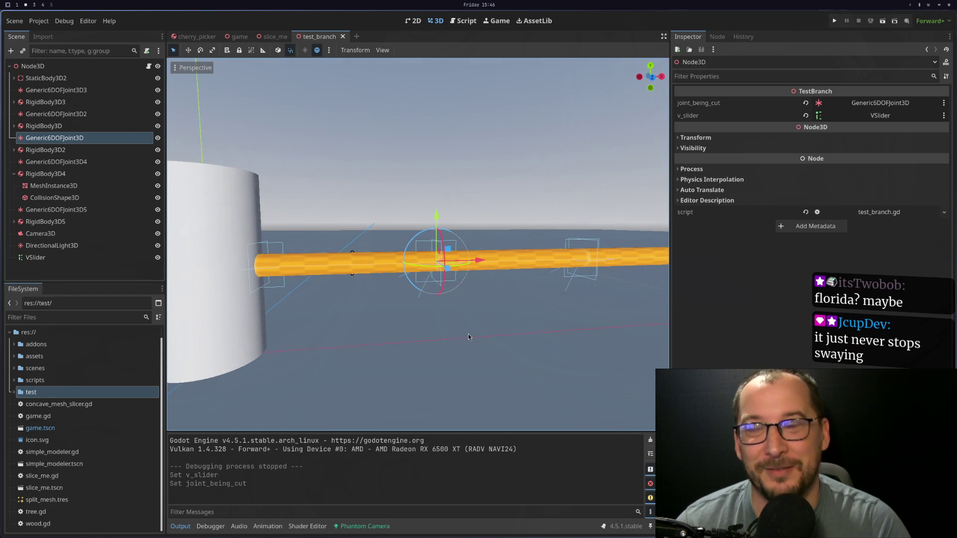
{"action": "scroll", "coordinate": [466, 335], "scroll_direction": "down", "scroll_amount": 1}
{"action": "scroll", "coordinate": [467, 334], "scroll_direction": "up", "scroll_amount": 2}
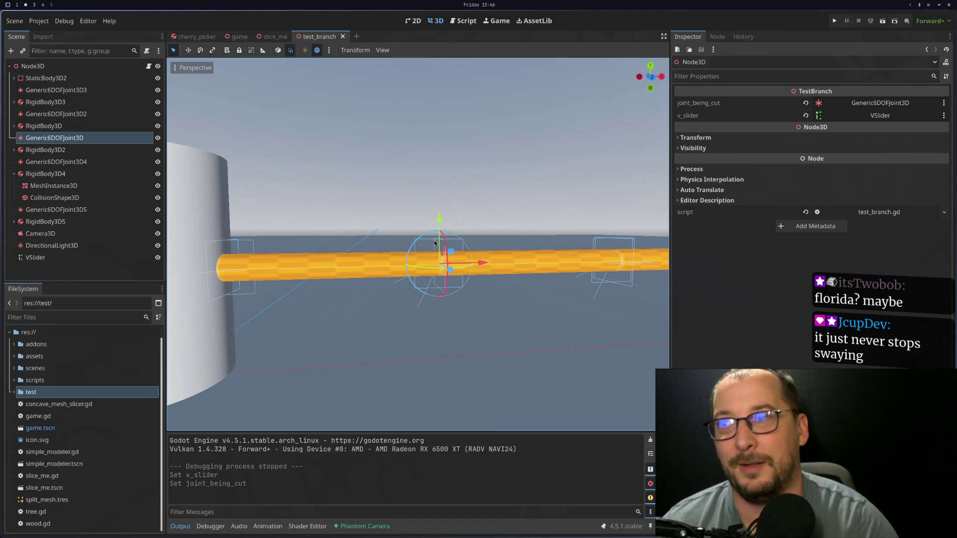
{"action": "scroll", "coordinate": [467, 287], "scroll_direction": "down", "scroll_amount": 3}
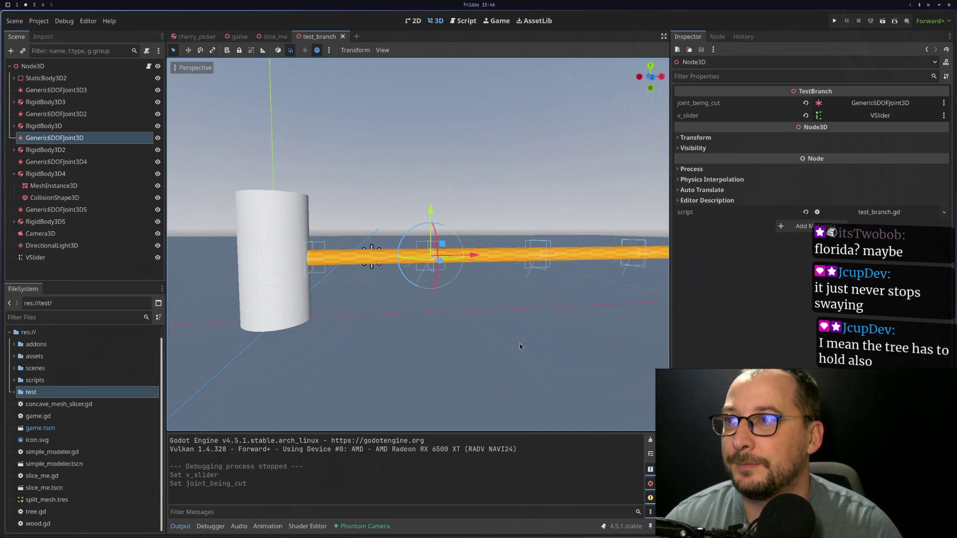
{"action": "scroll", "coordinate": [561, 335], "scroll_direction": "down", "scroll_amount": 5}
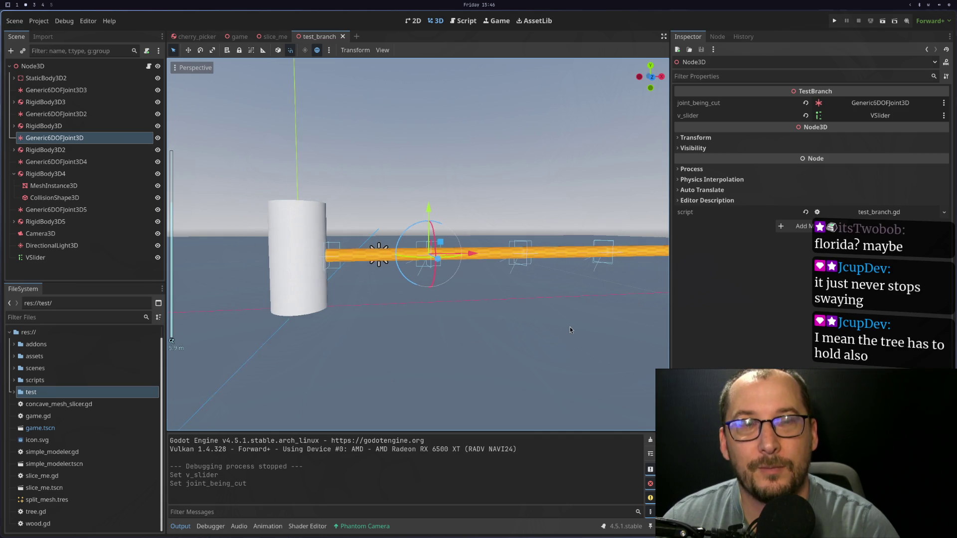
{"action": "scroll", "coordinate": [564, 323], "scroll_direction": "up", "scroll_amount": 4}
{"action": "scroll", "coordinate": [563, 322], "scroll_direction": "down", "scroll_amount": 4}
{"action": "scroll", "coordinate": [563, 321], "scroll_direction": "up", "scroll_amount": 6}
{"action": "scroll", "coordinate": [561, 322], "scroll_direction": "down", "scroll_amount": 3}
{"action": "scroll", "coordinate": [519, 326], "scroll_direction": "up", "scroll_amount": 2}
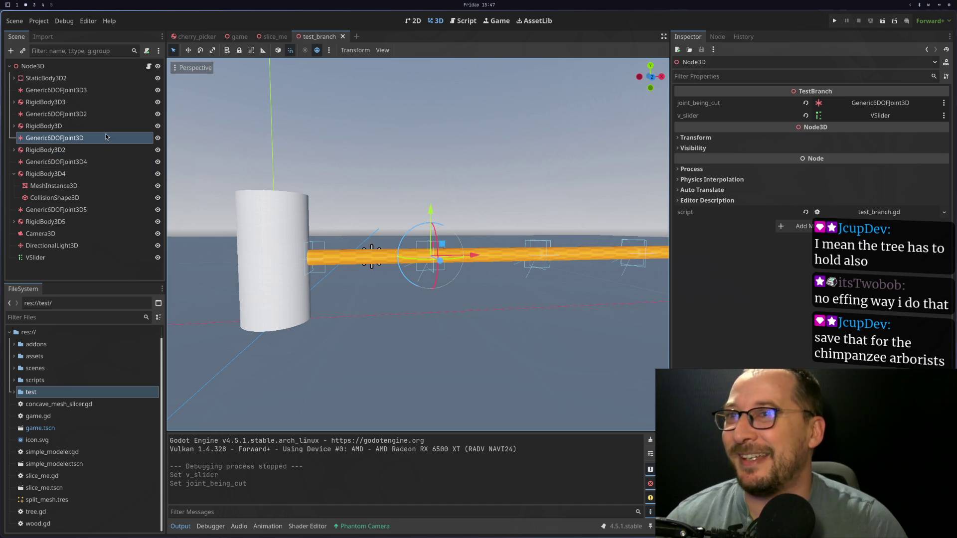
{"action": "left_click_drag", "start_coordinate": [851, 110], "coordinate": [852, 109]}
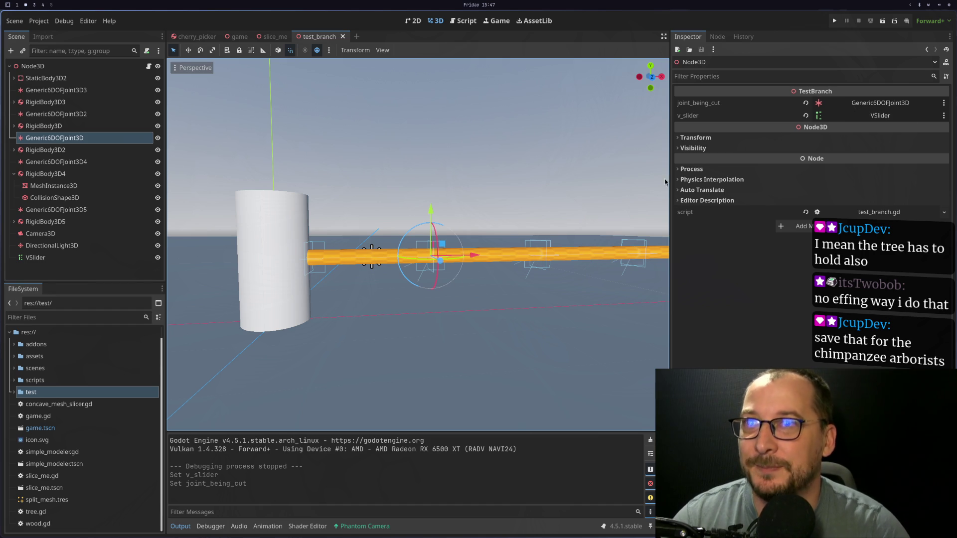
{"action": "scroll", "coordinate": [666, 182], "scroll_direction": "up", "scroll_amount": 3}
Run test_branch and inspect the live Generic6DOFJoint3D in the Remote scene tree
{"action": "left_click", "coordinate": [882, 20]}
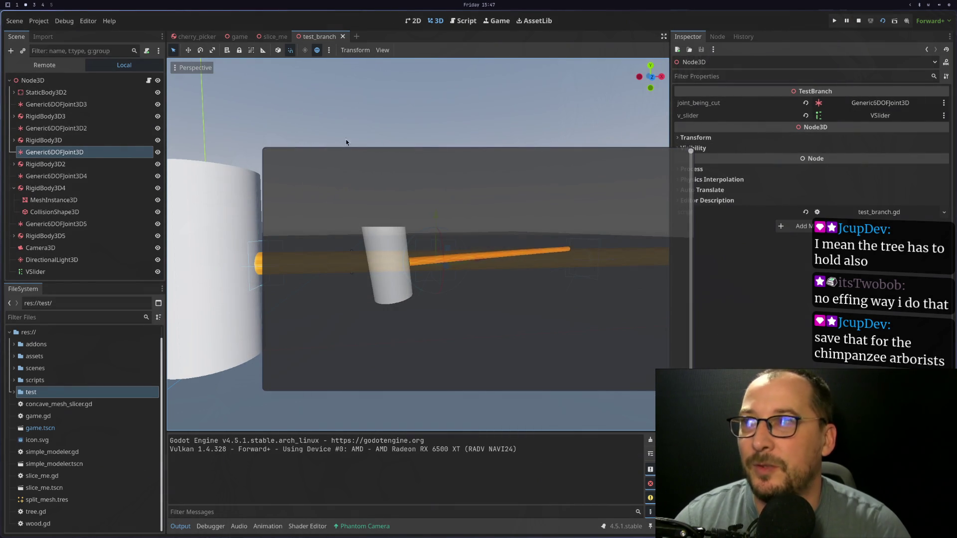
{"action": "left_click", "coordinate": [93, 152]}
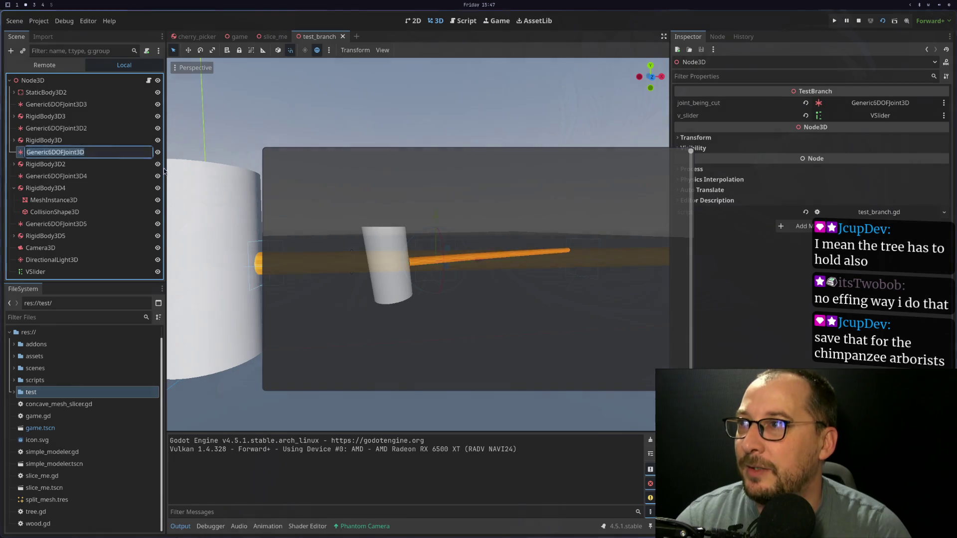
{"action": "left_click", "coordinate": [60, 65]}
{"action": "left_click", "coordinate": [14, 104]}
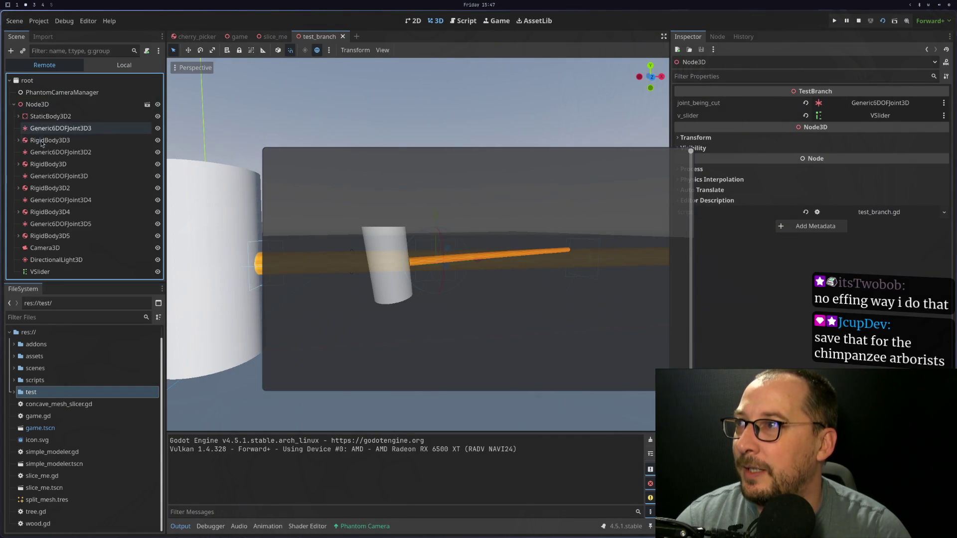
{"action": "left_click", "coordinate": [72, 174]}
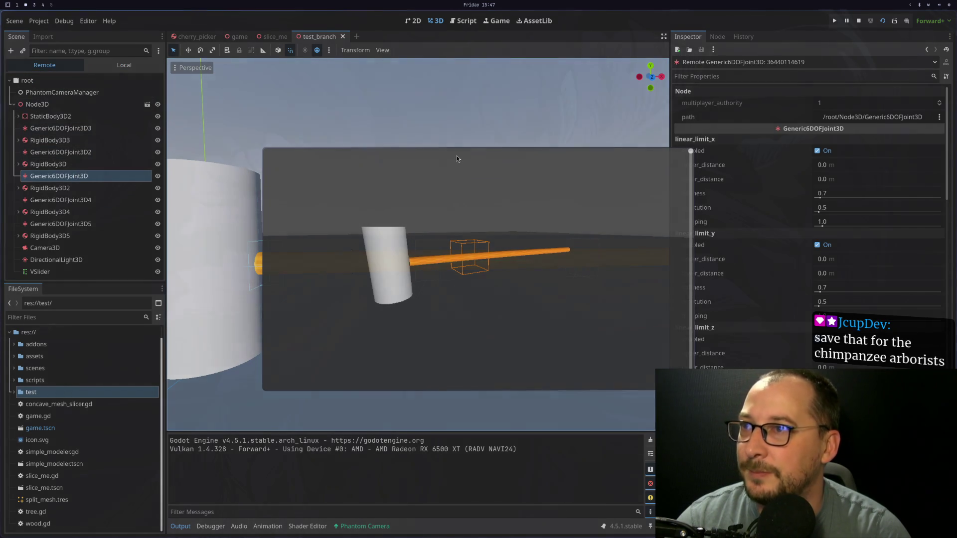
{"action": "left_click_drag", "start_coordinate": [580, 230], "coordinate": [432, 237]}
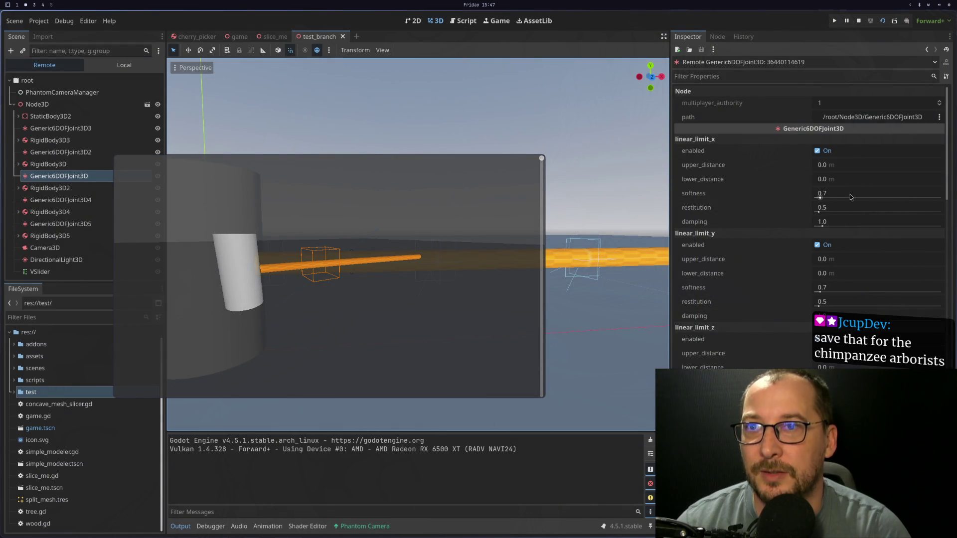
{"action": "scroll", "coordinate": [782, 227], "scroll_direction": "down", "scroll_amount": 10}
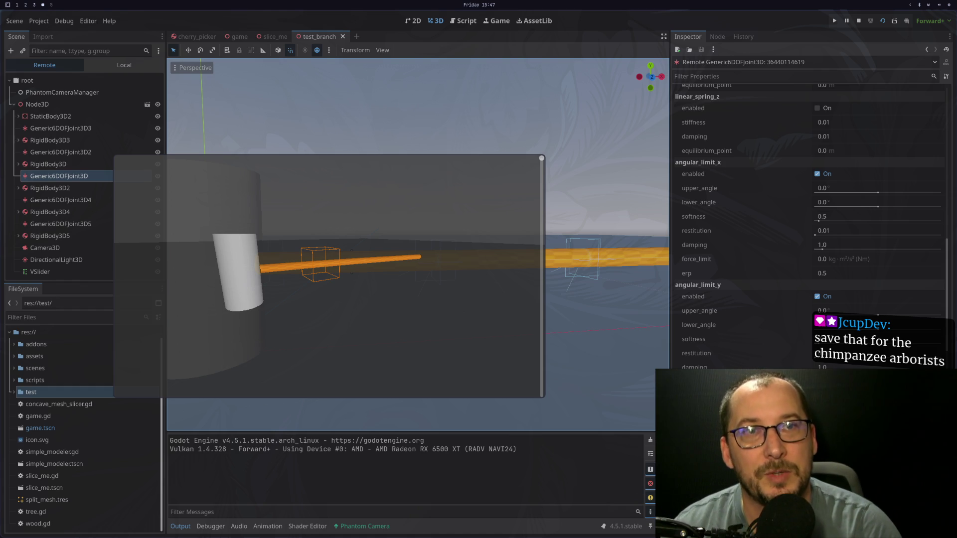
{"action": "scroll", "coordinate": [769, 186], "scroll_direction": "up", "scroll_amount": 5}
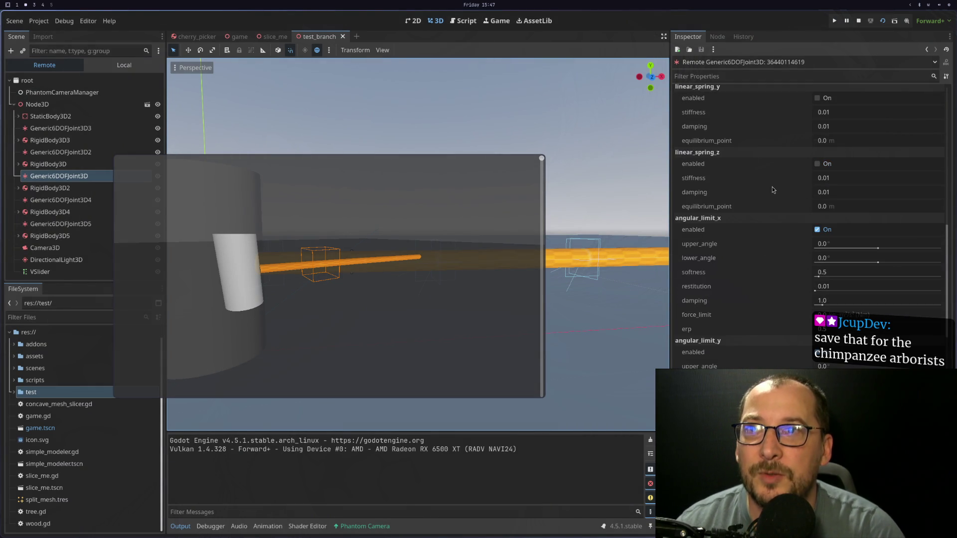
{"action": "scroll", "coordinate": [773, 189], "scroll_direction": "up", "scroll_amount": 5}
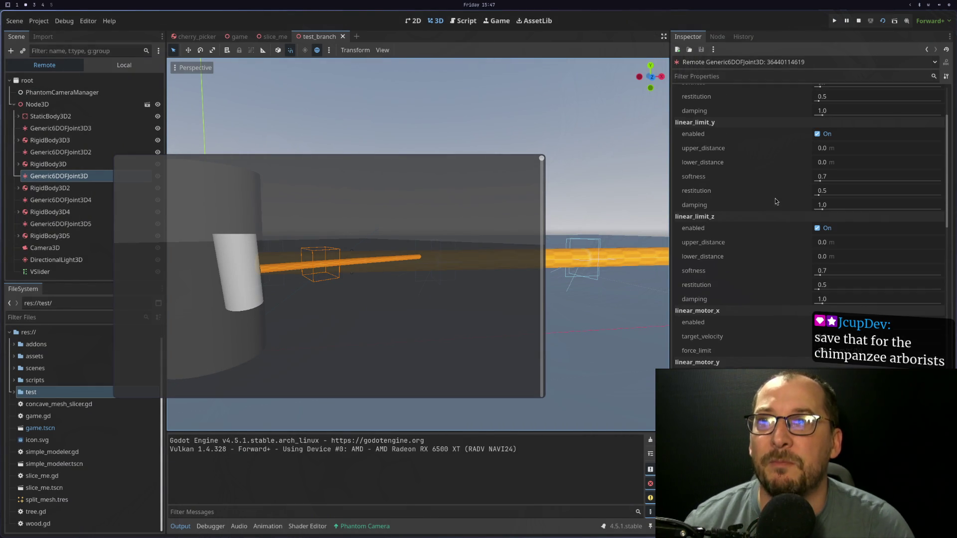
{"action": "scroll", "coordinate": [757, 216], "scroll_direction": "up", "scroll_amount": 3}
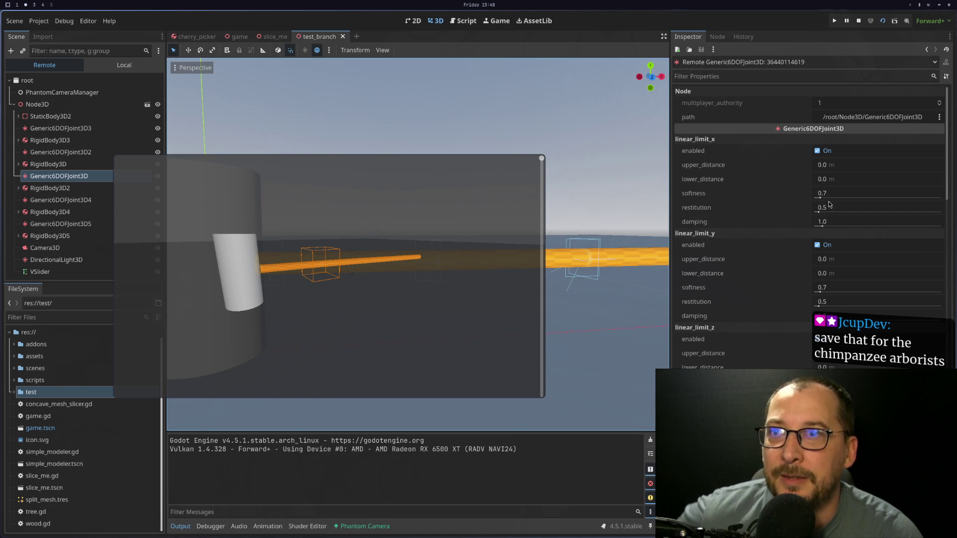
Try raising x and y linear limit softness and restitution, undoing each to keep 0.7 and 0.5
{"action": "left_click_drag", "start_coordinate": [822, 200], "coordinate": [853, 198]}
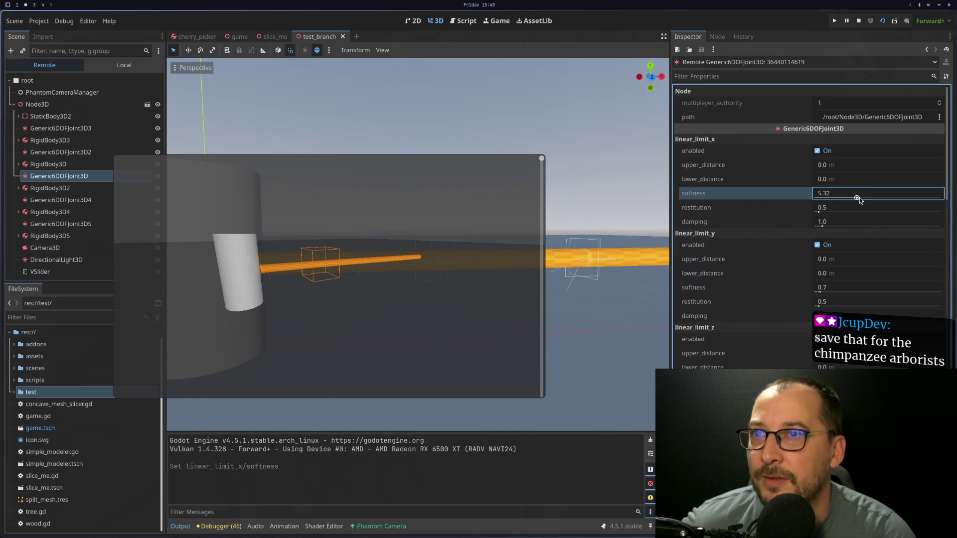
{"action": "key", "text": "ctrl+z"}
{"action": "key", "text": "ctrl+z"}
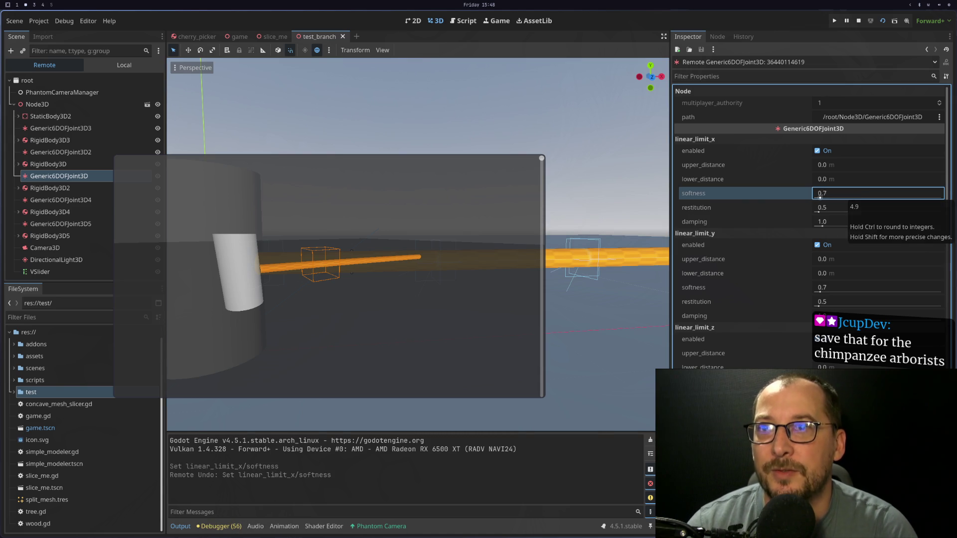
{"action": "left_click_drag", "start_coordinate": [818, 291], "coordinate": [883, 294]}
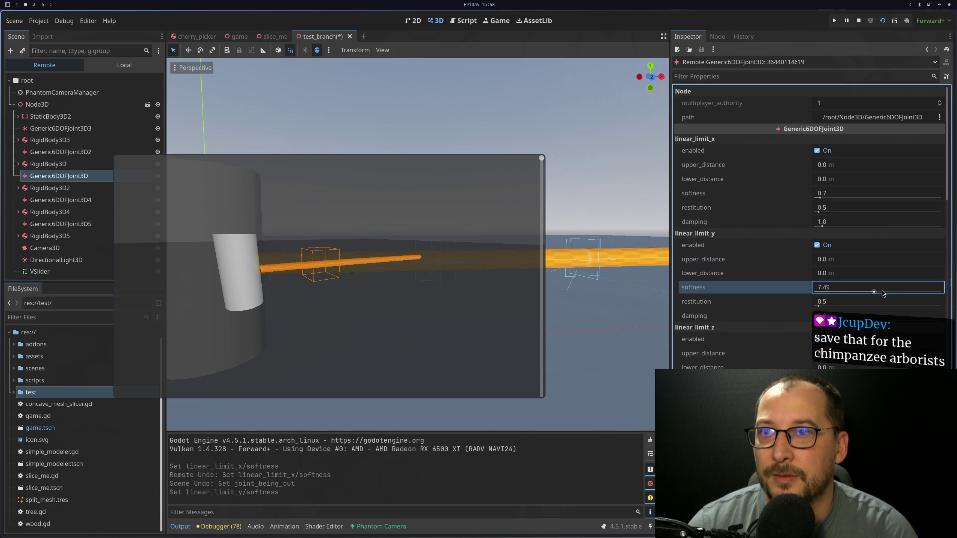
{"action": "key", "text": "ctrl+z"}
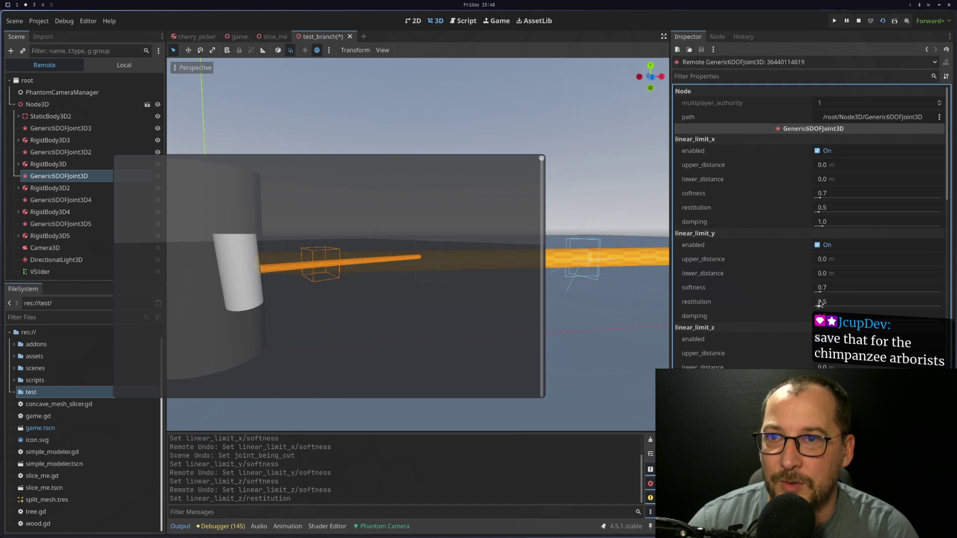
{"action": "left_click_drag", "start_coordinate": [818, 302], "coordinate": [881, 302]}
{"action": "left_click_drag", "start_coordinate": [818, 211], "coordinate": [864, 212]}
{"action": "key", "text": "ctrl+z"}
{"action": "key", "text": "ctrl+z"}
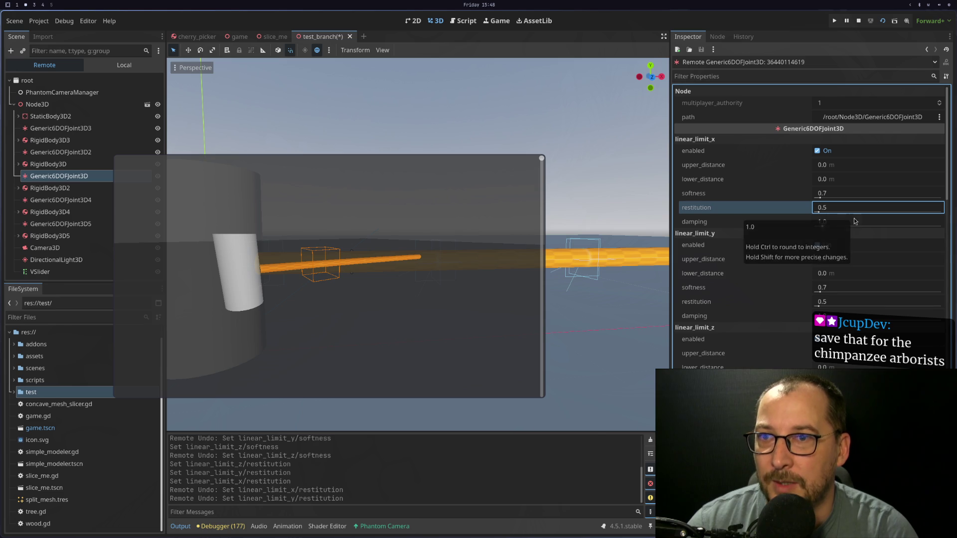
{"action": "scroll", "coordinate": [815, 331], "scroll_direction": "down", "scroll_amount": 5}
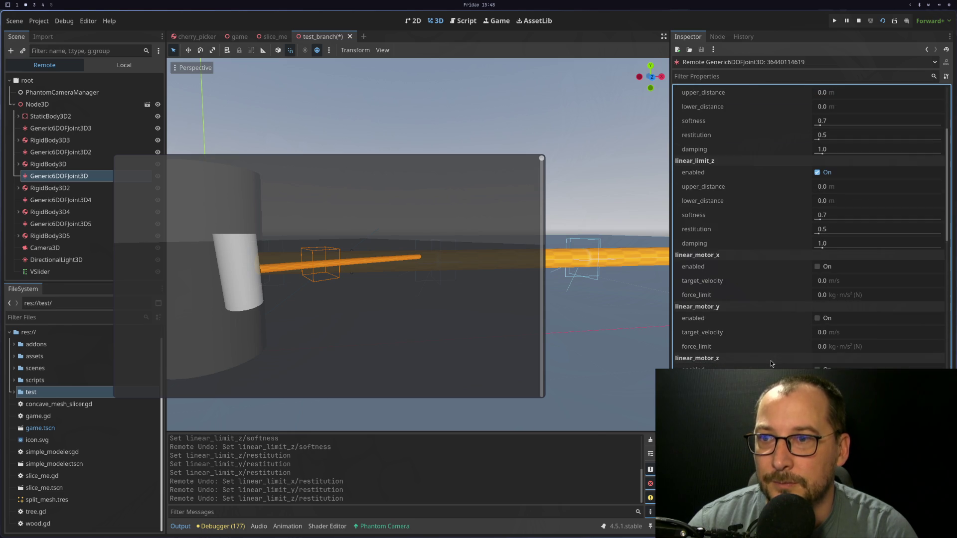
Toggle the live joint's linear_motor_x enabled on and off several times, leaving it disabled
{"action": "mouse_move", "coordinate": [708, 296]}
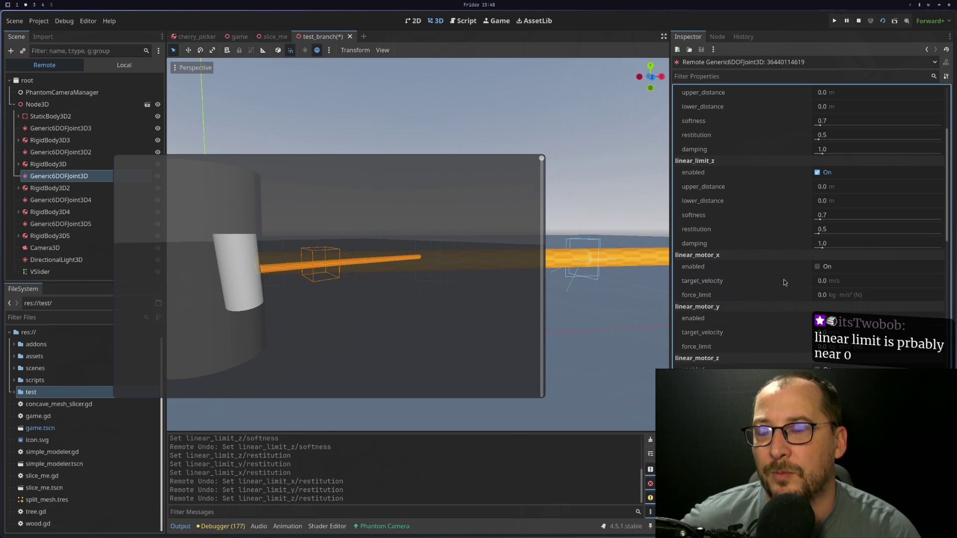
{"action": "mouse_move", "coordinate": [783, 282]}
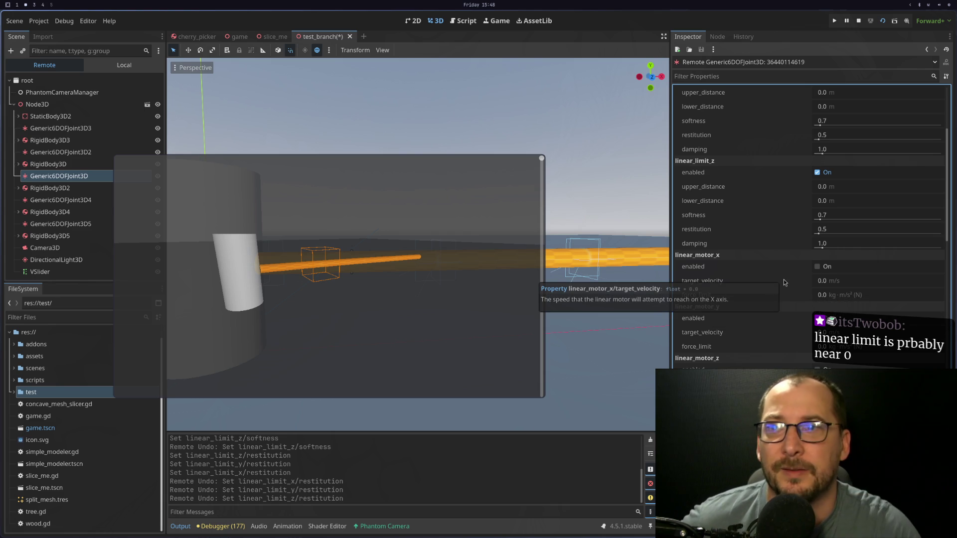
{"action": "left_click", "coordinate": [824, 269]}
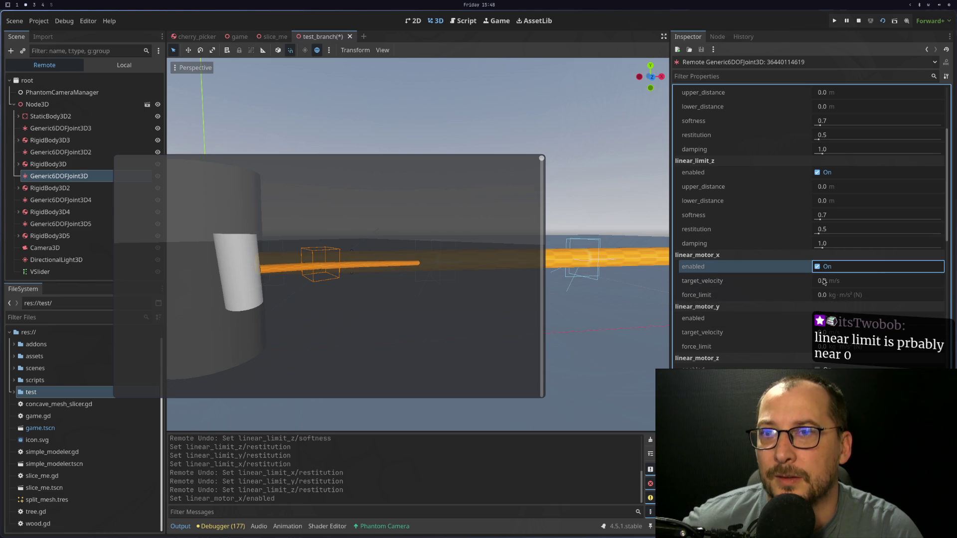
{"action": "left_click", "coordinate": [820, 269]}
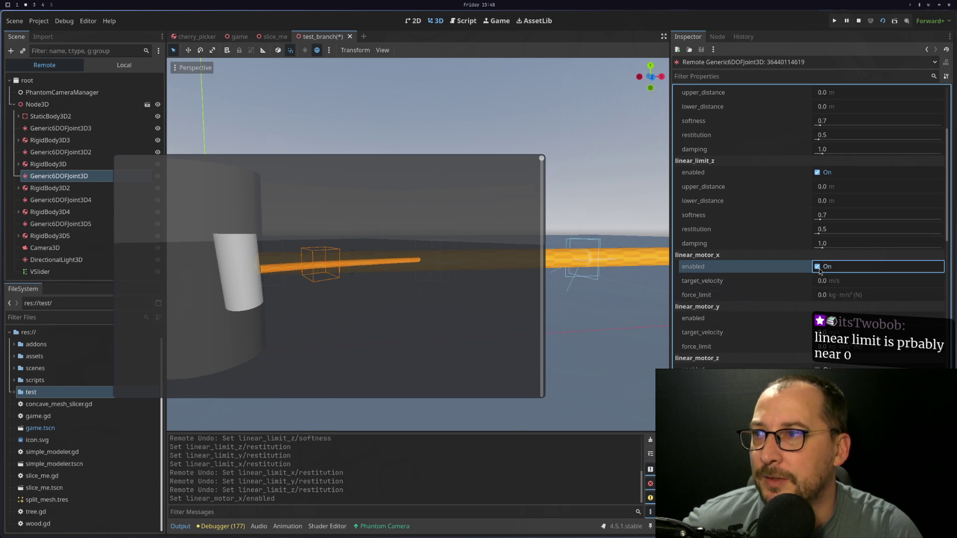
{"action": "double_click", "coordinate": [819, 270]}
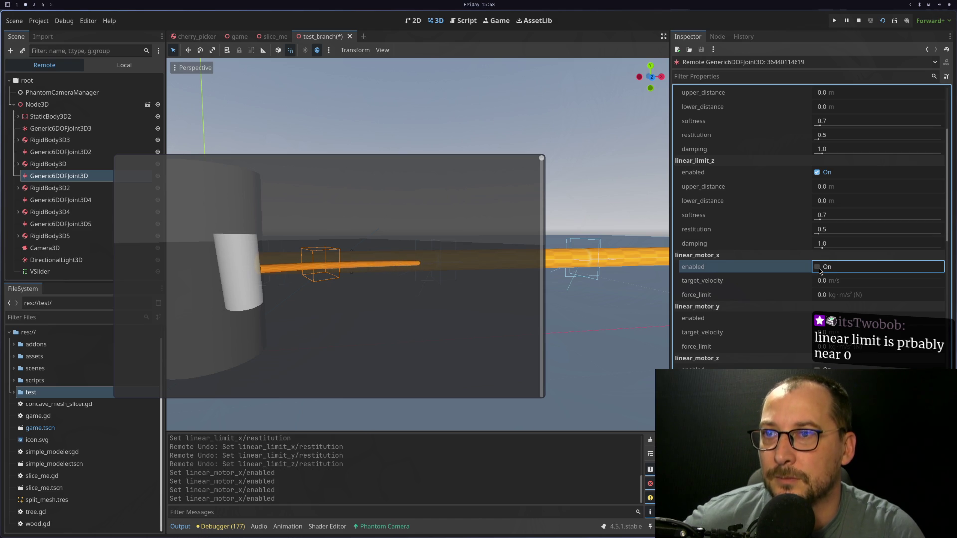
{"action": "left_click", "coordinate": [820, 271]}
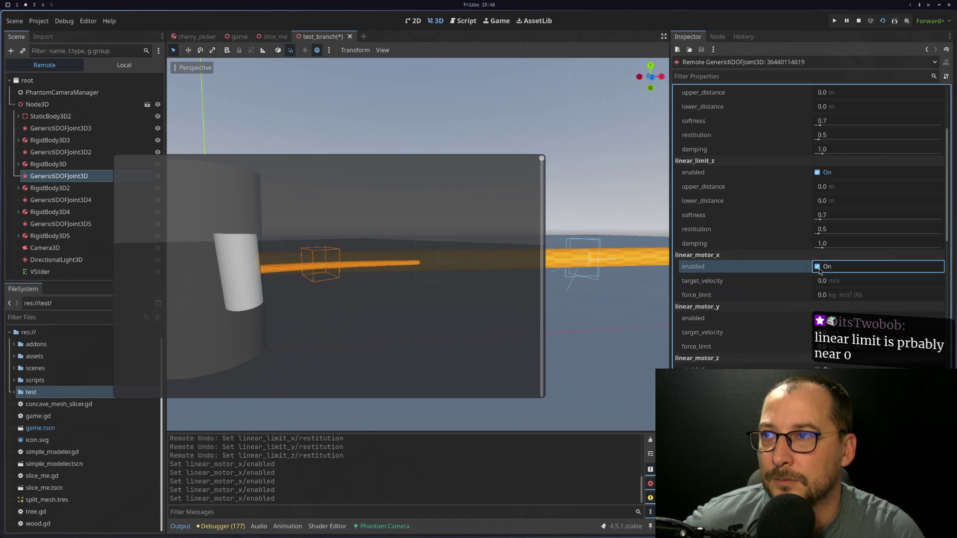
{"action": "left_click", "coordinate": [820, 272]}
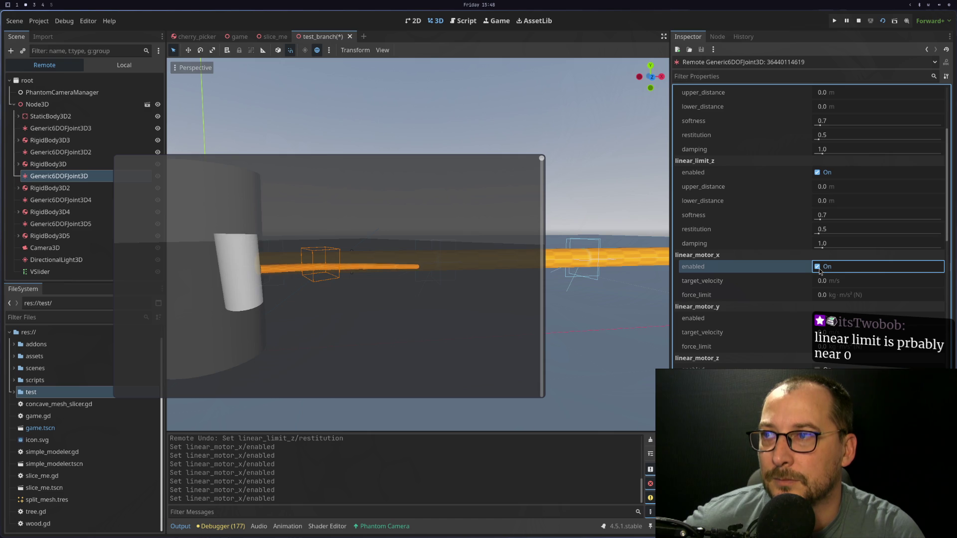
{"action": "left_click", "coordinate": [820, 272]}
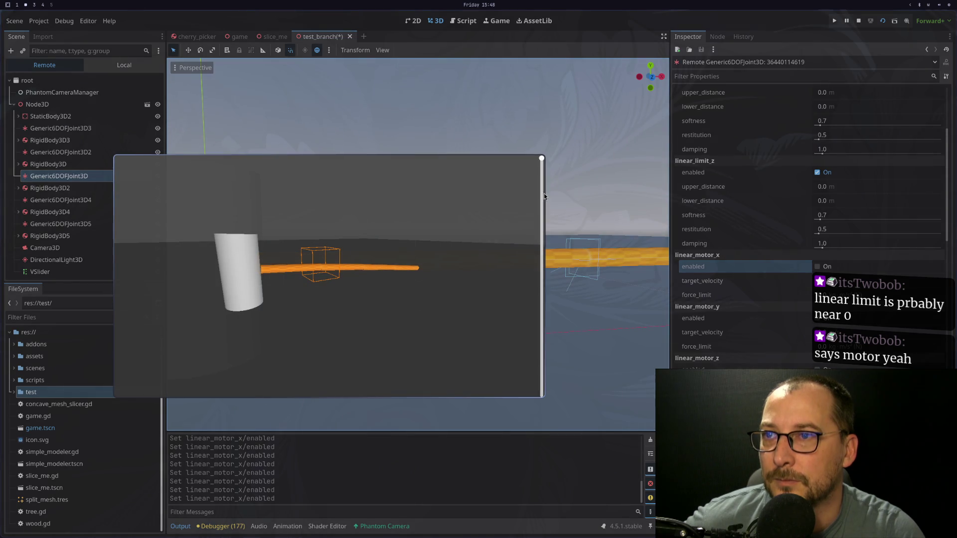
Restart the test_branch scene and show Generic6DOFJoint3D's Linear Limit settings
{"action": "left_click", "coordinate": [858, 20]}
{"action": "left_click", "coordinate": [881, 21]}
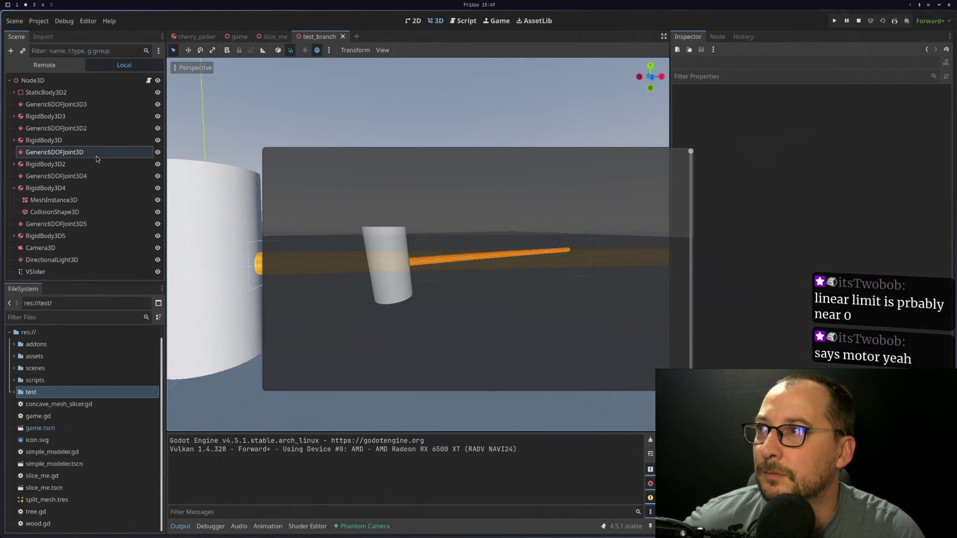
{"action": "left_click", "coordinate": [55, 152]}
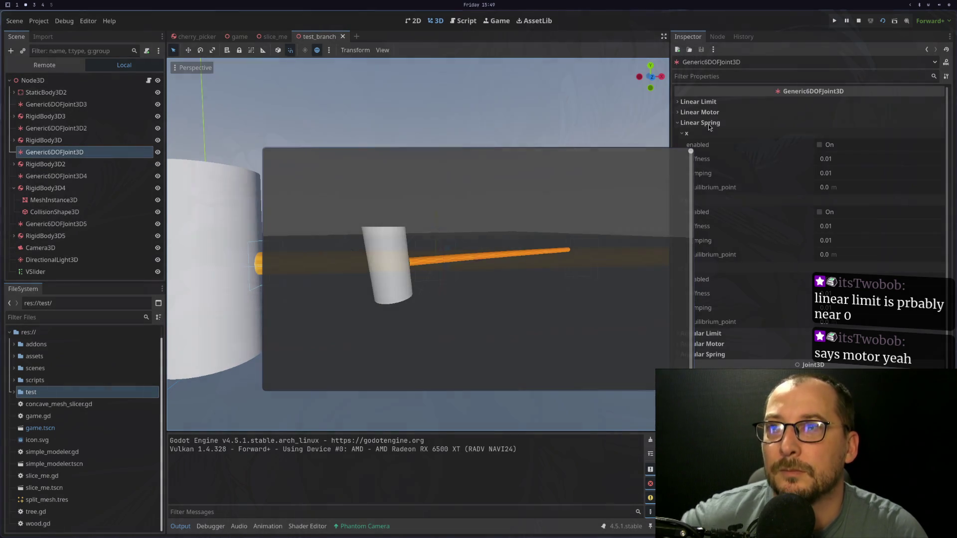
{"action": "left_click", "coordinate": [818, 101]}
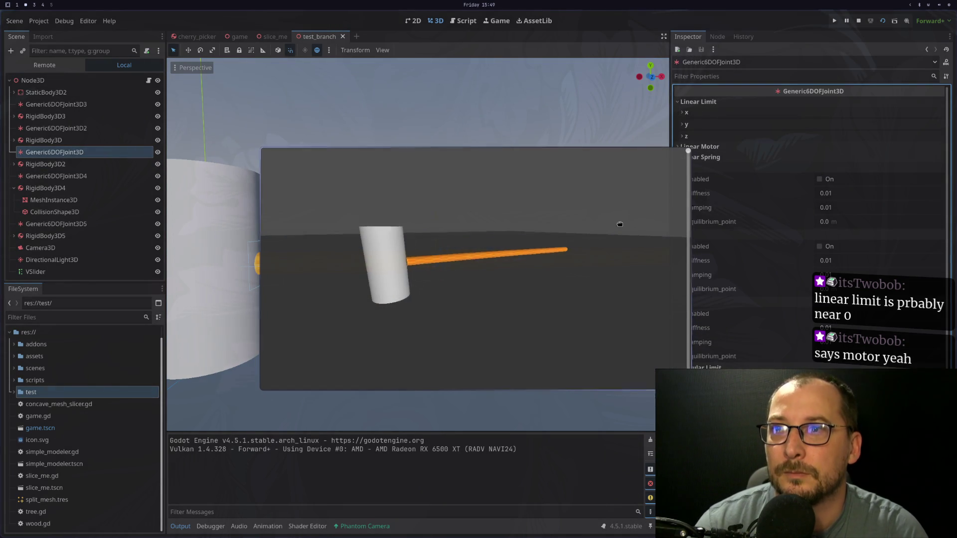
Lower the x, y and z linear limit softness and adjust restitution and damping toward 0.01
{"action": "left_click_drag", "start_coordinate": [620, 222], "coordinate": [582, 240]}
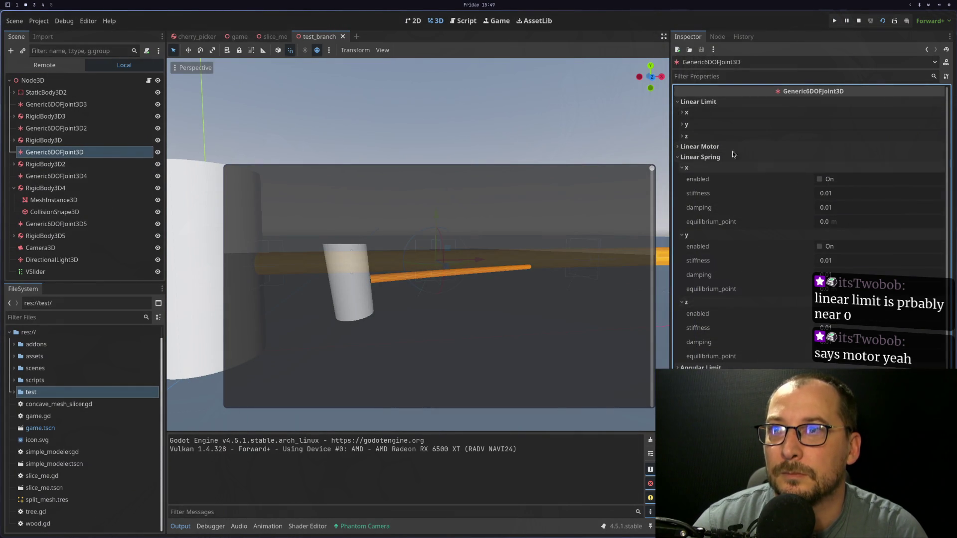
{"action": "left_click", "coordinate": [715, 122]}
{"action": "left_click", "coordinate": [720, 115]}
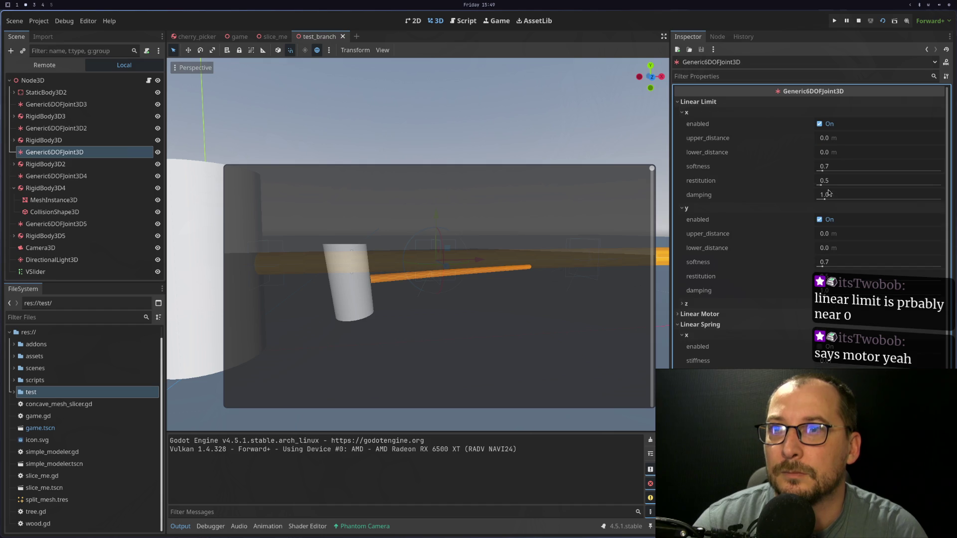
{"action": "left_click_drag", "start_coordinate": [824, 172], "coordinate": [817, 172]}
{"action": "type", "text": "0.01"}
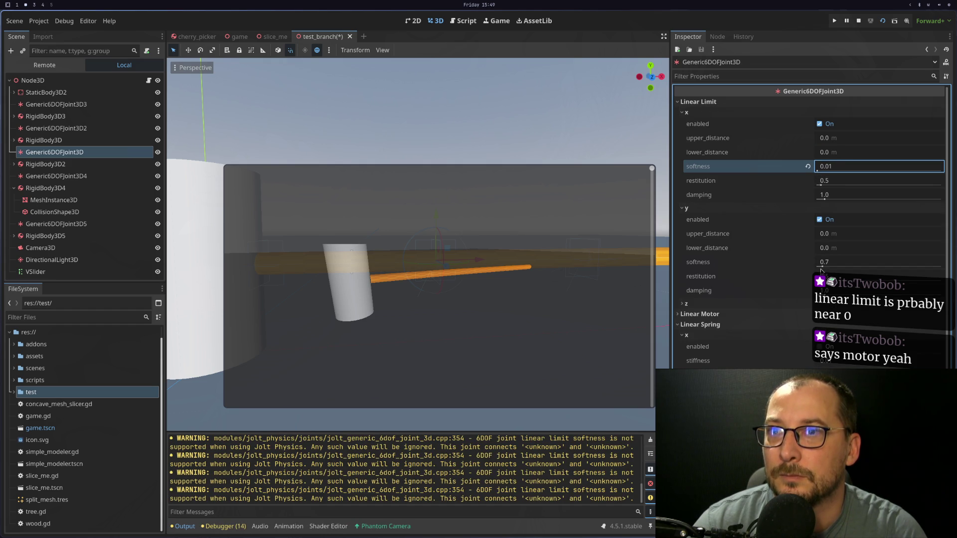
{"action": "left_click_drag", "start_coordinate": [820, 268], "coordinate": [815, 267]}
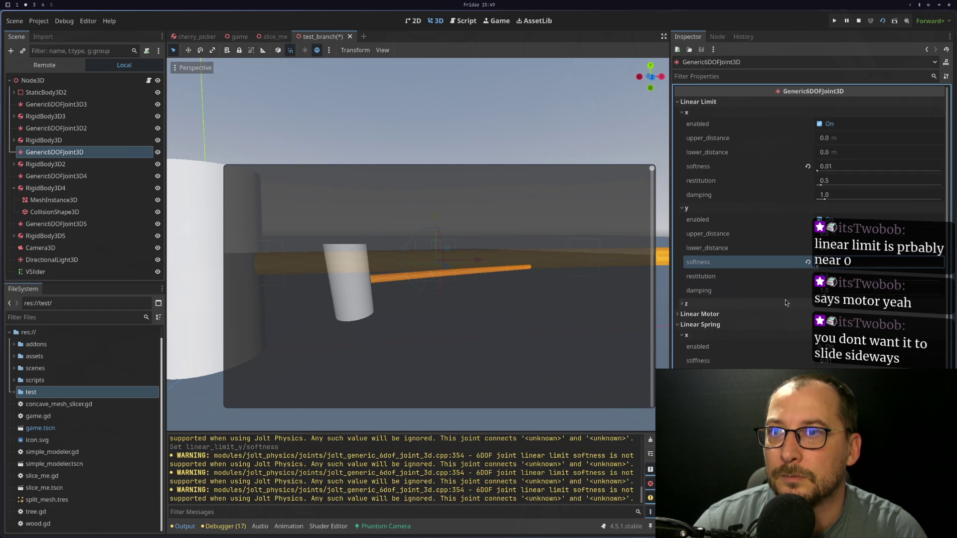
{"action": "left_click", "coordinate": [725, 305]}
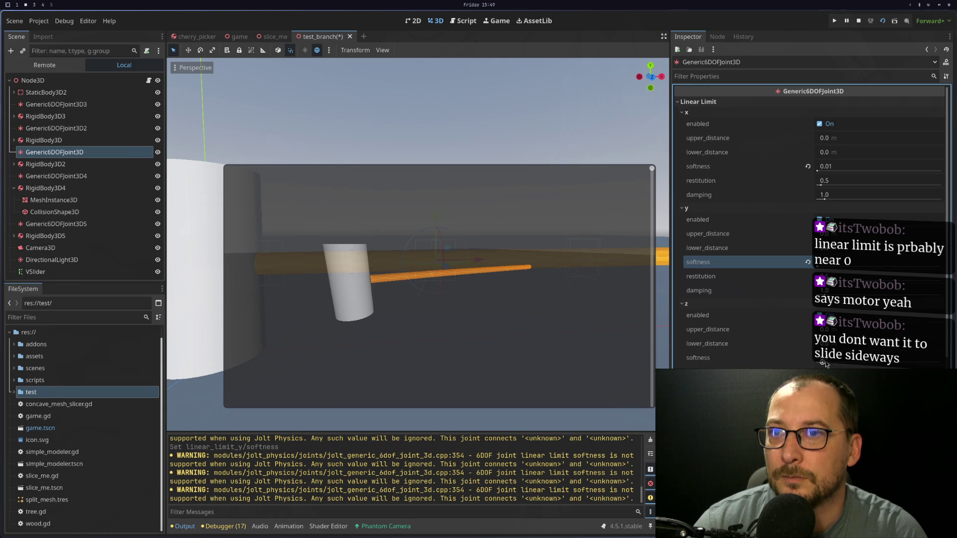
{"action": "left_click_drag", "start_coordinate": [825, 360], "coordinate": [818, 360]}
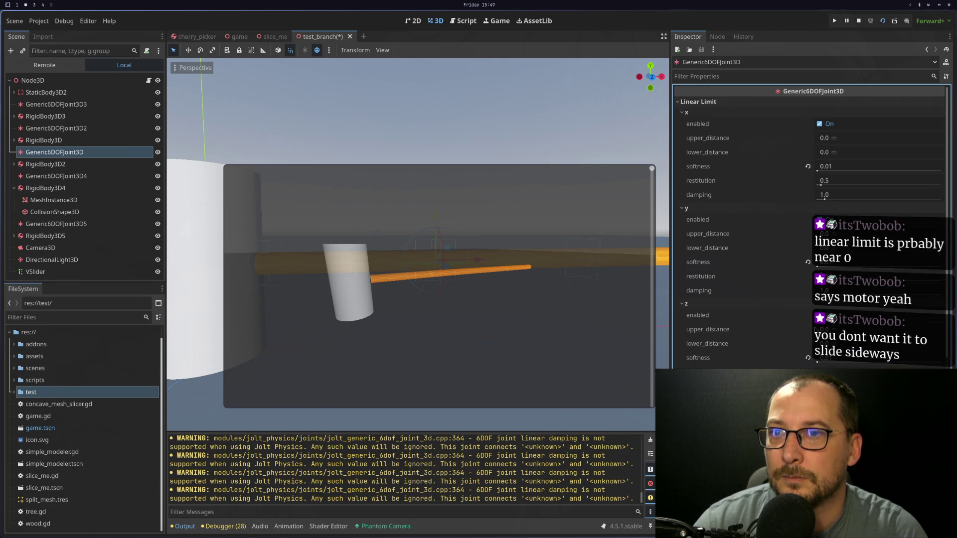
{"action": "left_click", "coordinate": [827, 291]}
{"action": "left_click", "coordinate": [827, 277]}
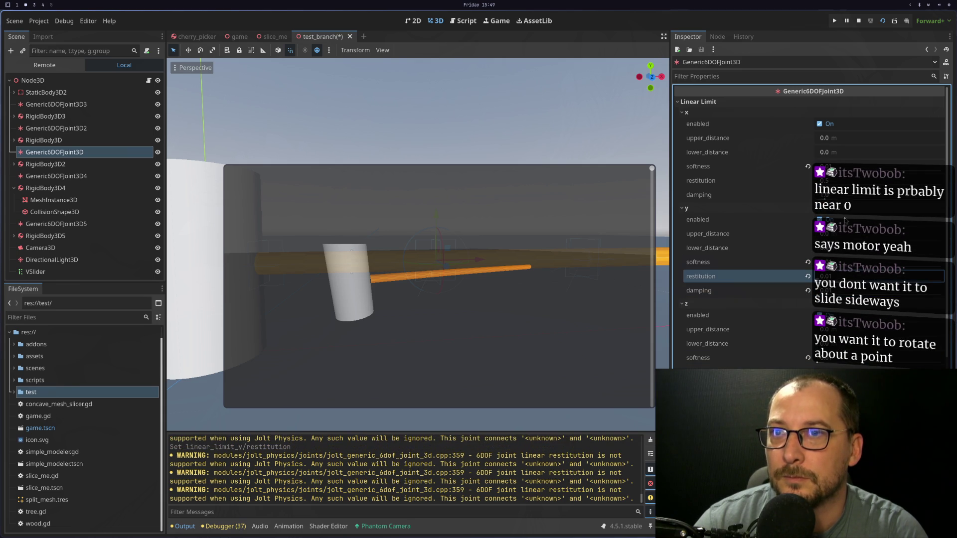
{"action": "left_click", "coordinate": [827, 195]}
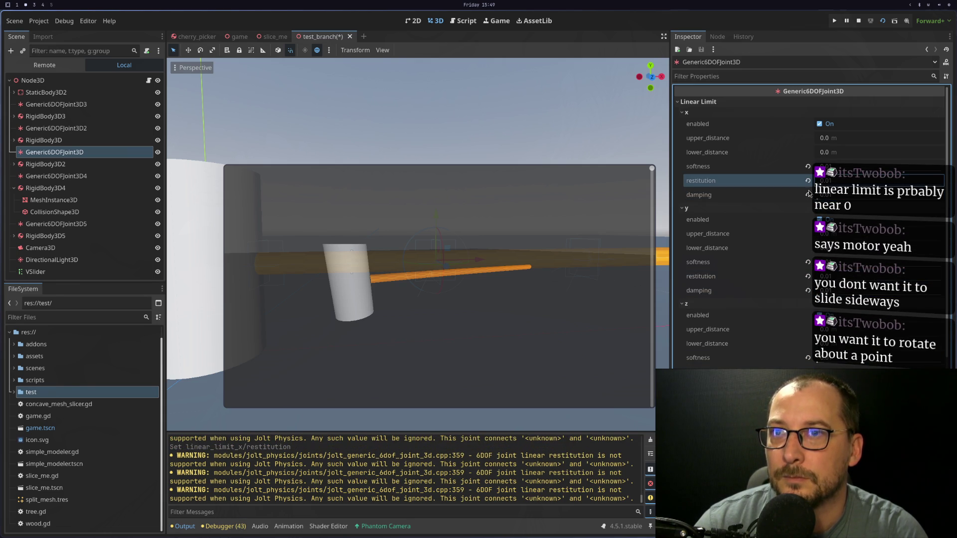
{"action": "mouse_move", "coordinate": [828, 195]}
{"action": "left_mouse_down"}
{"action": "mouse_move", "coordinate": [904, 205]}
{"action": "mouse_move", "coordinate": [800, 199]}
{"action": "left_mouse_up"}
Adjust the x linear spring stiffness, ending at 0.01
{"action": "scroll", "coordinate": [768, 219], "scroll_direction": "down", "scroll_amount": 5}
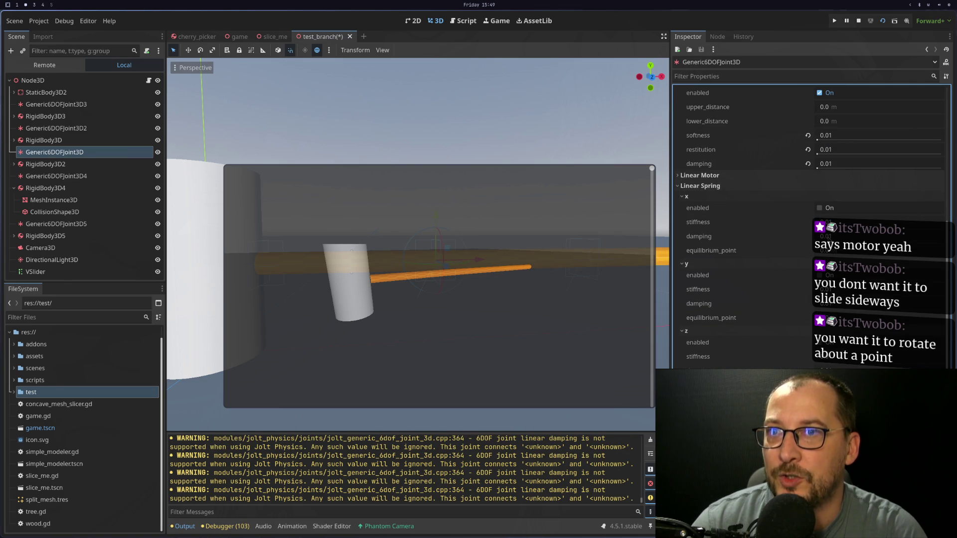
{"action": "left_click_drag", "start_coordinate": [822, 222], "coordinate": [847, 222]}
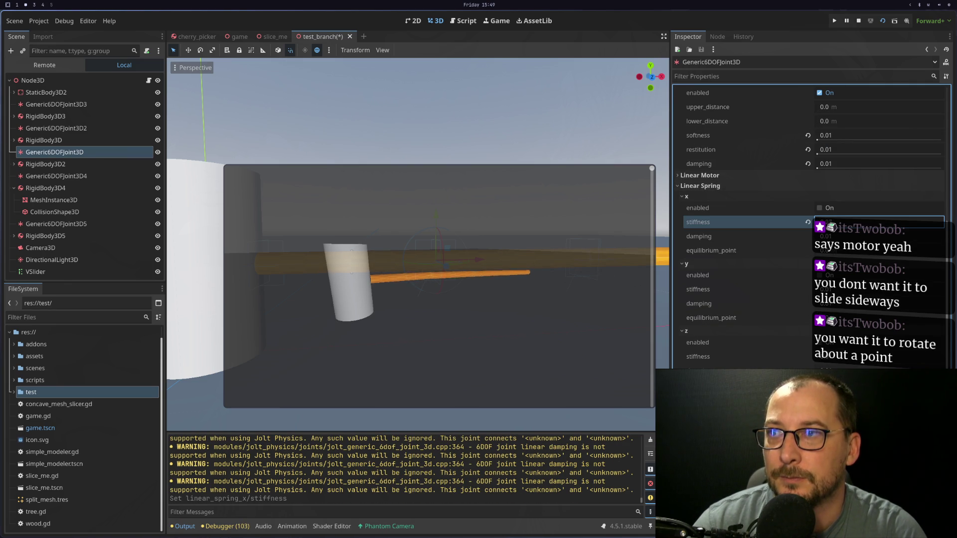
{"action": "left_click_drag", "start_coordinate": [823, 222], "coordinate": [842, 222]}
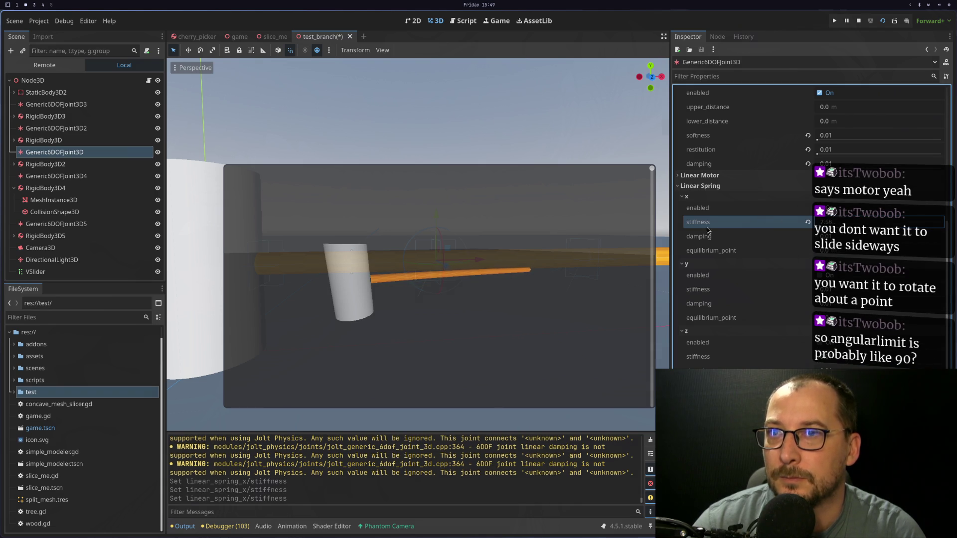
{"action": "left_click", "coordinate": [807, 222]}
{"action": "scroll", "coordinate": [809, 106], "scroll_direction": "up", "scroll_amount": 2}
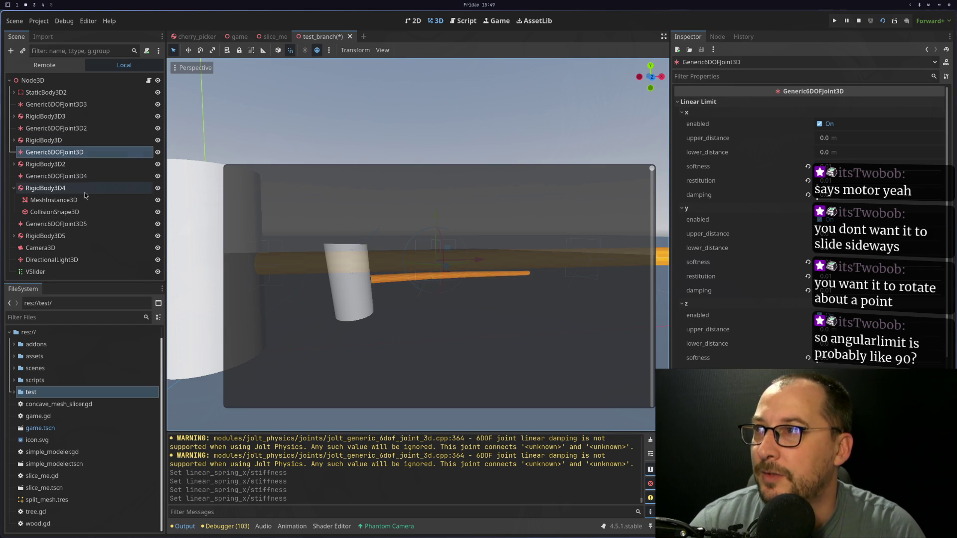
Compare Generic6DOFJoint3D4's linear motor, spring and limit settings against Generic6DOFJoint3D
{"action": "left_click", "coordinate": [69, 178]}
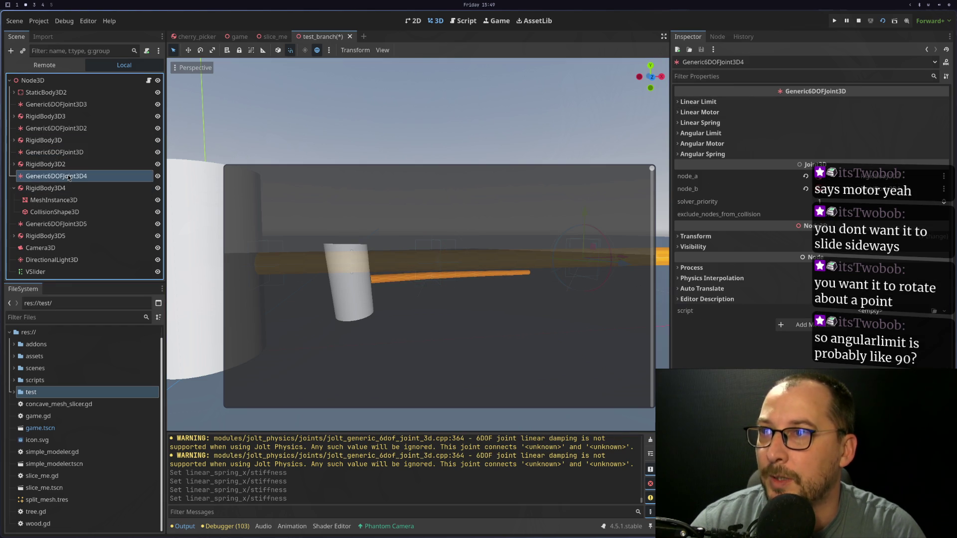
{"action": "left_click", "coordinate": [712, 113]}
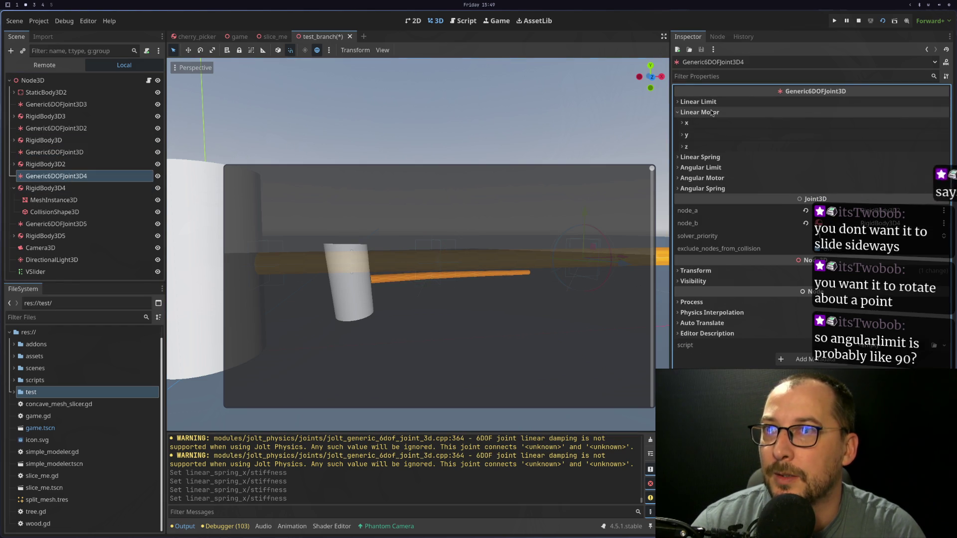
{"action": "left_click", "coordinate": [713, 157]}
{"action": "left_click", "coordinate": [713, 169]}
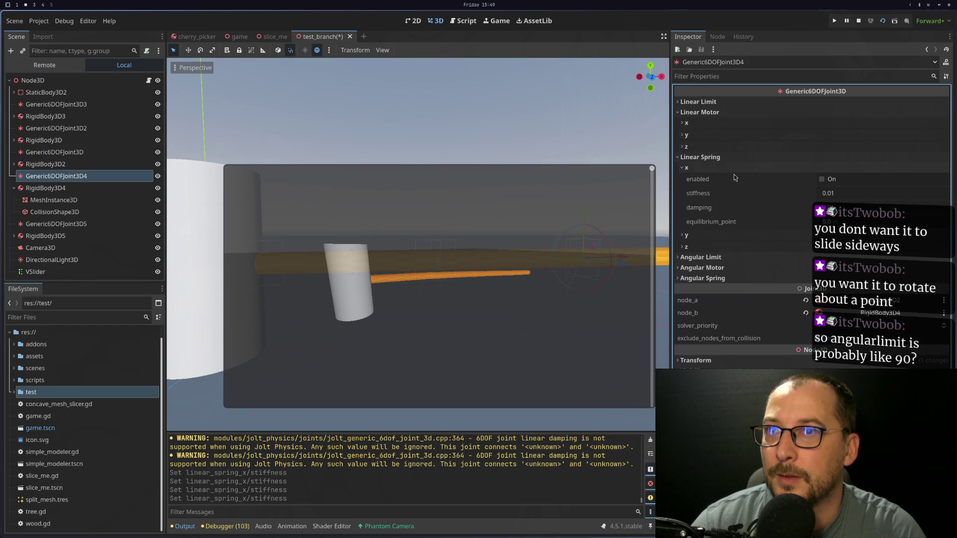
{"action": "left_click", "coordinate": [82, 152]}
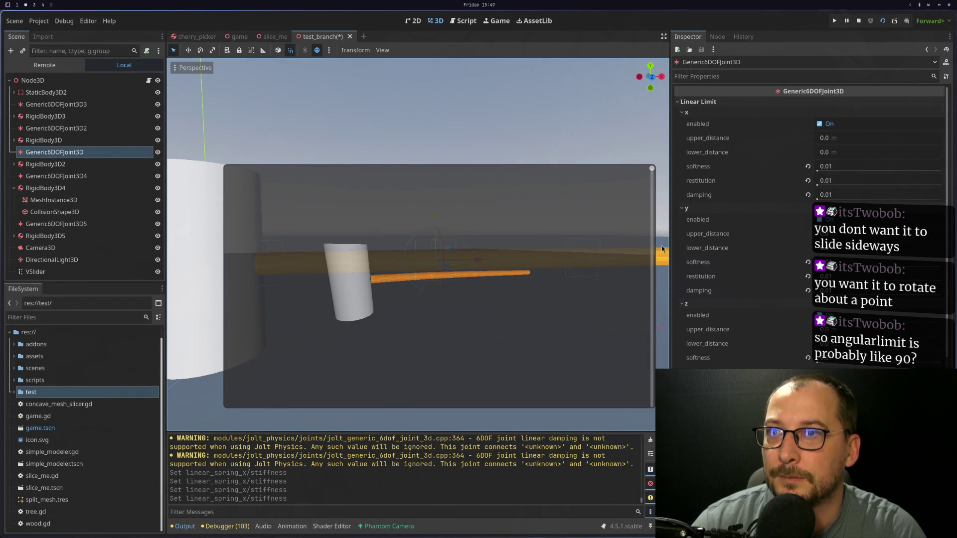
{"action": "left_click", "coordinate": [106, 177]}
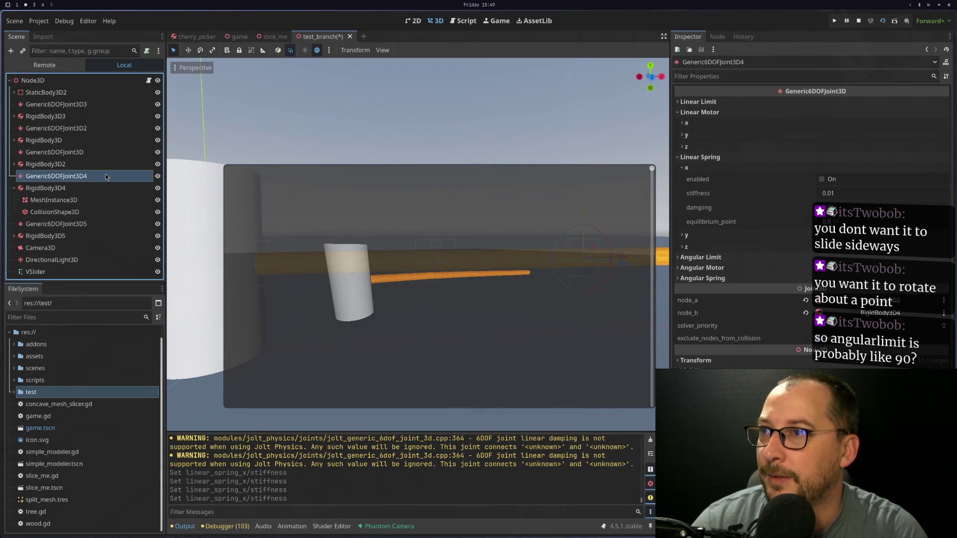
{"action": "left_click", "coordinate": [715, 103]}
{"action": "left_click", "coordinate": [718, 112]}
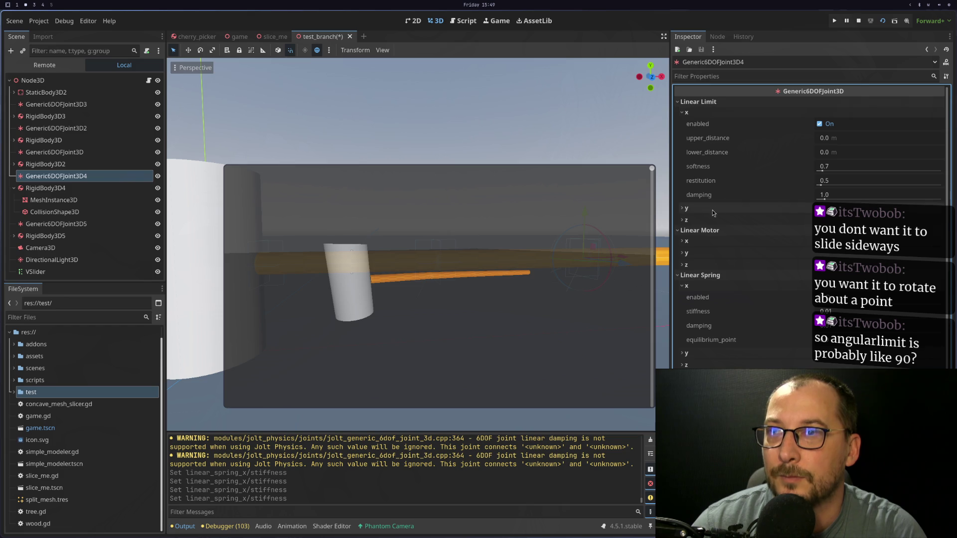
{"action": "left_click", "coordinate": [92, 156]}
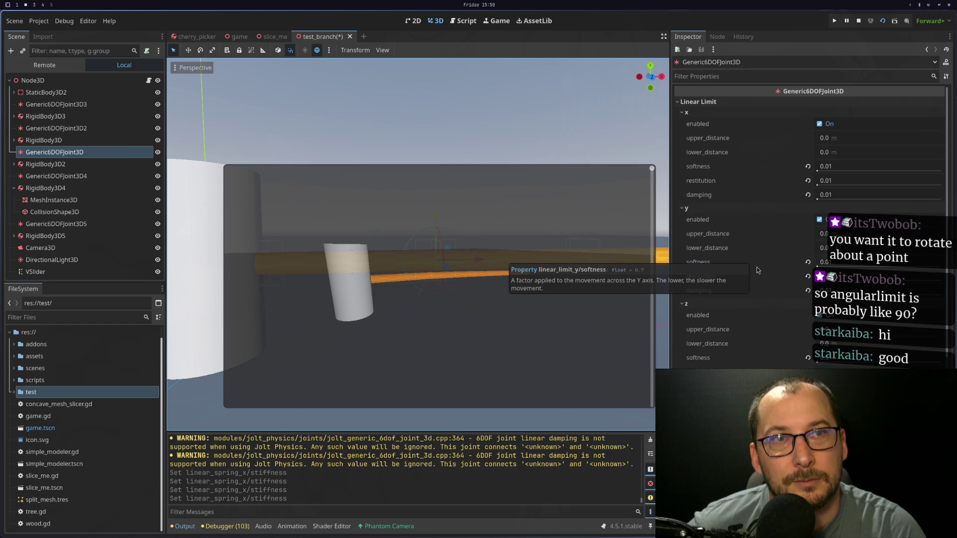
Enter new x angular limit upper and lower angles and an x damping value
{"action": "scroll", "coordinate": [739, 290], "scroll_direction": "down", "scroll_amount": 5}
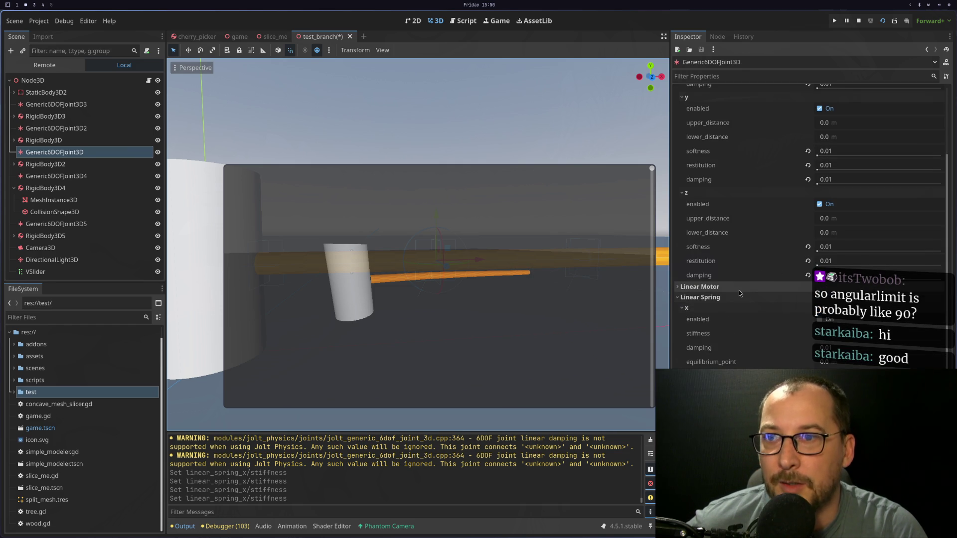
{"action": "left_click", "coordinate": [738, 290]}
{"action": "scroll", "coordinate": [739, 290], "scroll_direction": "down", "scroll_amount": 2}
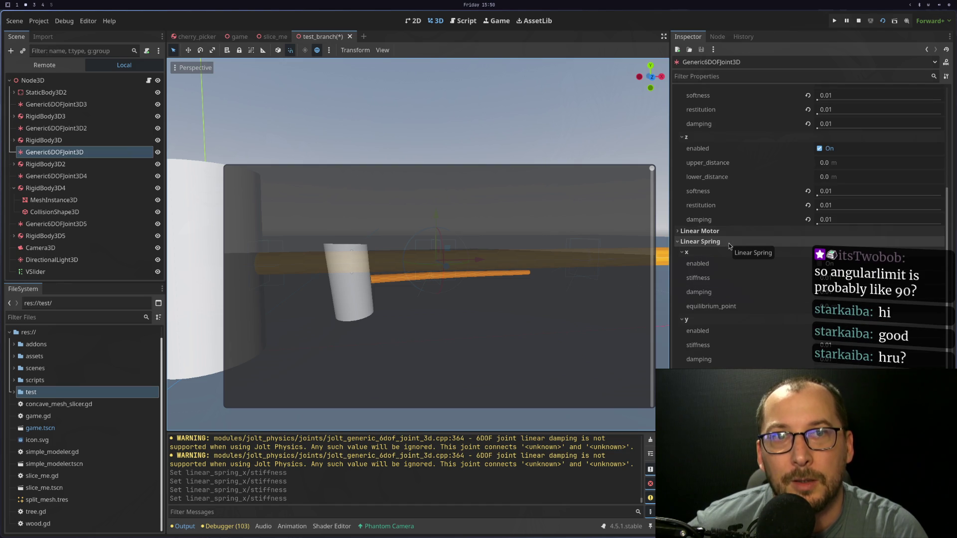
{"action": "scroll", "coordinate": [758, 289], "scroll_direction": "down", "scroll_amount": 3}
{"action": "left_click", "coordinate": [738, 341]}
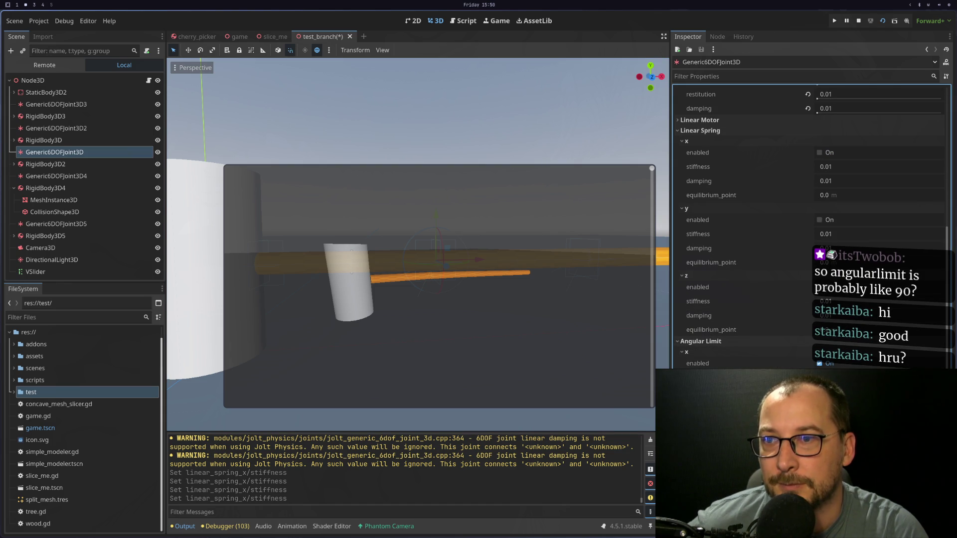
{"action": "key", "text": "Return"}
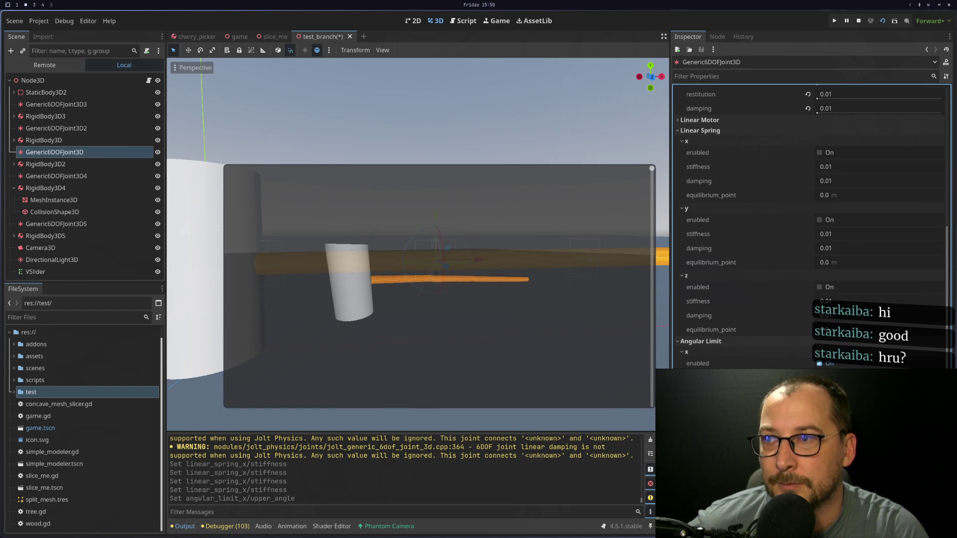
{"action": "key", "text": "Return"}
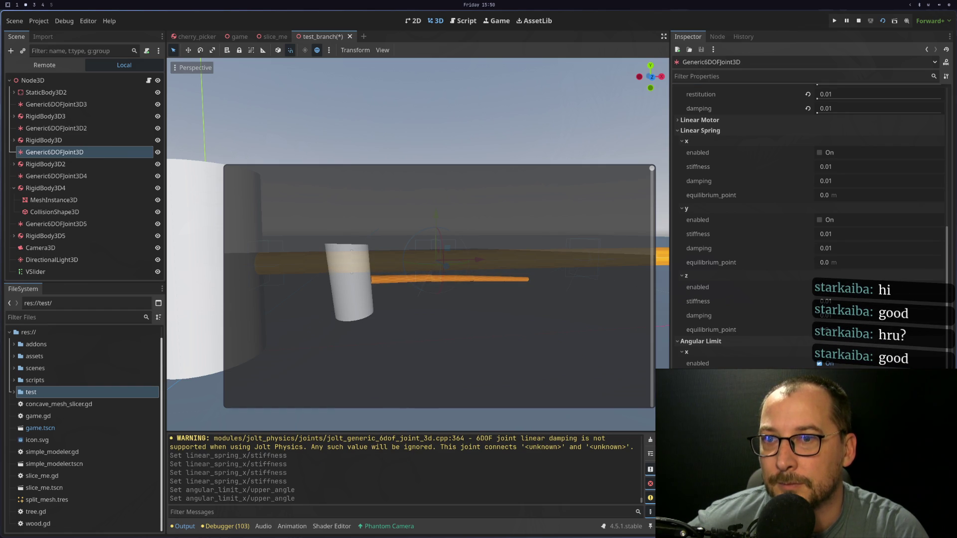
{"action": "key", "text": "Return"}
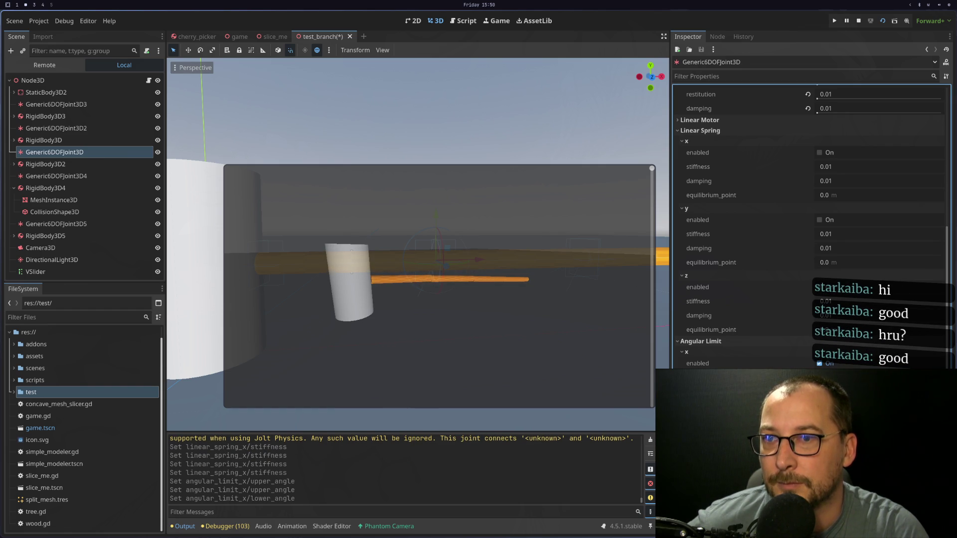
{"action": "key", "text": "Return"}
{"action": "key", "text": "Return"}
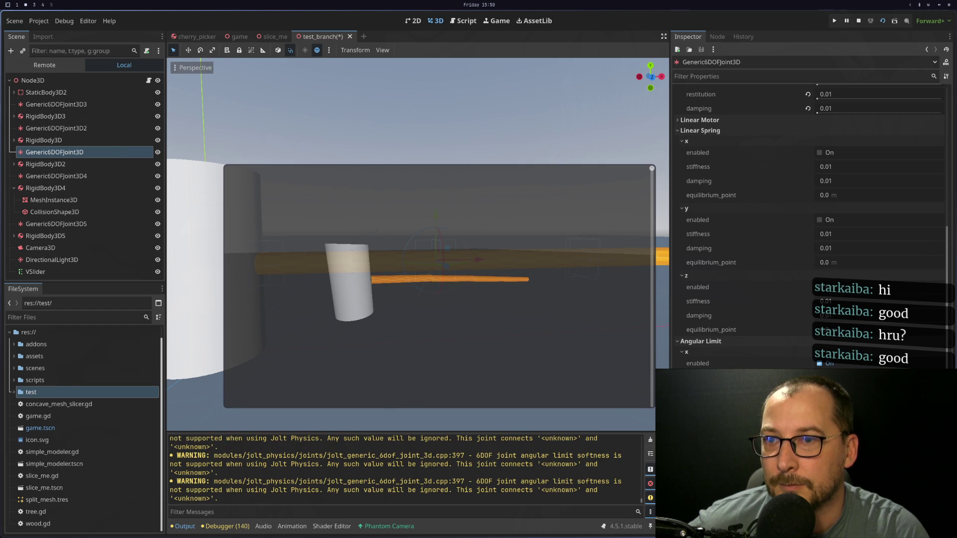
{"action": "key", "text": "Return"}
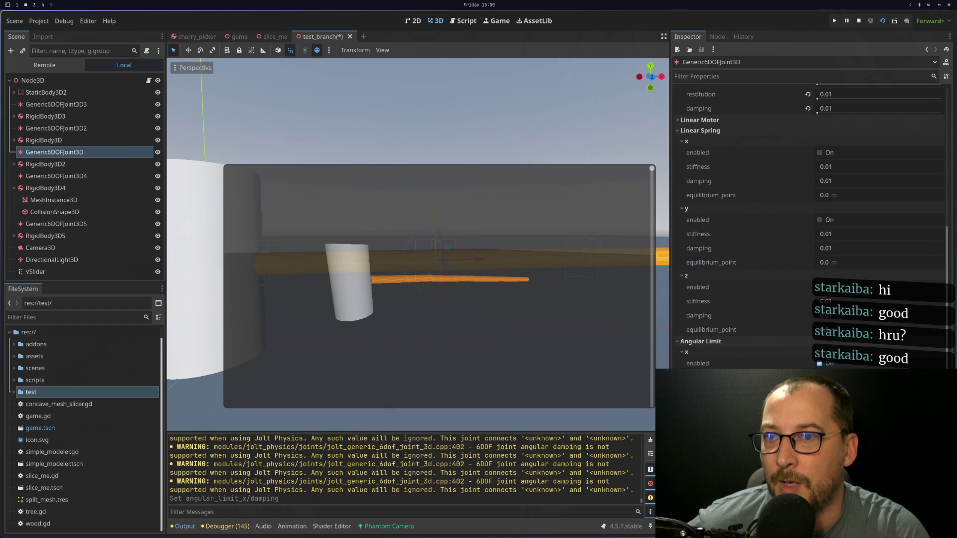
Enable the joint's y angular limit with its upper angle reverted to 0°
{"action": "scroll", "coordinate": [750, 325], "scroll_direction": "down", "scroll_amount": 5}
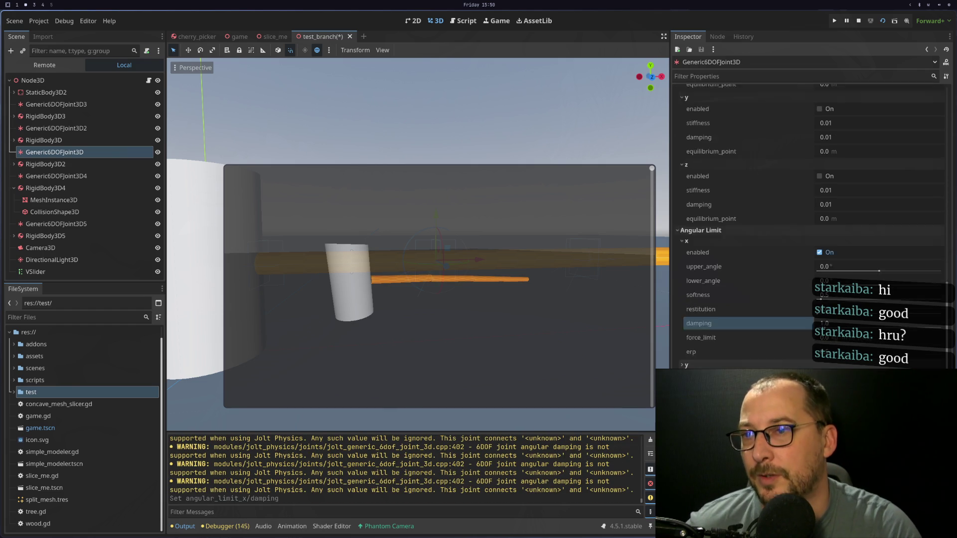
{"action": "left_click", "coordinate": [743, 324]}
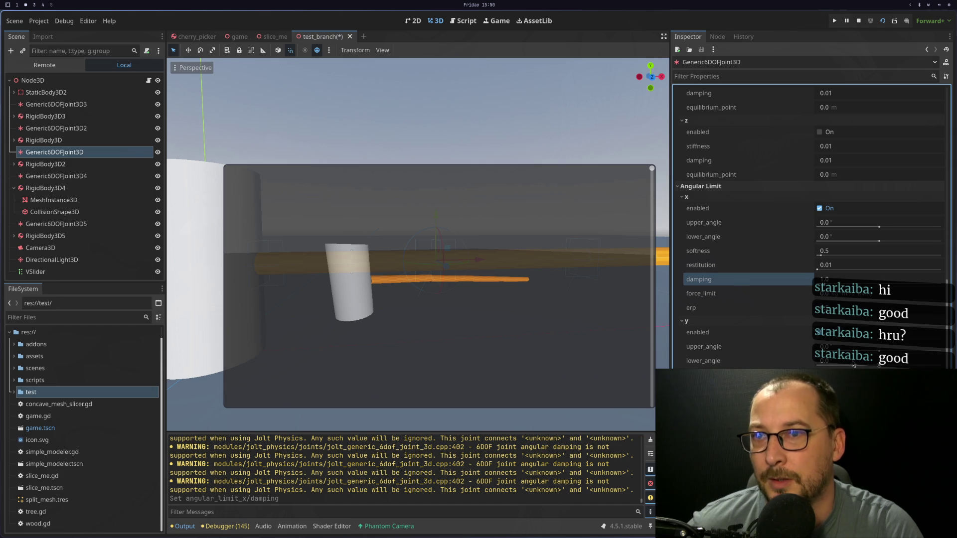
{"action": "left_click_drag", "start_coordinate": [879, 352], "coordinate": [800, 368]}
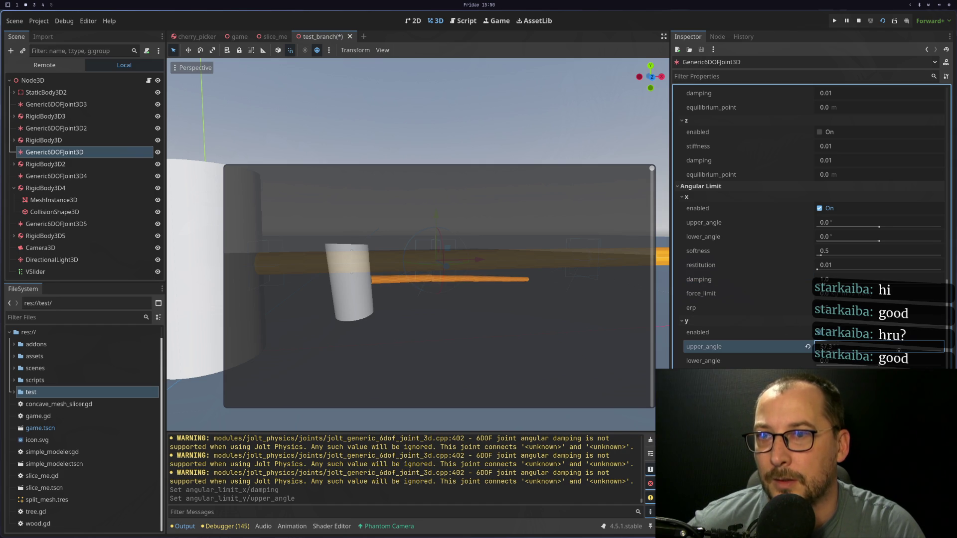
{"action": "left_click", "coordinate": [808, 348]}
{"action": "left_click", "coordinate": [827, 335]}
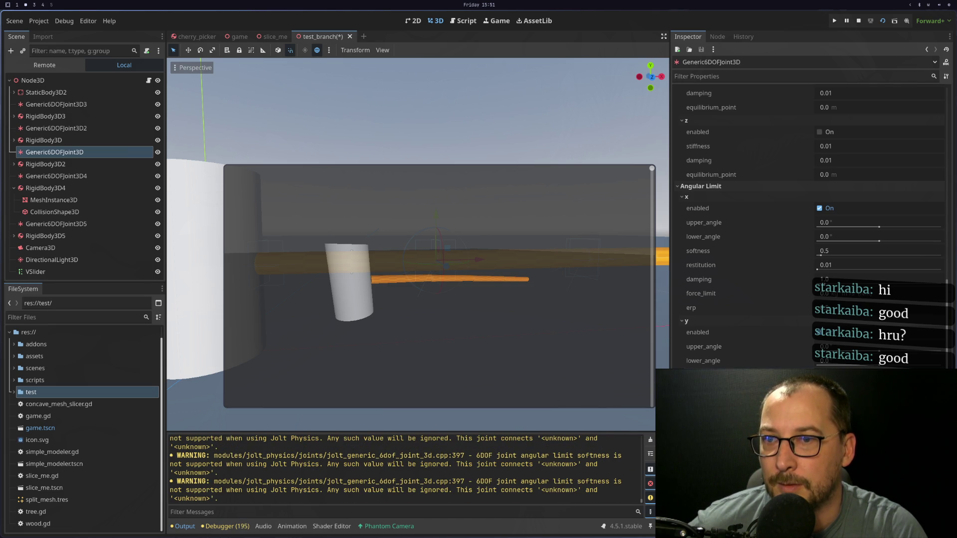
Edit the angular limit ERP, angular motor force limits and angular spring x stiffness
{"action": "scroll", "coordinate": [722, 320], "scroll_direction": "down", "scroll_amount": 3}
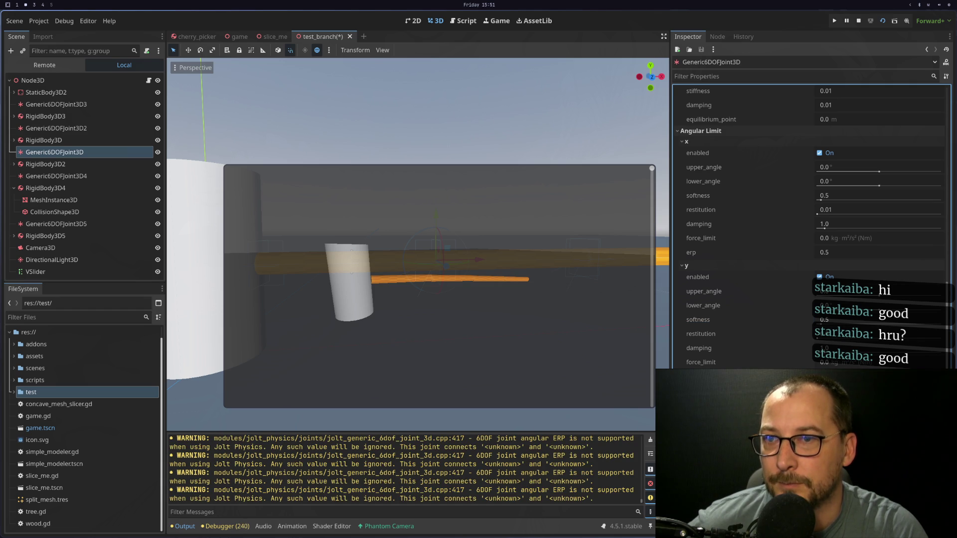
{"action": "left_click", "coordinate": [847, 256]}
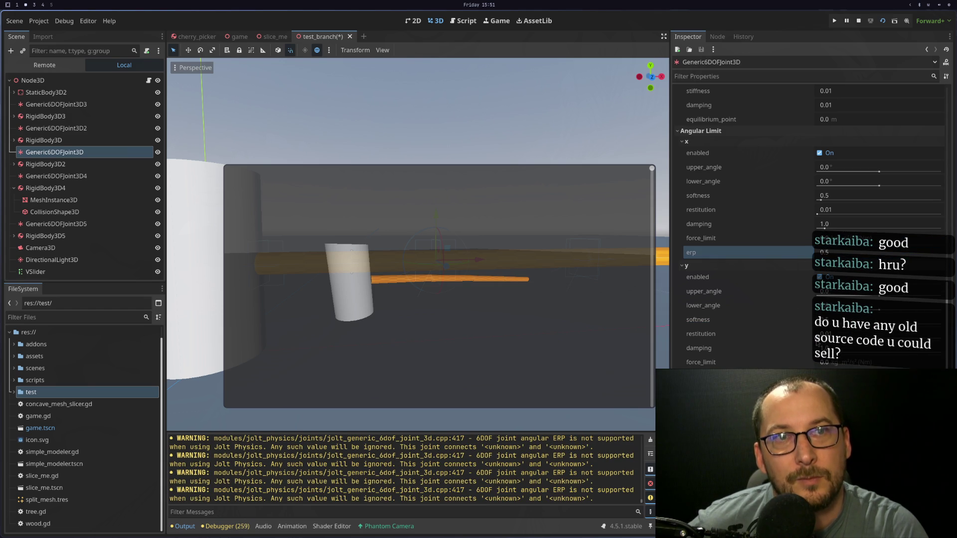
{"action": "scroll", "coordinate": [777, 341], "scroll_direction": "down", "scroll_amount": 5}
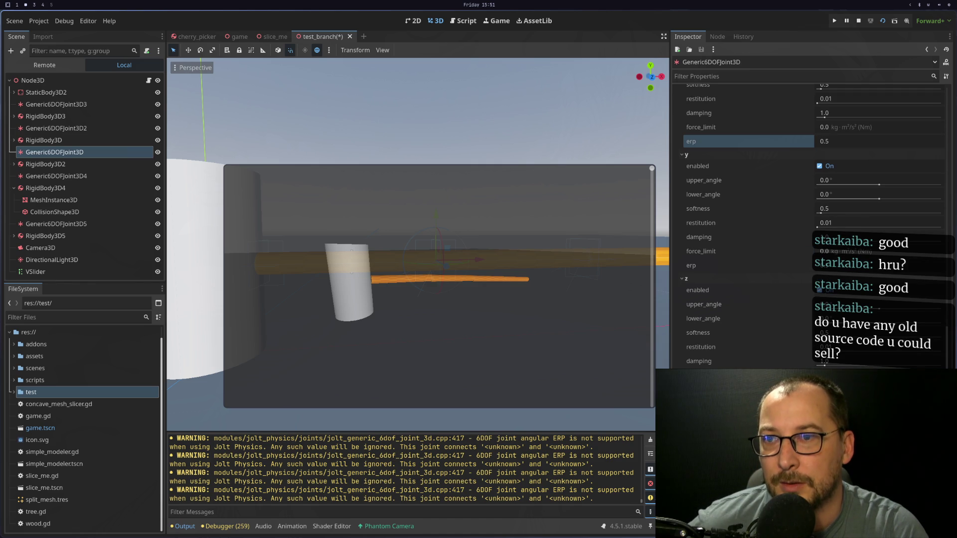
{"action": "scroll", "coordinate": [807, 224], "scroll_direction": "down", "scroll_amount": 2}
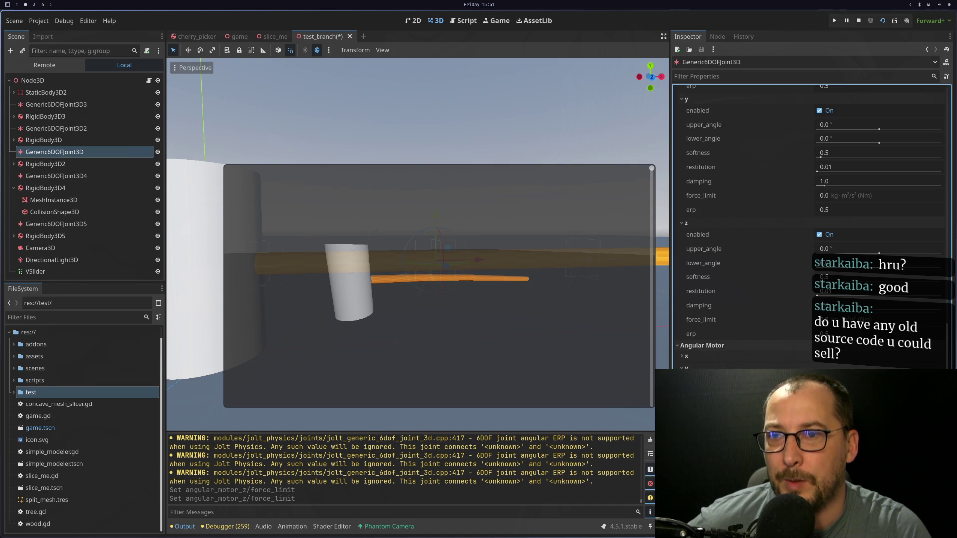
{"action": "left_click", "coordinate": [734, 357]}
{"action": "scroll", "coordinate": [747, 289], "scroll_direction": "down", "scroll_amount": 3}
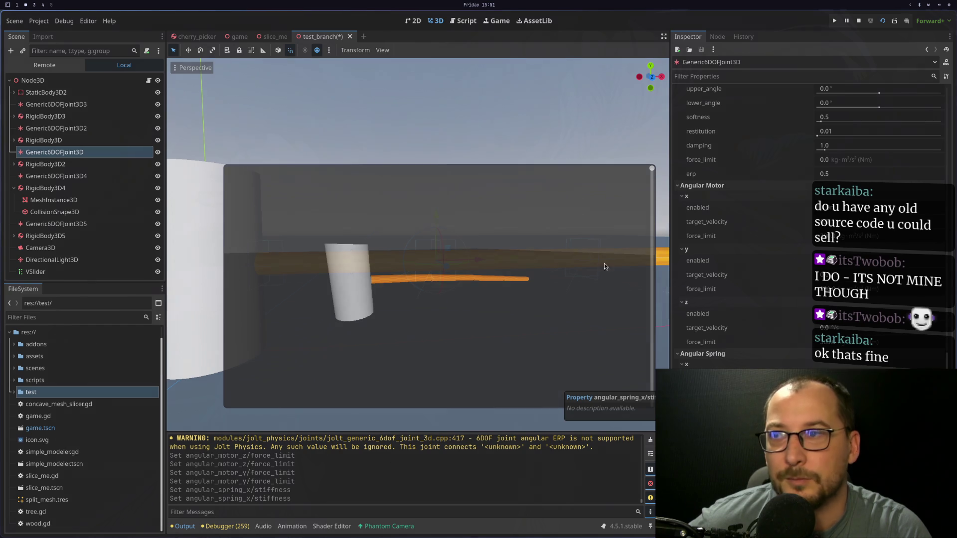
{"action": "scroll", "coordinate": [762, 357], "scroll_direction": "down", "scroll_amount": 4}
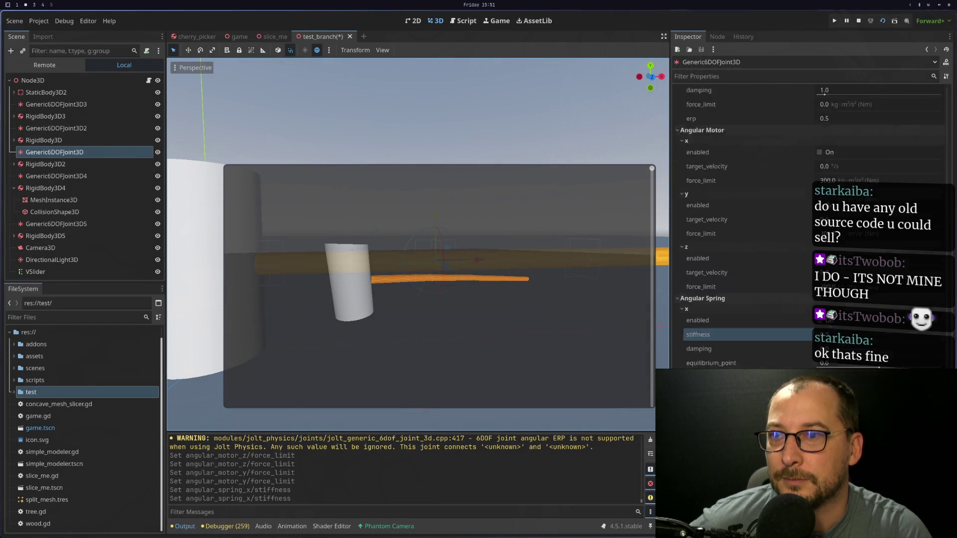
{"action": "scroll", "coordinate": [762, 357], "scroll_direction": "up", "scroll_amount": 15}
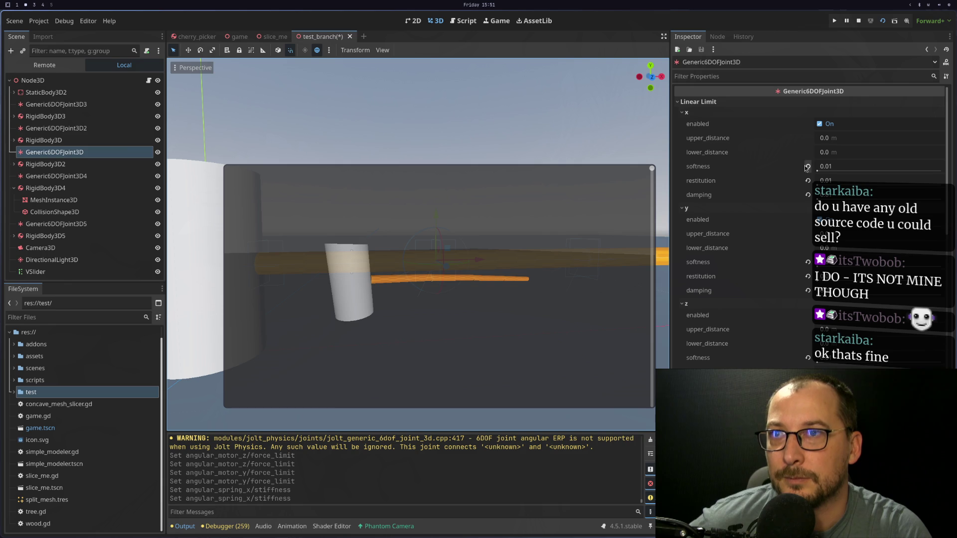
Revert x, y and z linear limit softness, restitution and damping to defaults, x softness 0.7
{"action": "left_click", "coordinate": [807, 166]}
{"action": "left_click", "coordinate": [808, 180]}
{"action": "left_click", "coordinate": [807, 194]}
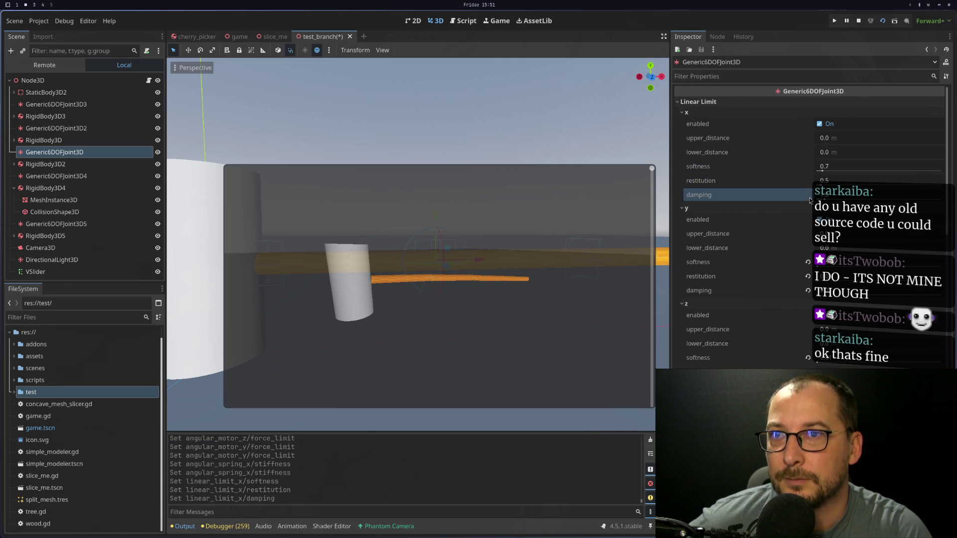
{"action": "left_click", "coordinate": [808, 261]}
{"action": "left_click", "coordinate": [808, 276]}
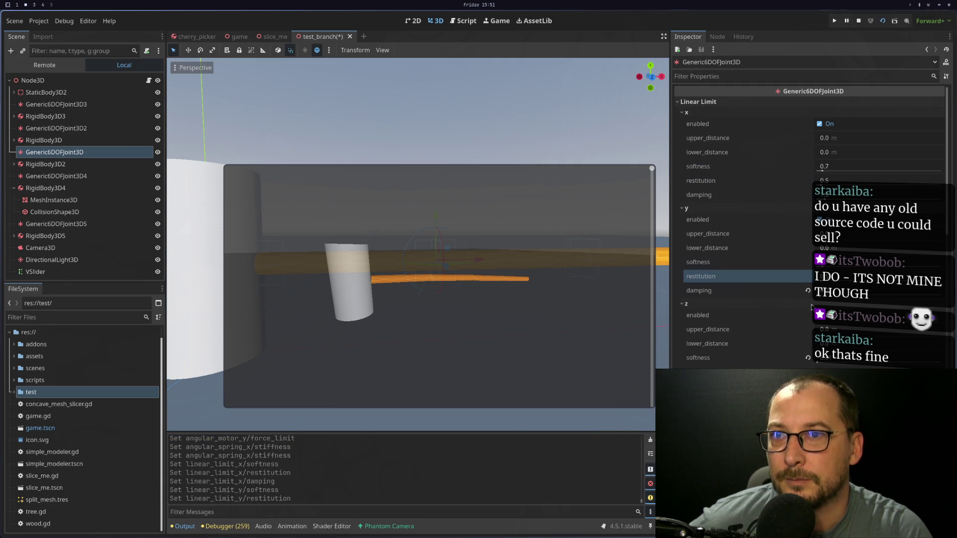
{"action": "left_click", "coordinate": [807, 290]}
{"action": "left_click", "coordinate": [808, 358]}
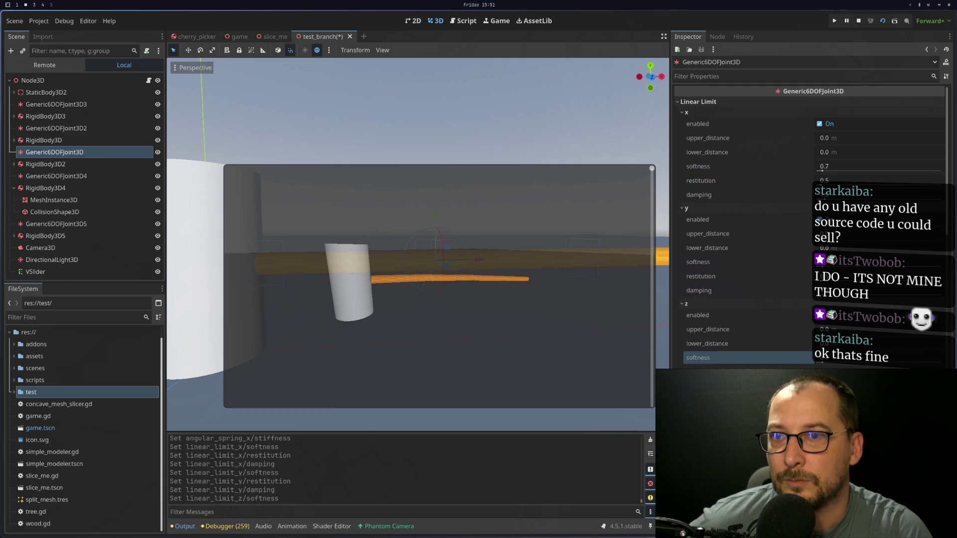
{"action": "left_click", "coordinate": [808, 371]}
{"action": "left_click", "coordinate": [808, 386]}
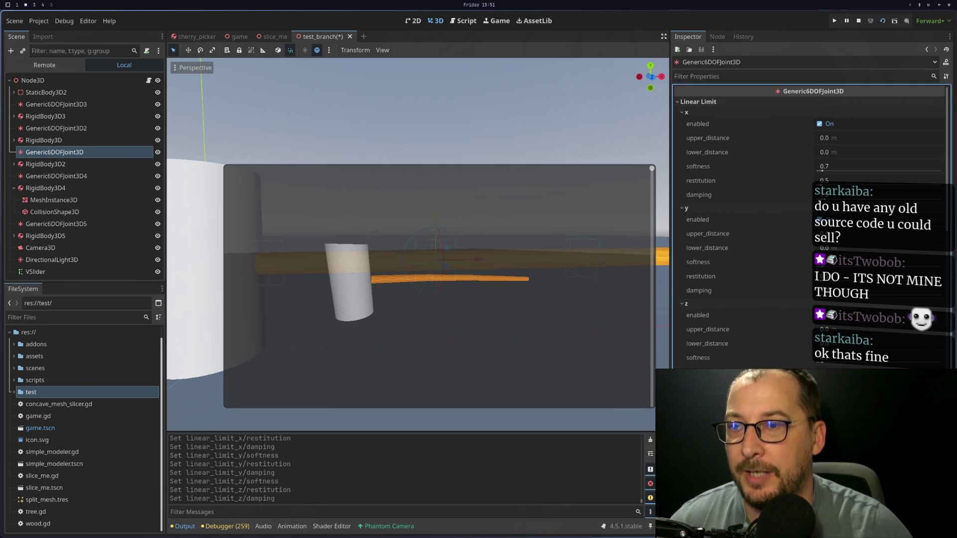
{"action": "left_click", "coordinate": [409, 282]}
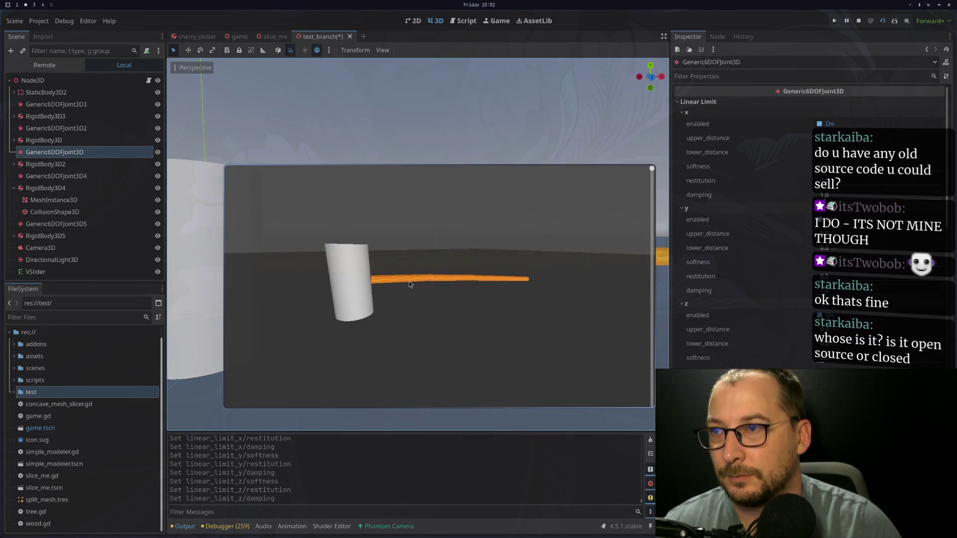
{"action": "key", "text": "super+f"}
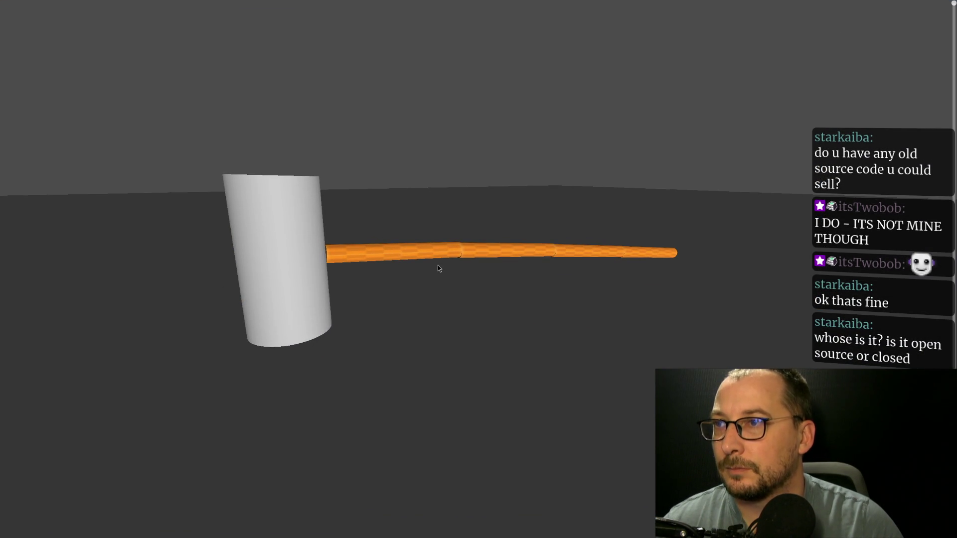
{"action": "key", "text": "super+f"}
{"action": "key", "text": "super+f"}
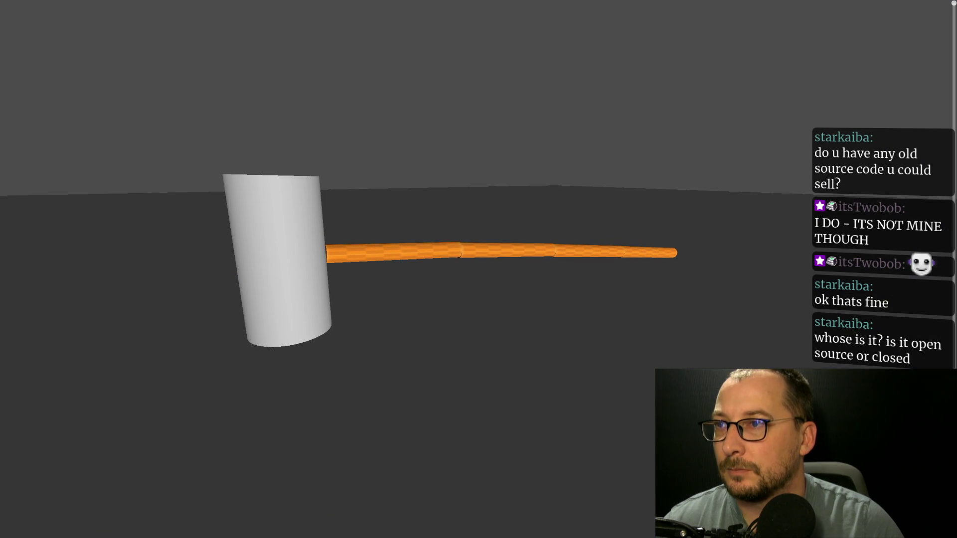
{"action": "key", "text": "super+f"}
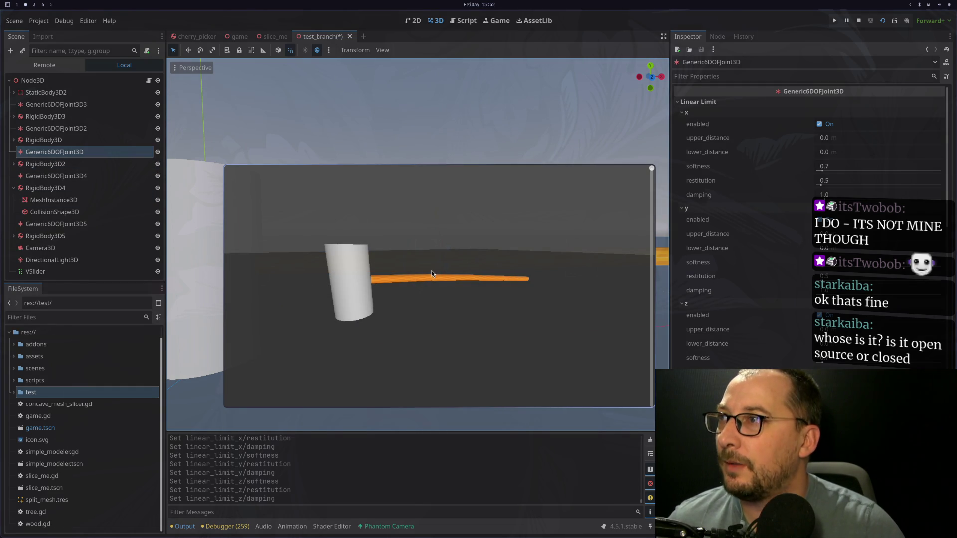
Select RigidBody3D2, hide the running-game overlay with F8, and zoom onto the branch
{"action": "left_click", "coordinate": [92, 166]}
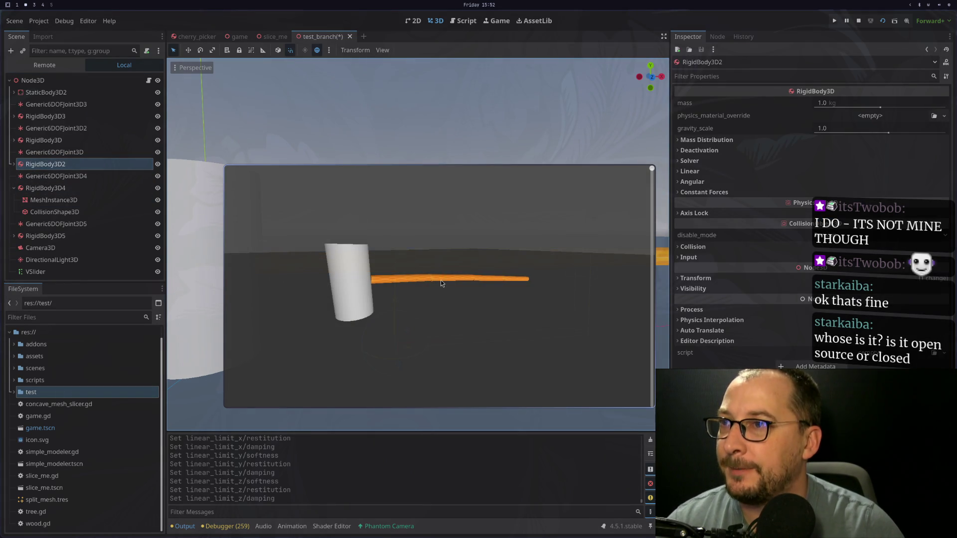
{"action": "key", "text": "F8"}
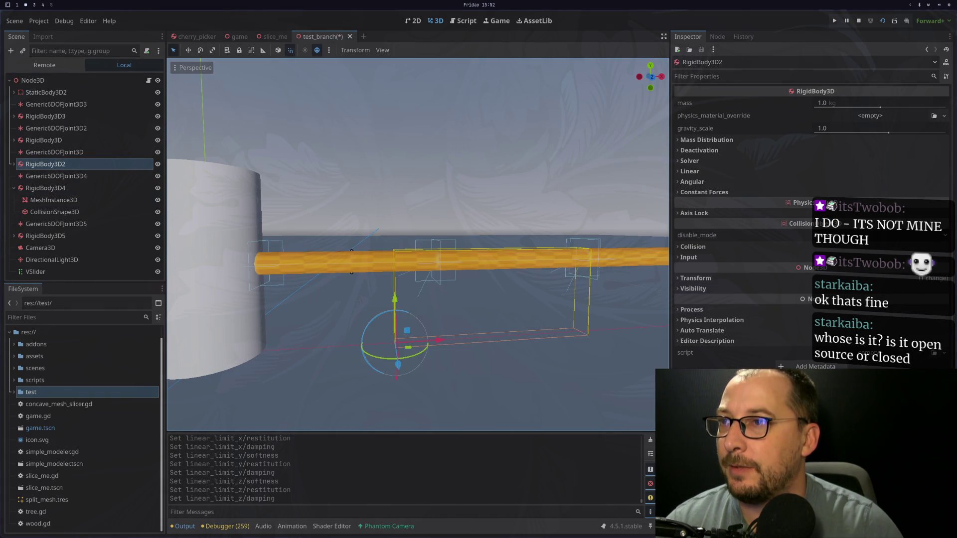
{"action": "scroll", "coordinate": [462, 307], "scroll_direction": "down", "scroll_amount": 3}
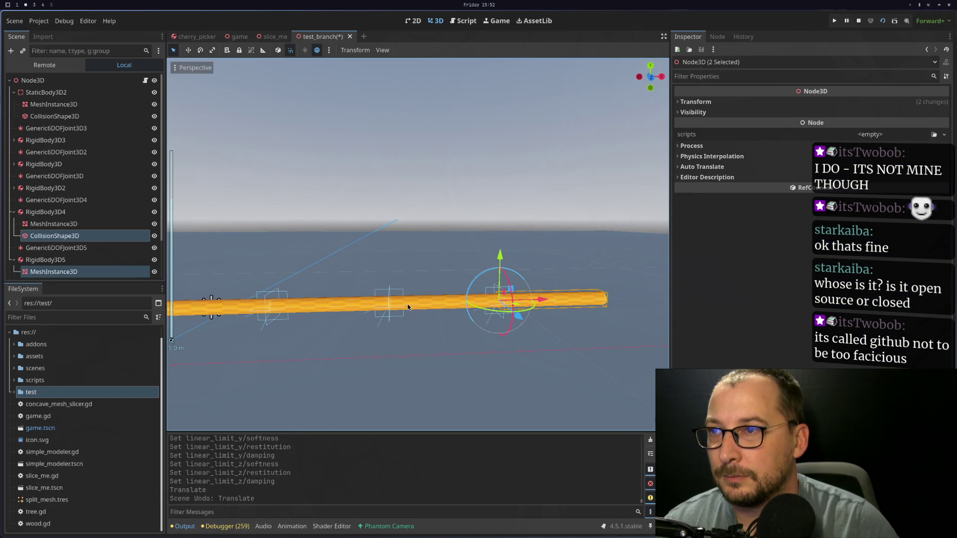
{"action": "scroll", "coordinate": [97, 264], "scroll_direction": "down", "scroll_amount": 3}
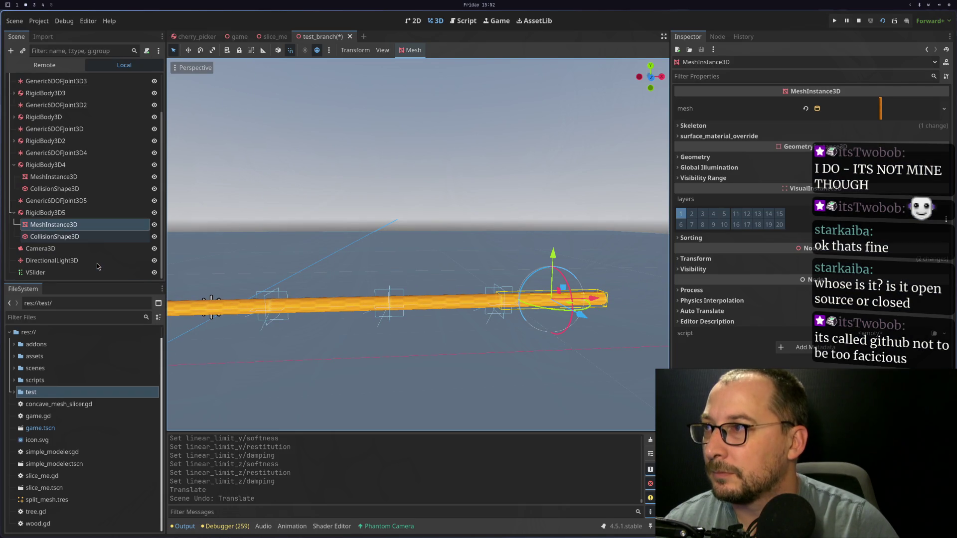
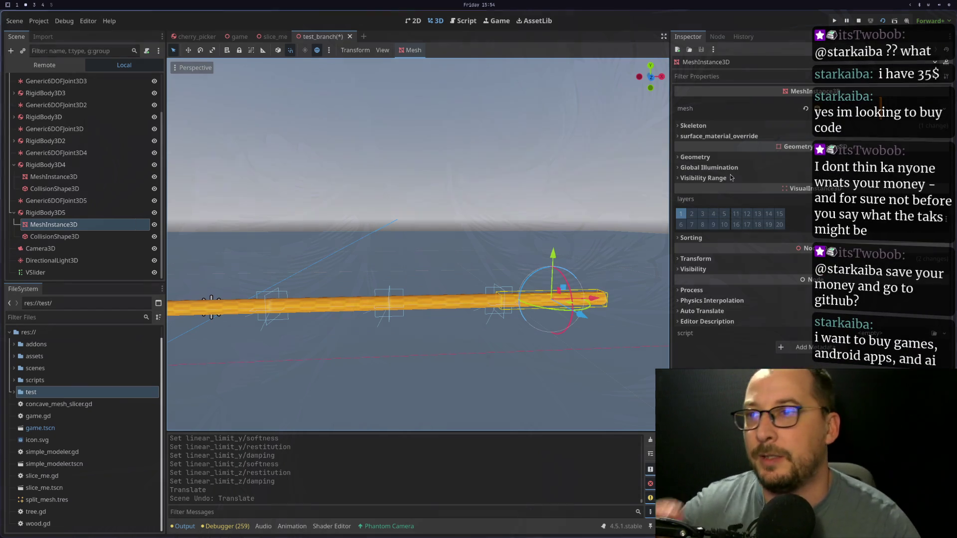
Orbit down onto the rod and inspect its bodies, 6DOF joints and mesh pieces
{"action": "scroll", "coordinate": [419, 195], "scroll_direction": "down", "scroll_amount": 3}
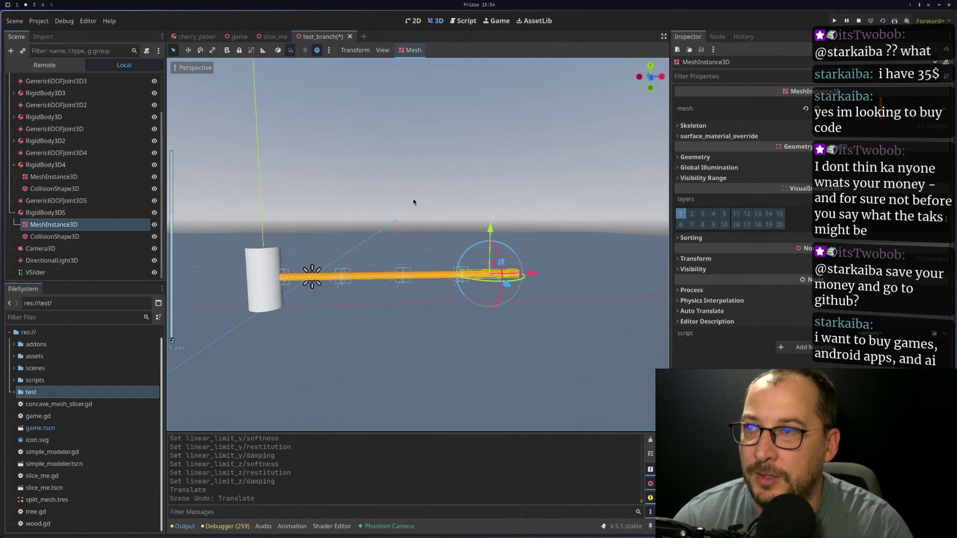
{"action": "scroll", "coordinate": [449, 214], "scroll_direction": "up", "scroll_amount": 8}
{"action": "mouse_move", "coordinate": [438, 205]}
{"action": "left_mouse_down"}
{"action": "mouse_move", "coordinate": [450, 257]}
{"action": "mouse_move", "coordinate": [486, 306]}
{"action": "mouse_move", "coordinate": [507, 300]}
{"action": "mouse_move", "coordinate": [471, 283]}
{"action": "mouse_move", "coordinate": [486, 280]}
{"action": "mouse_move", "coordinate": [438, 270]}
{"action": "mouse_move", "coordinate": [436, 283]}
{"action": "left_mouse_up"}
{"action": "scroll", "coordinate": [486, 280], "scroll_direction": "up", "scroll_amount": 5}
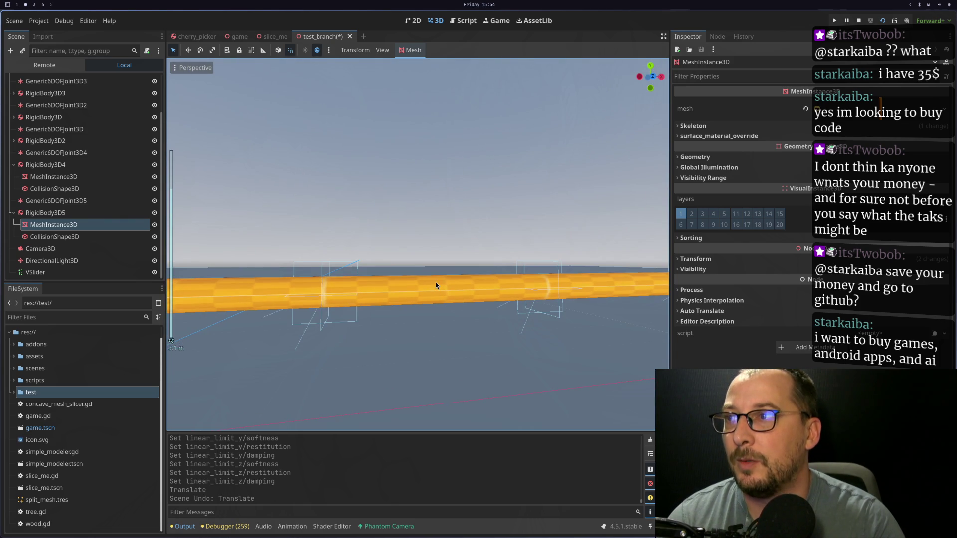
{"action": "left_click", "coordinate": [75, 212]}
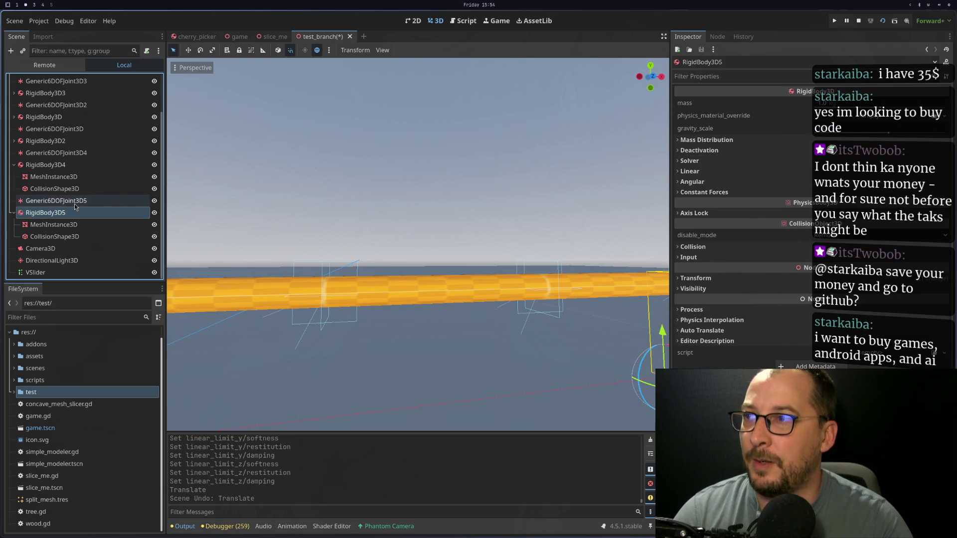
{"action": "left_click", "coordinate": [74, 204]}
{"action": "left_click", "coordinate": [319, 270]}
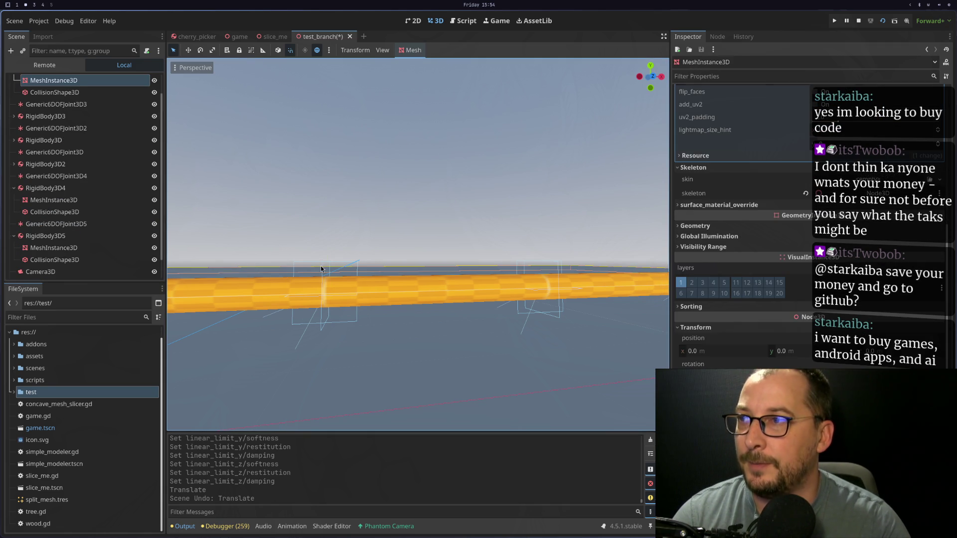
{"action": "left_click", "coordinate": [321, 269]}
{"action": "left_click", "coordinate": [49, 164]}
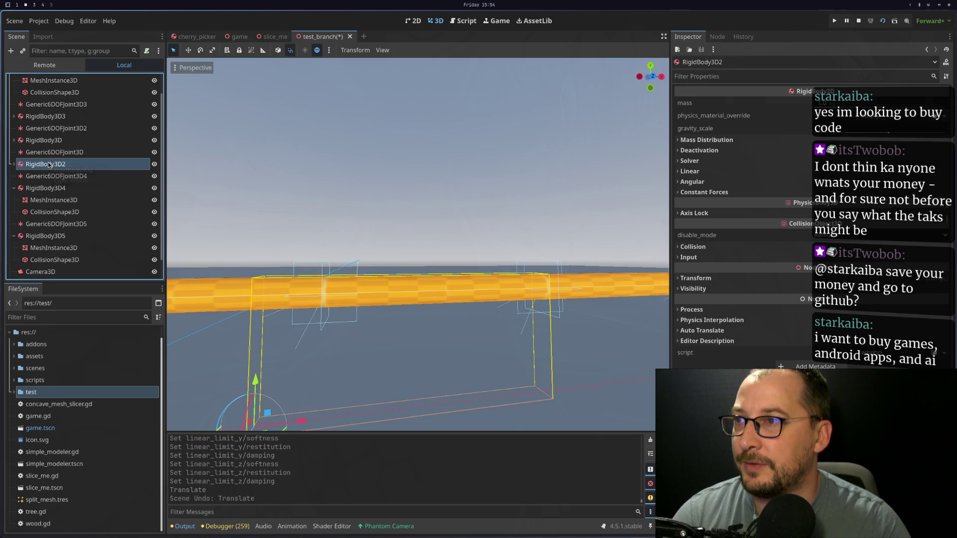
Select RigidBody3D2 through RigidBody3D5 with their joints, nine nodes in all, and frame them
{"action": "scroll", "coordinate": [319, 259], "scroll_direction": "up", "scroll_amount": 3}
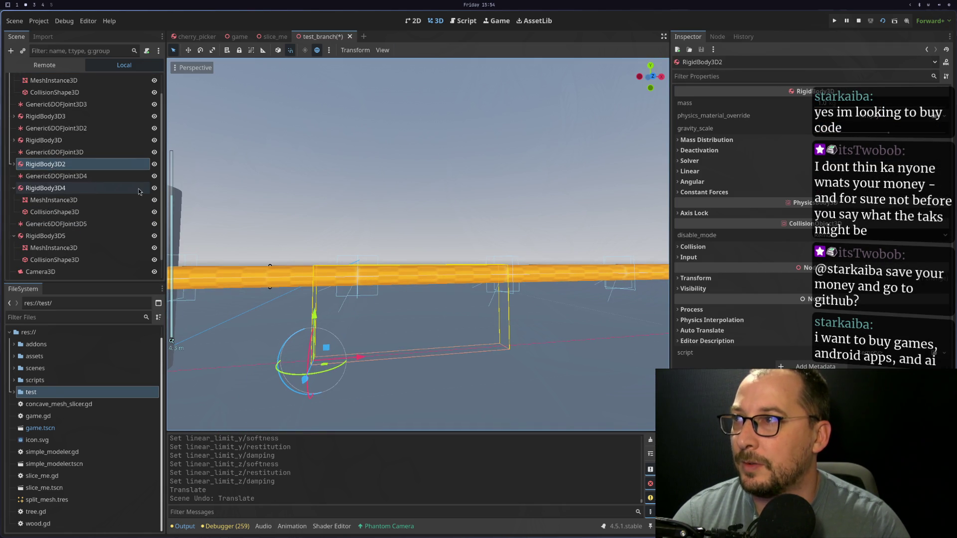
{"action": "mouse_move", "coordinate": [391, 277]}
{"action": "left_mouse_down"}
{"action": "mouse_move", "coordinate": [389, 301]}
{"action": "mouse_move", "coordinate": [406, 302]}
{"action": "left_mouse_up"}
{"action": "left_click", "coordinate": [406, 302]}
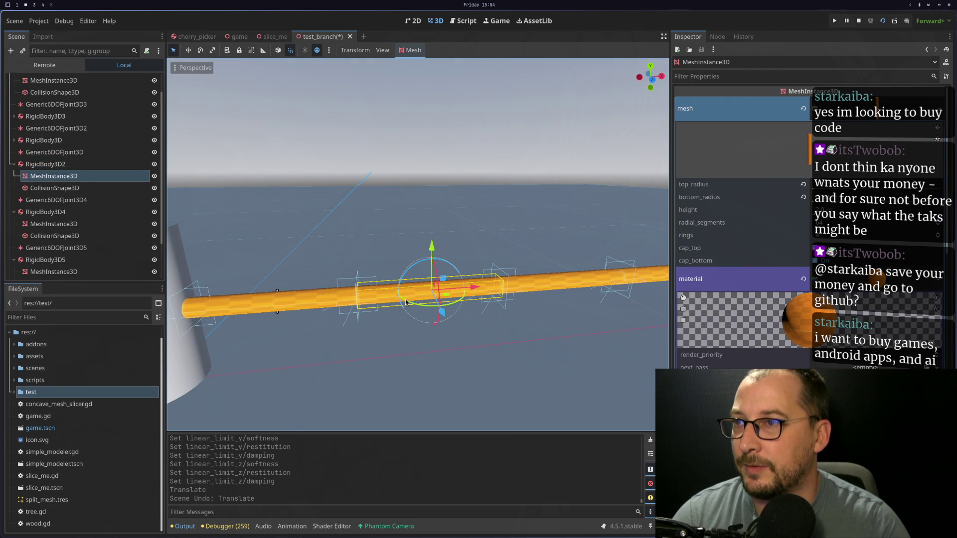
{"action": "left_click", "coordinate": [45, 164]}
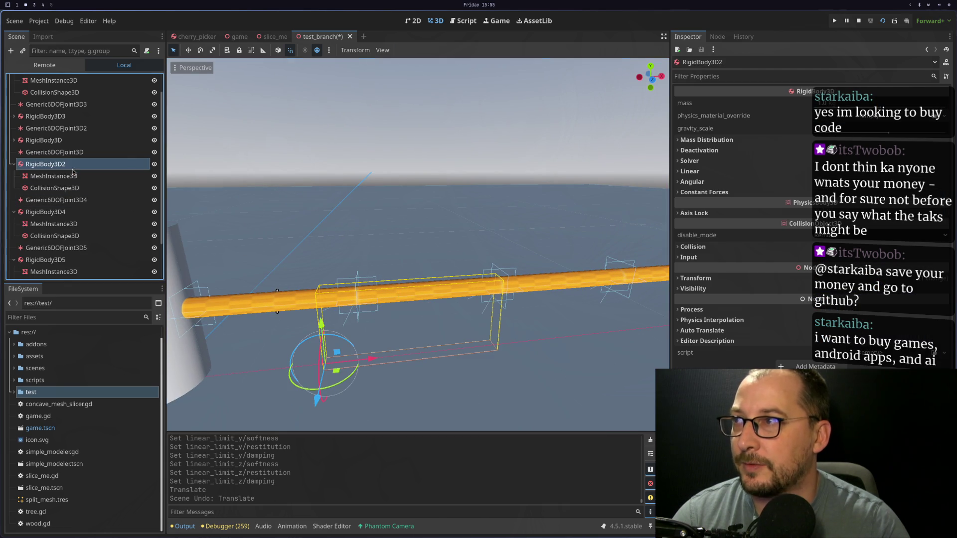
{"action": "key", "text": "f"}
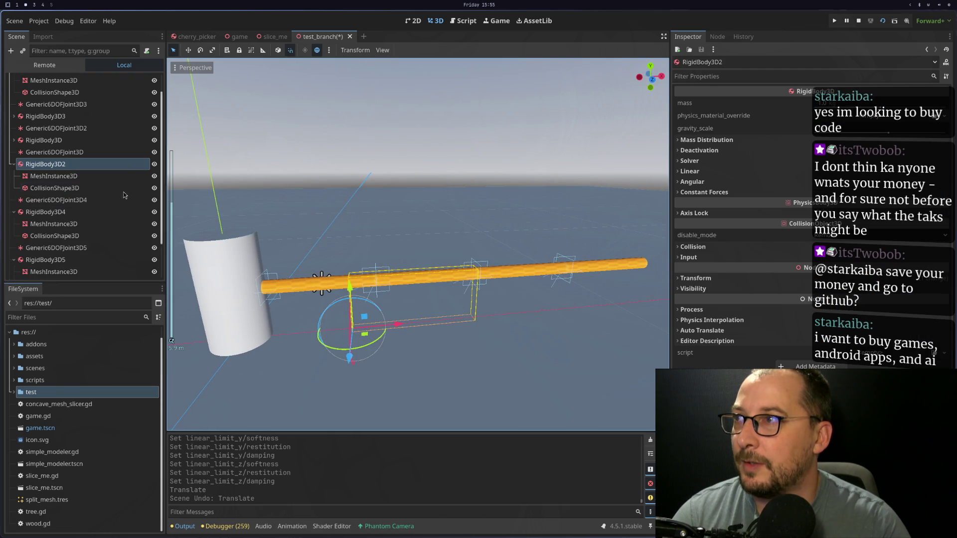
{"action": "left_click", "coordinate": [60, 200], "text": "shift"}
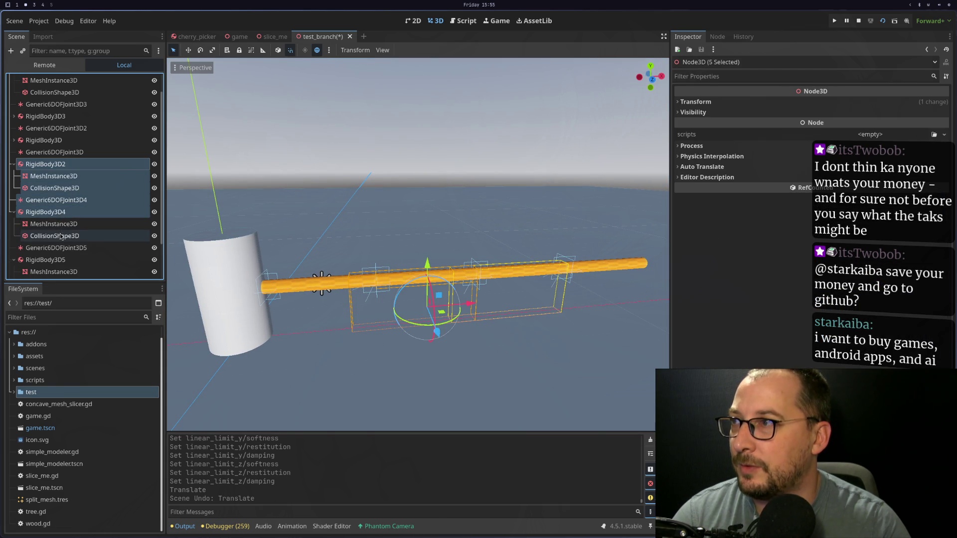
{"action": "left_click", "coordinate": [60, 249], "text": "shift"}
{"action": "left_click", "coordinate": [60, 259], "text": "shift"}
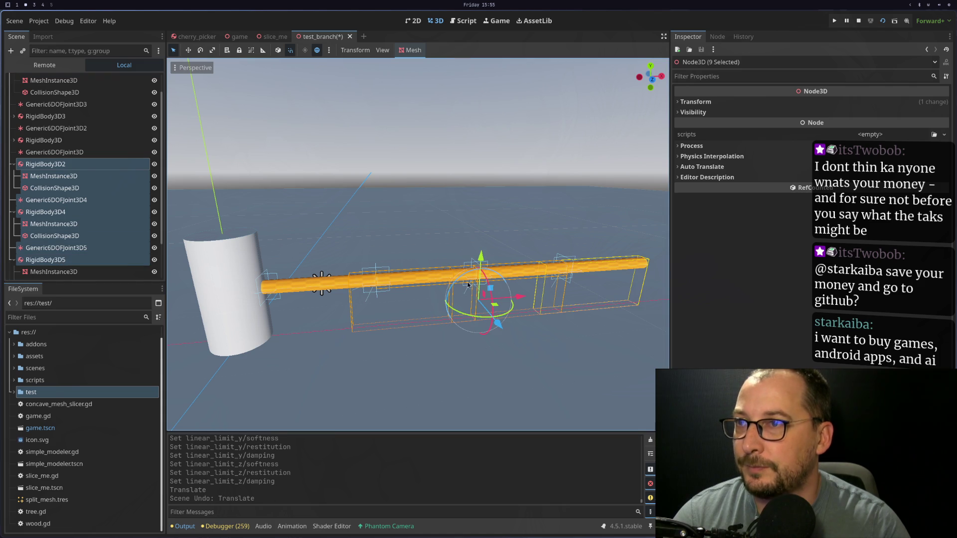
Drag the selected bodies along X to open a gap in the rod
{"action": "scroll", "coordinate": [527, 307], "scroll_direction": "down", "scroll_amount": 2}
{"action": "scroll", "coordinate": [499, 307], "scroll_direction": "up", "scroll_amount": 6}
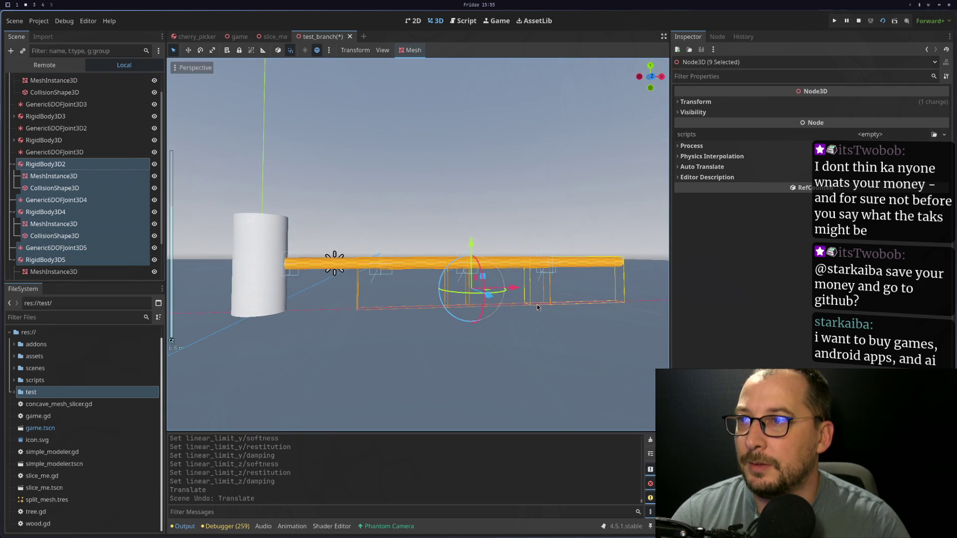
{"action": "mouse_move", "coordinate": [452, 330]}
{"action": "left_mouse_down"}
{"action": "mouse_move", "coordinate": [468, 328]}
{"action": "mouse_move", "coordinate": [388, 315]}
{"action": "left_mouse_up"}
Select Generic6DOFJoint3D, centre on it and nudge it right along X
{"action": "scroll", "coordinate": [411, 339], "scroll_direction": "up", "scroll_amount": 5}
{"action": "scroll", "coordinate": [399, 309], "scroll_direction": "up", "scroll_amount": 4}
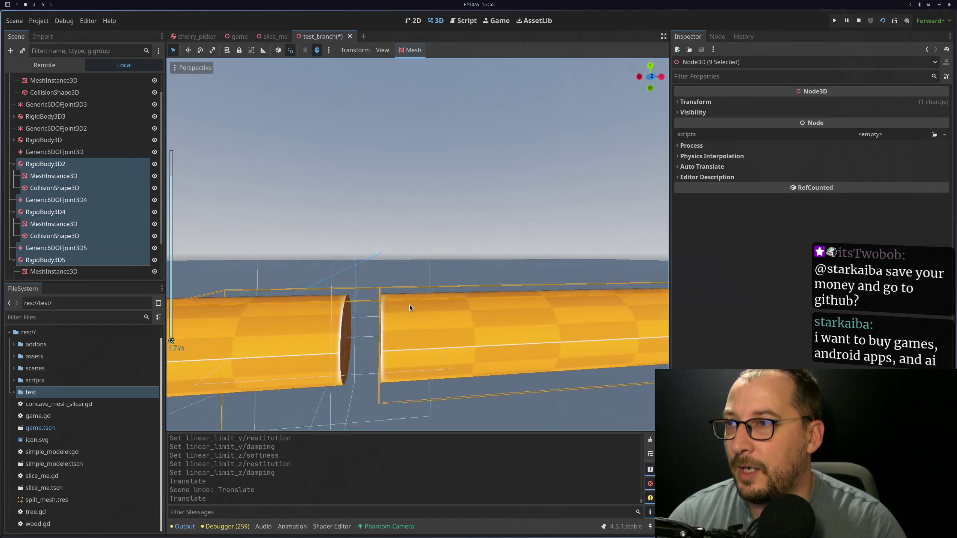
{"action": "scroll", "coordinate": [374, 284], "scroll_direction": "down", "scroll_amount": 3}
{"action": "left_click", "coordinate": [378, 241]}
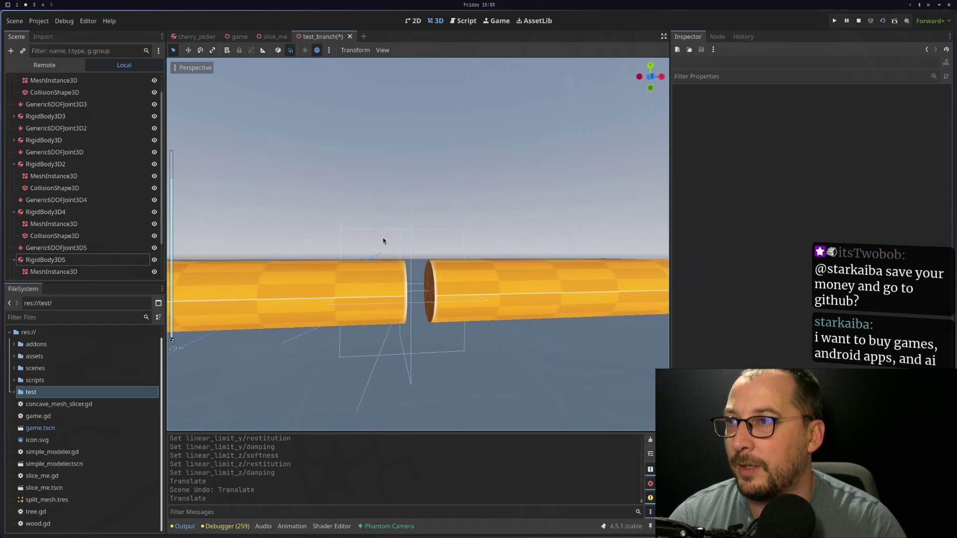
{"action": "left_click", "coordinate": [382, 230]}
{"action": "key", "text": "f"}
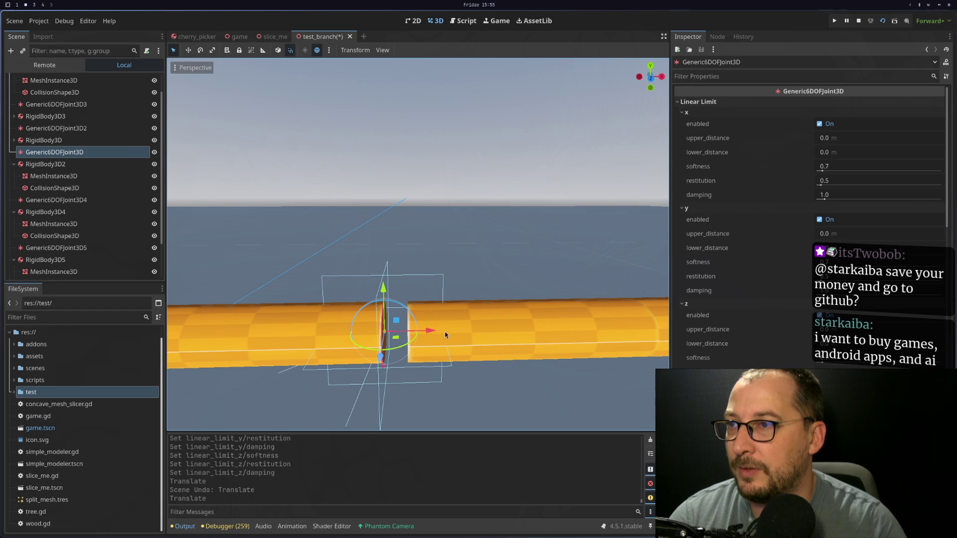
{"action": "left_click_drag", "start_coordinate": [445, 332], "coordinate": [440, 331]}
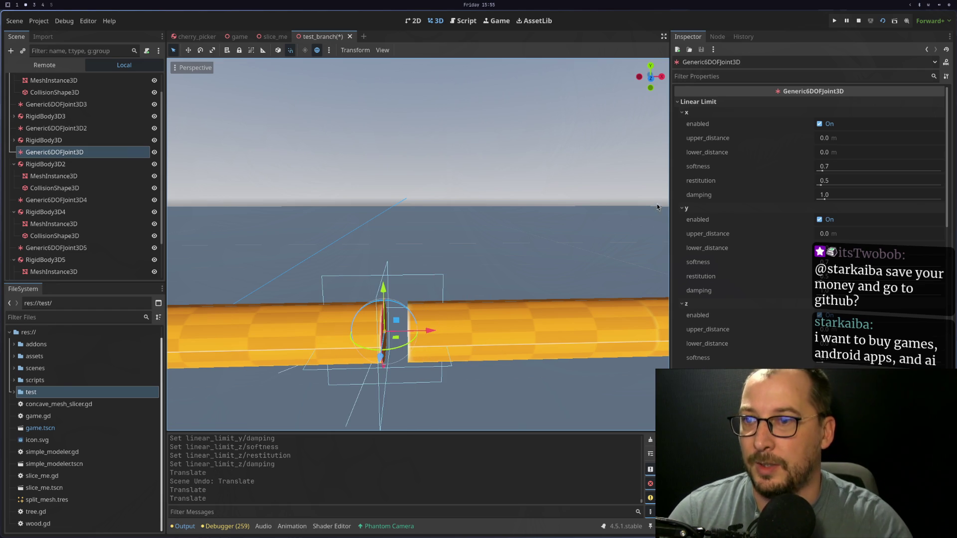
Adjust the joint's X position again into the gap and select the rod's mesh
{"action": "scroll", "coordinate": [746, 258], "scroll_direction": "down", "scroll_amount": 5}
{"action": "scroll", "coordinate": [746, 260], "scroll_direction": "down", "scroll_amount": 10}
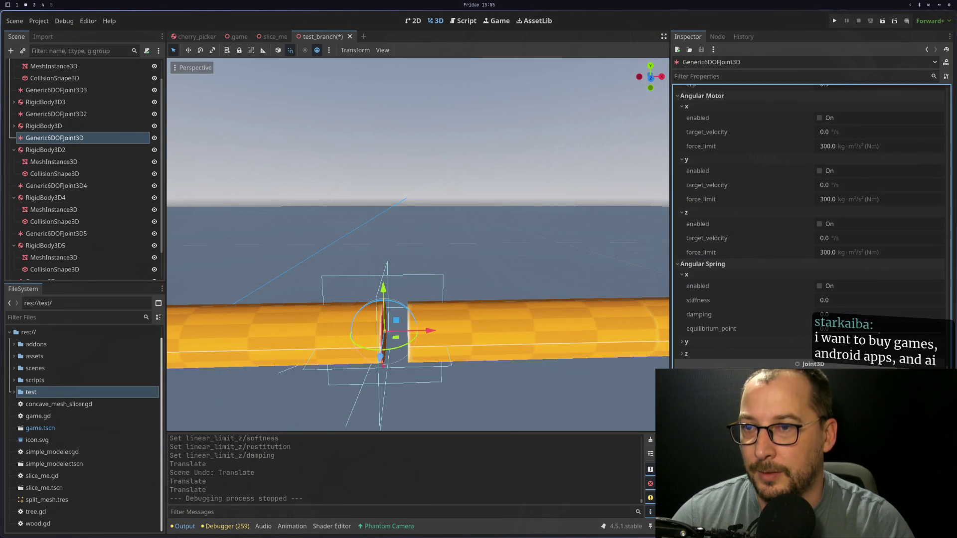
{"action": "mouse_move", "coordinate": [439, 333]}
{"action": "left_mouse_down"}
{"action": "mouse_move", "coordinate": [447, 333]}
{"action": "mouse_move", "coordinate": [432, 333]}
{"action": "left_mouse_up"}
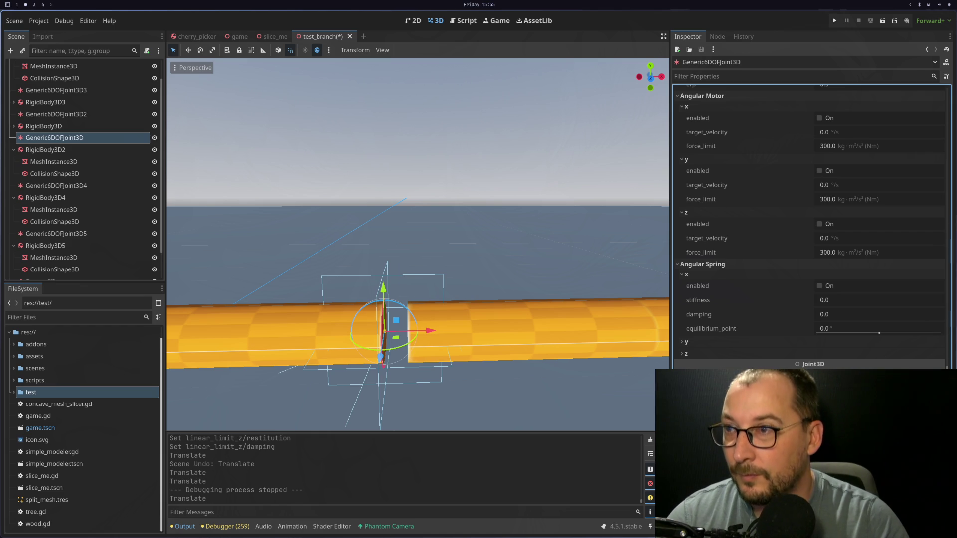
{"action": "left_click", "coordinate": [519, 329]}
Save test_branch, run the scene with F6 and stop it
{"action": "key", "text": "ctrl+s"}
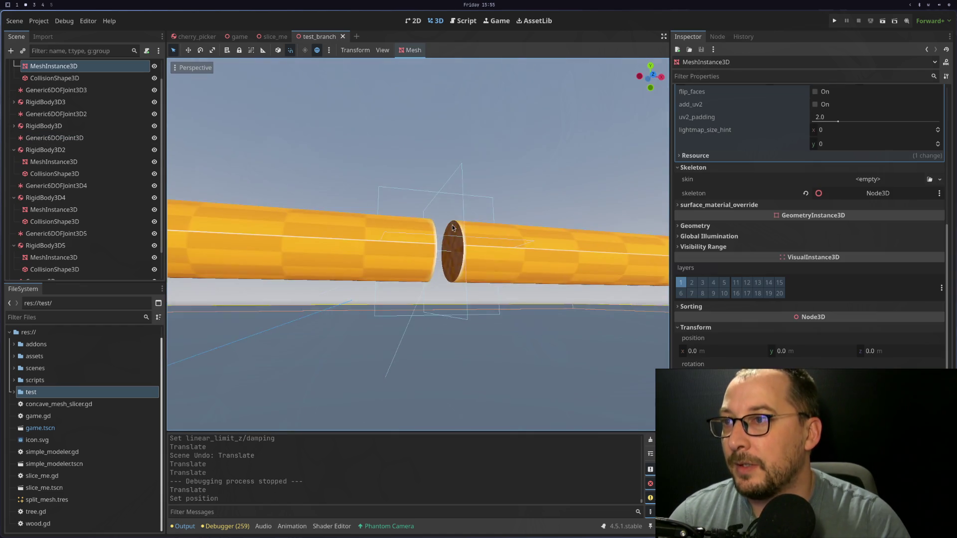
{"action": "key", "text": "F6"}
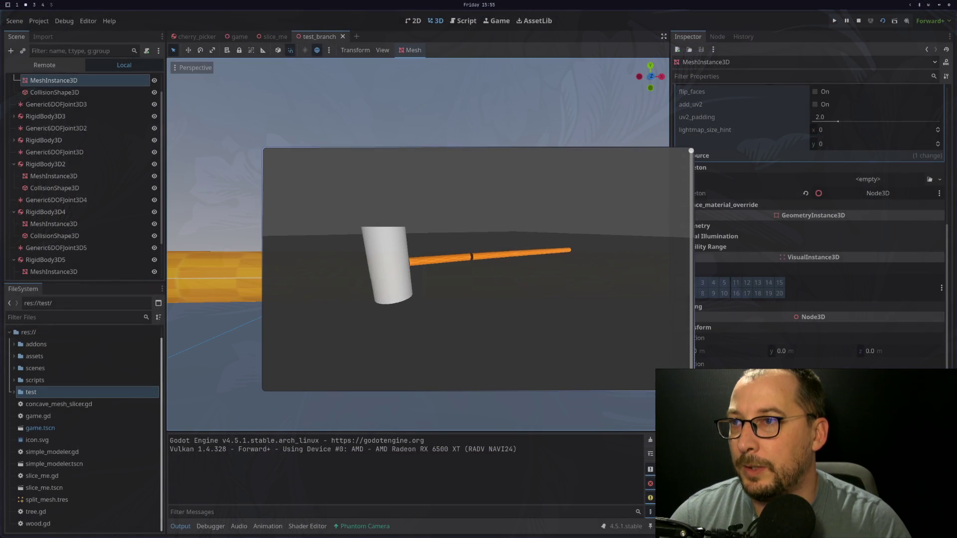
{"action": "key", "text": "Escape"}
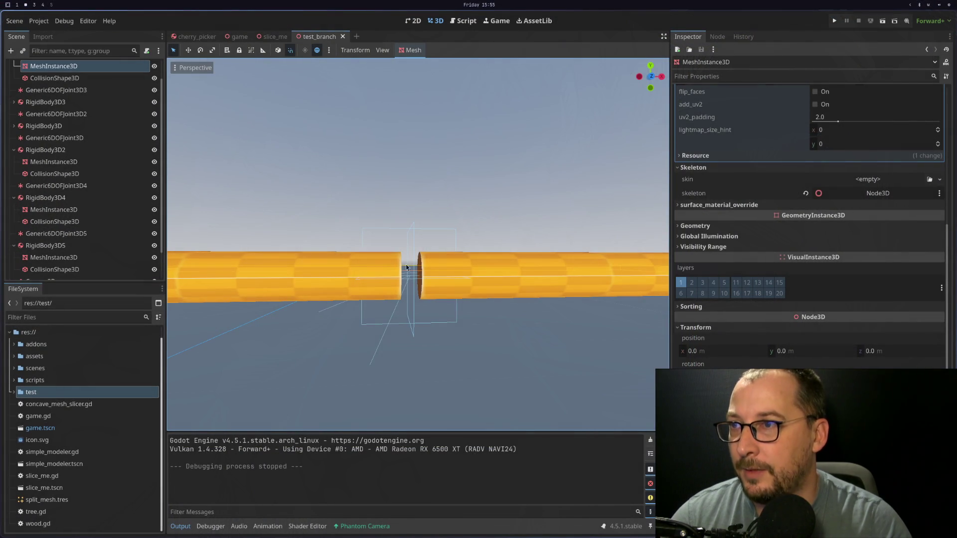
Inspect the left and right cylinders' meshes and collision shapes
{"action": "scroll", "coordinate": [406, 267], "scroll_direction": "up", "scroll_amount": 5}
{"action": "left_click", "coordinate": [388, 286]}
{"action": "scroll", "coordinate": [346, 288], "scroll_direction": "down", "scroll_amount": 3}
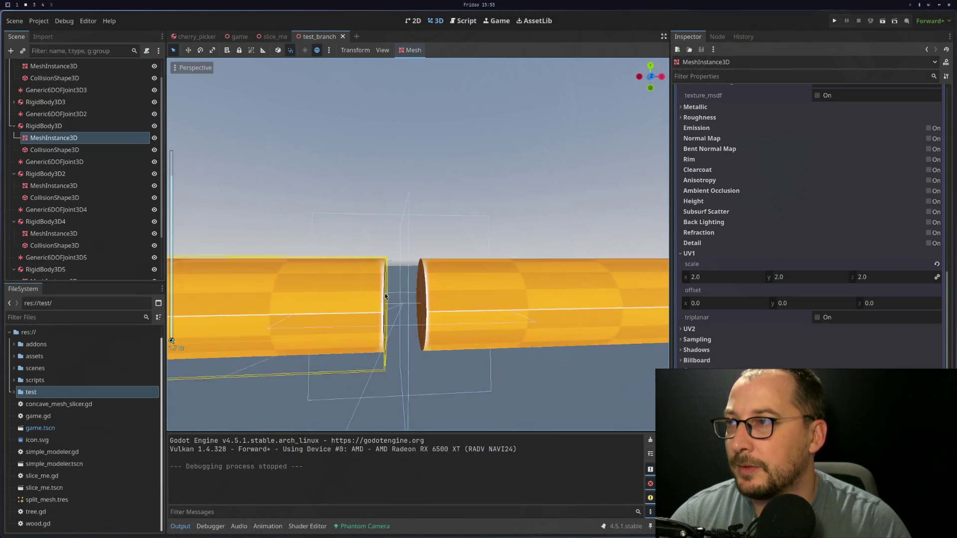
{"action": "left_click", "coordinate": [88, 150]}
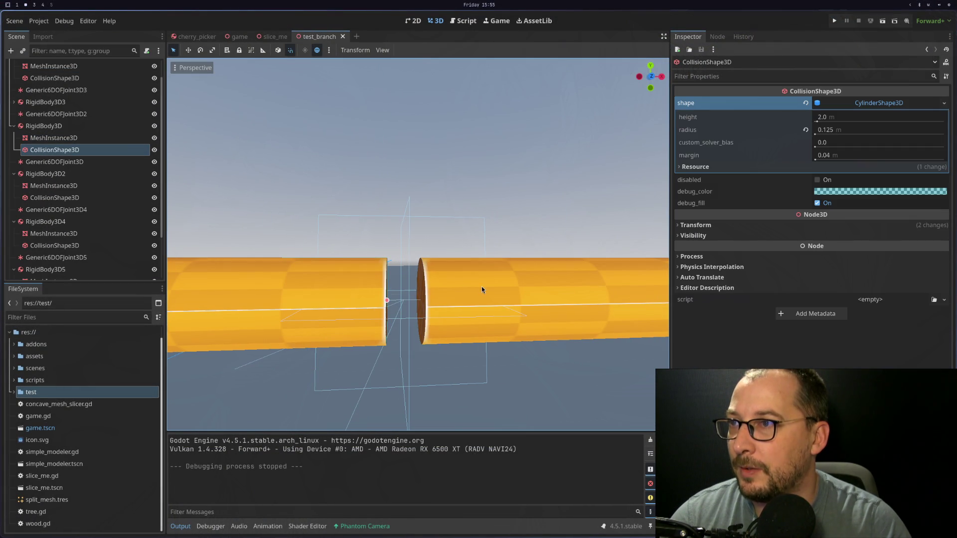
{"action": "left_click", "coordinate": [473, 286]}
{"action": "left_click", "coordinate": [55, 197]}
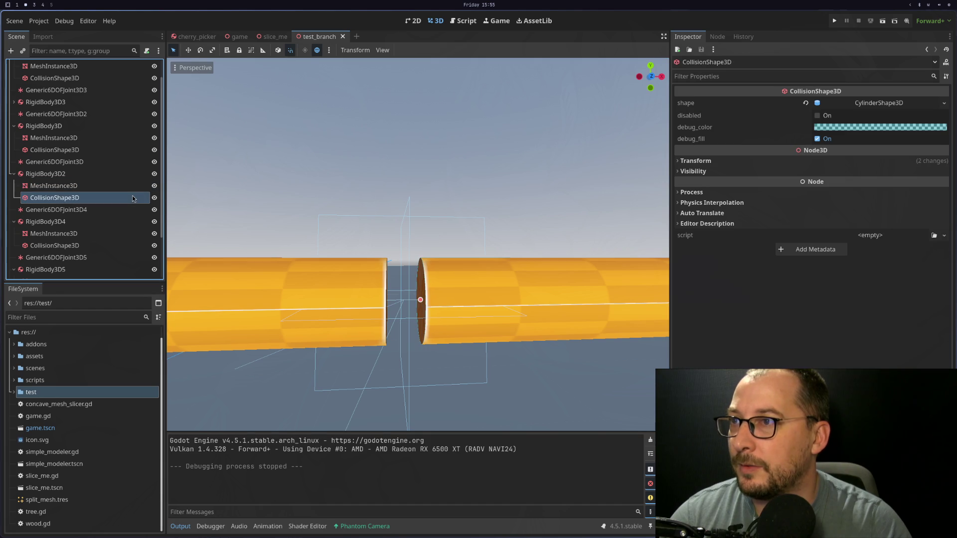
{"action": "scroll", "coordinate": [434, 257], "scroll_direction": "down", "scroll_amount": 1}
{"action": "scroll", "coordinate": [435, 256], "scroll_direction": "up", "scroll_amount": 3}
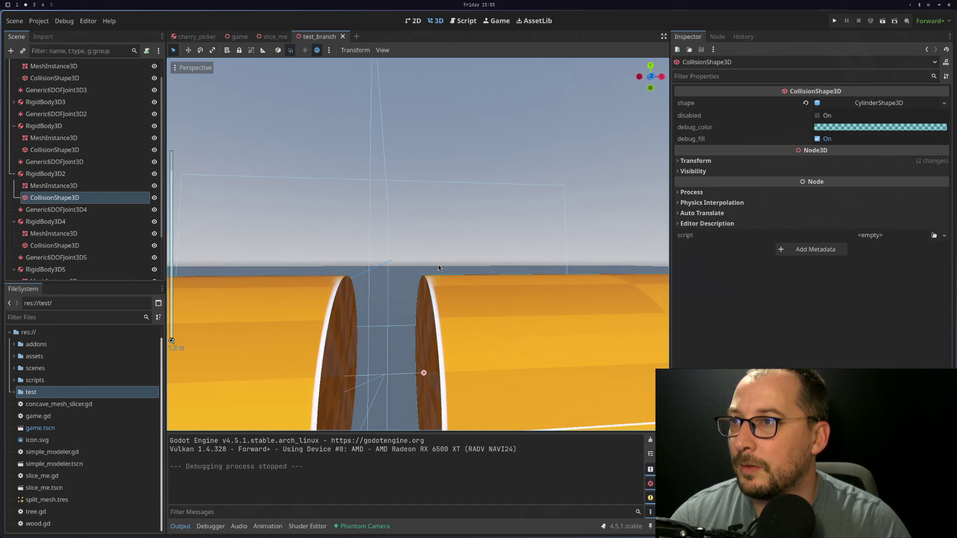
{"action": "scroll", "coordinate": [439, 264], "scroll_direction": "down", "scroll_amount": 2}
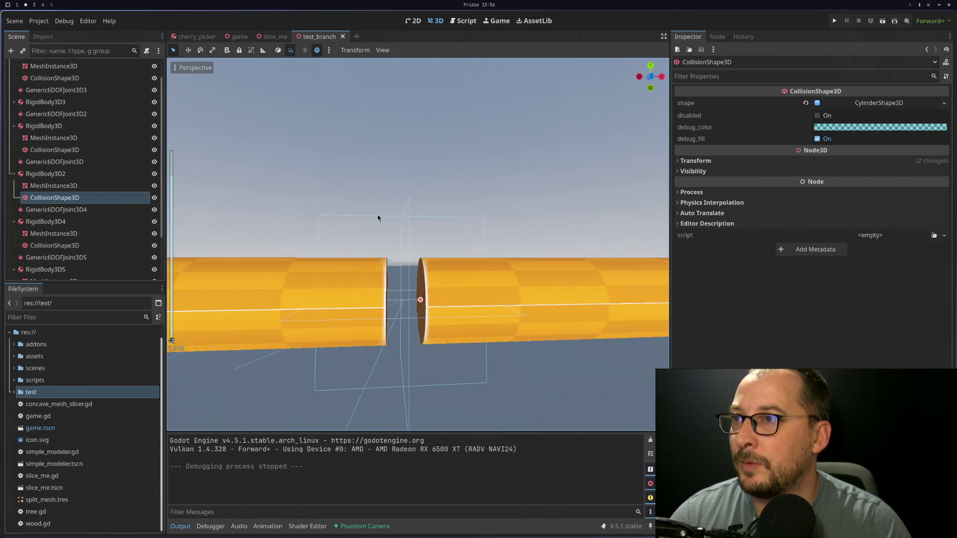
Look through the Project menu and run the project again
{"action": "left_click", "coordinate": [44, 23]}
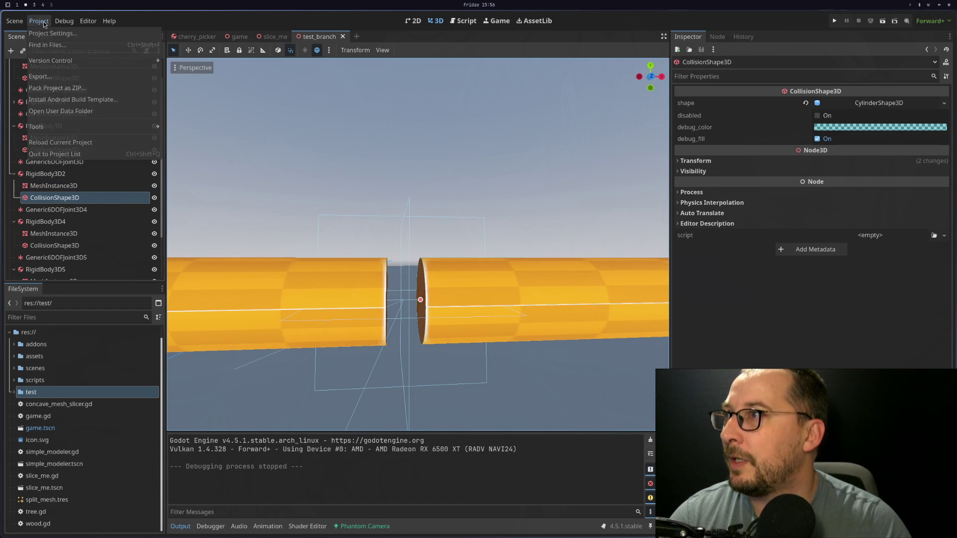
{"action": "mouse_move", "coordinate": [64, 21]}
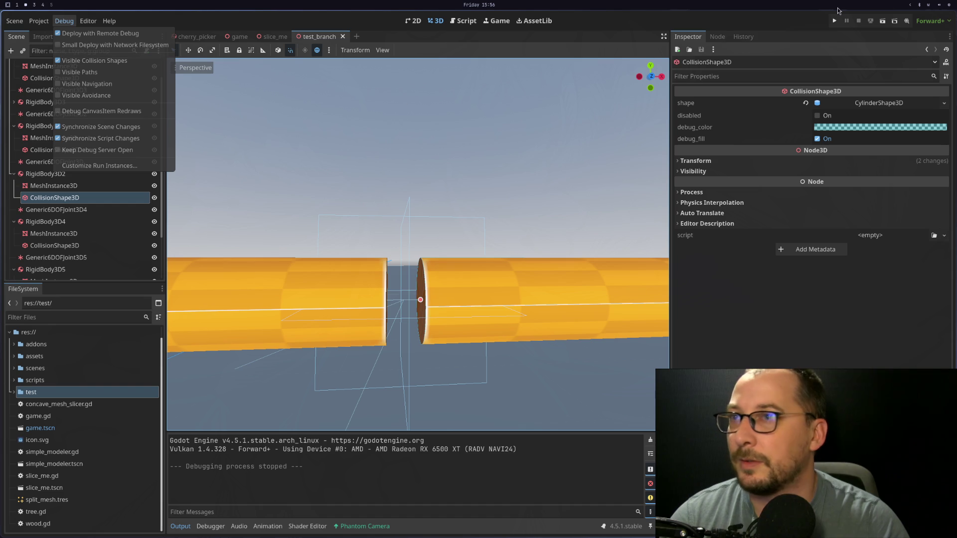
{"action": "left_click", "coordinate": [882, 21]}
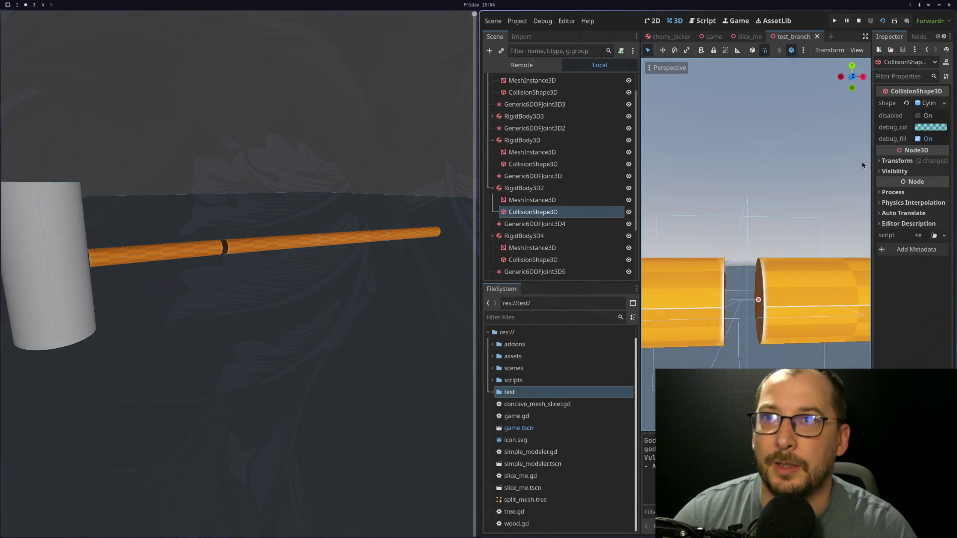
On Generic6DOFJoint3D, disable the z linear limit and re-enable the x linear limit
{"action": "left_click", "coordinate": [613, 176]}
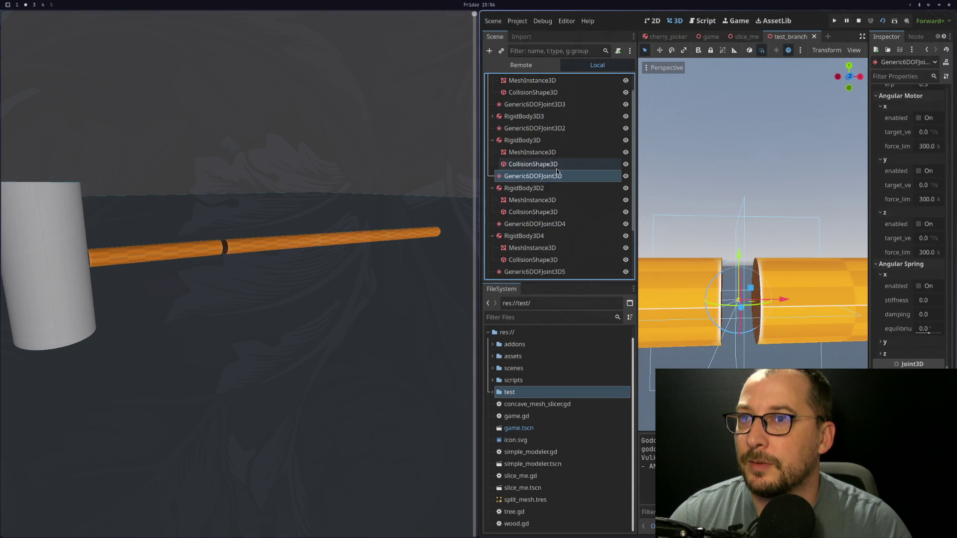
{"action": "scroll", "coordinate": [563, 175], "scroll_direction": "down", "scroll_amount": 1}
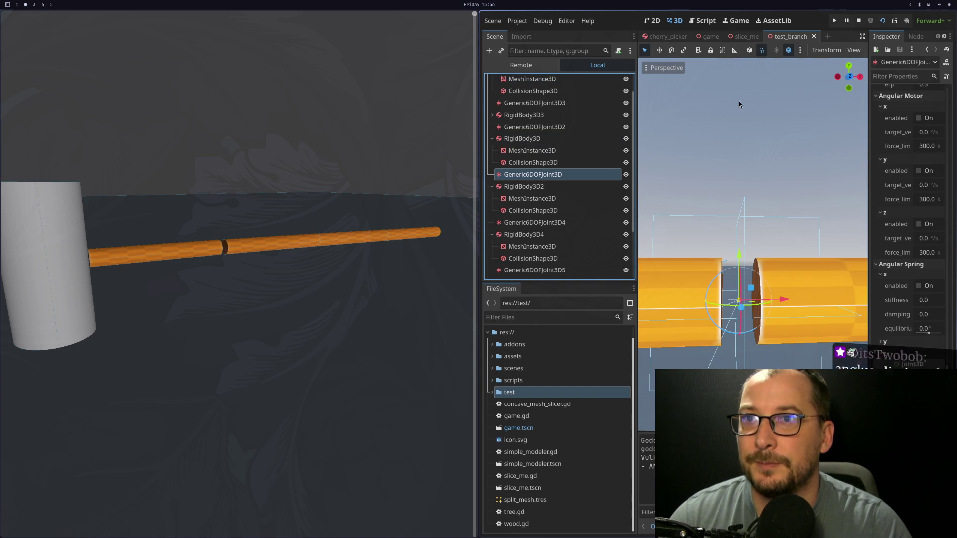
{"action": "scroll", "coordinate": [911, 148], "scroll_direction": "up", "scroll_amount": 10}
{"action": "scroll", "coordinate": [911, 148], "scroll_direction": "up", "scroll_amount": 5}
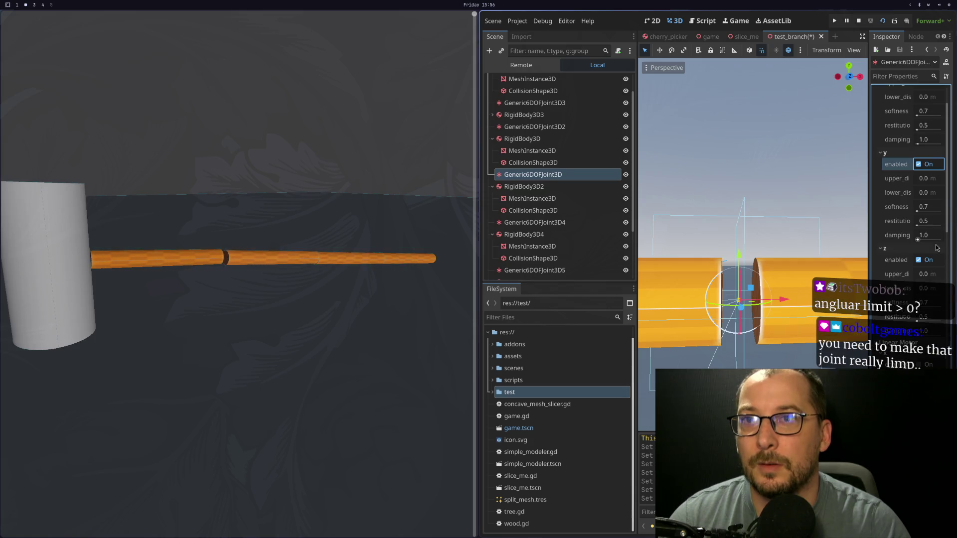
{"action": "left_click", "coordinate": [923, 262]}
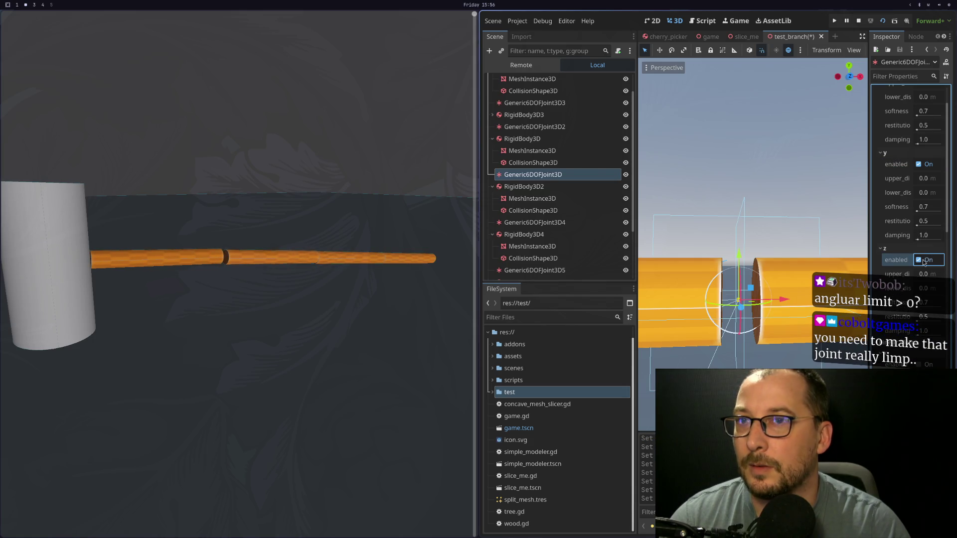
{"action": "scroll", "coordinate": [917, 185], "scroll_direction": "up", "scroll_amount": 2}
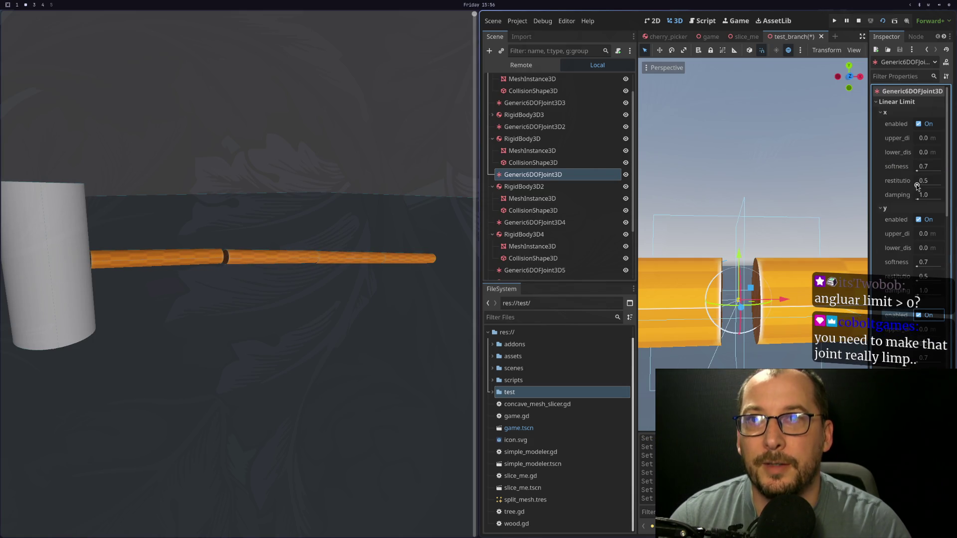
{"action": "left_click", "coordinate": [920, 125]}
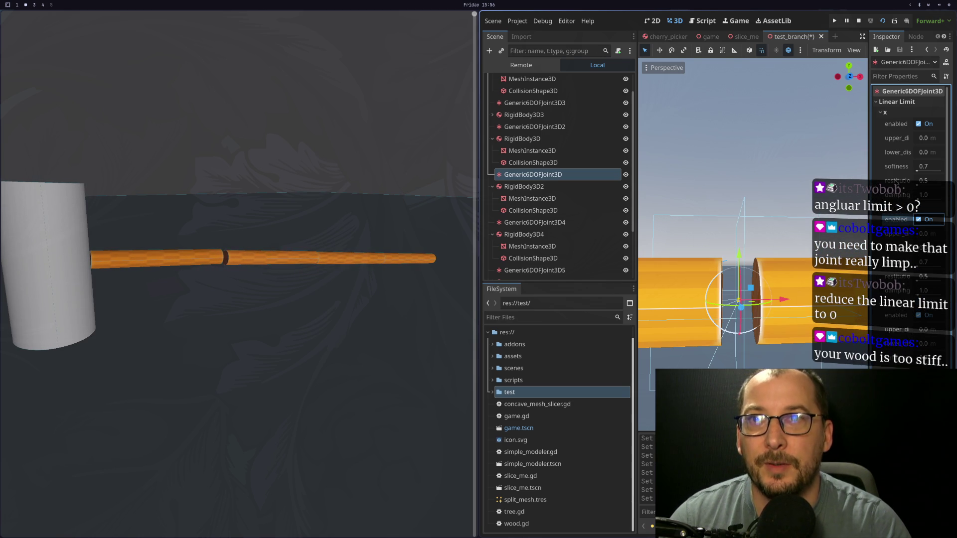
Enable an angular limit on the joint and stop the test game
{"action": "scroll", "coordinate": [886, 174], "scroll_direction": "down", "scroll_amount": 10}
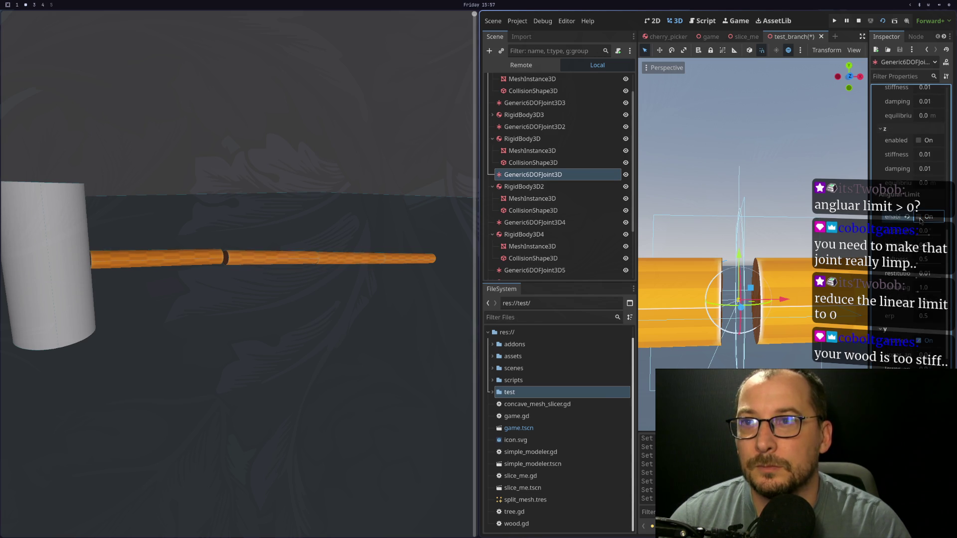
{"action": "left_click", "coordinate": [919, 342]}
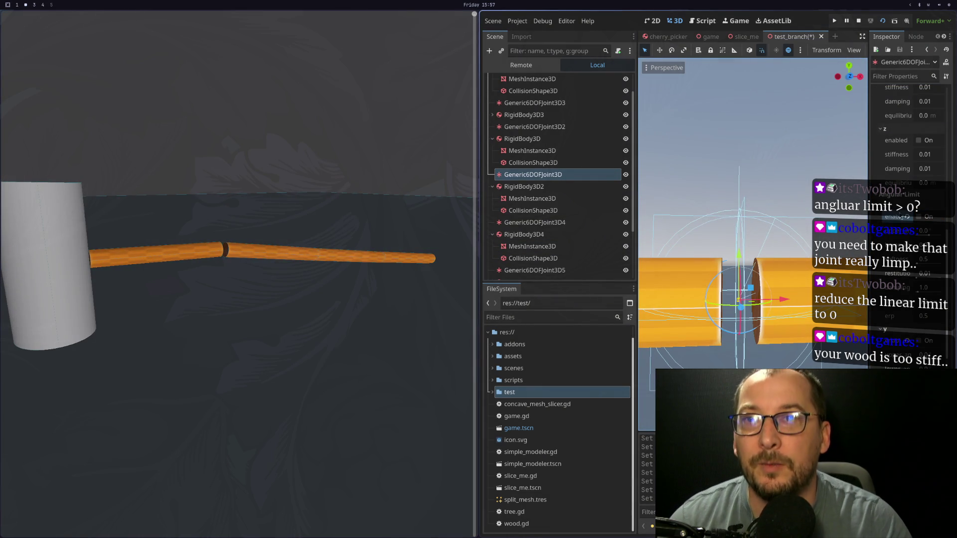
{"action": "left_click", "coordinate": [909, 217]}
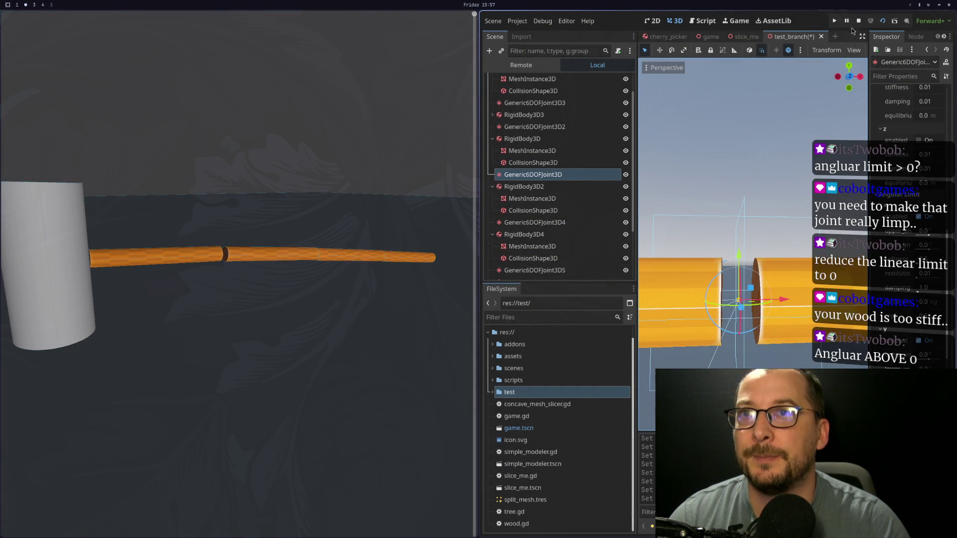
{"action": "left_click", "coordinate": [858, 21]}
Give the cylinder's CylinderMesh a larger height, undoing an accidental move
{"action": "scroll", "coordinate": [524, 222], "scroll_direction": "down", "scroll_amount": 6}
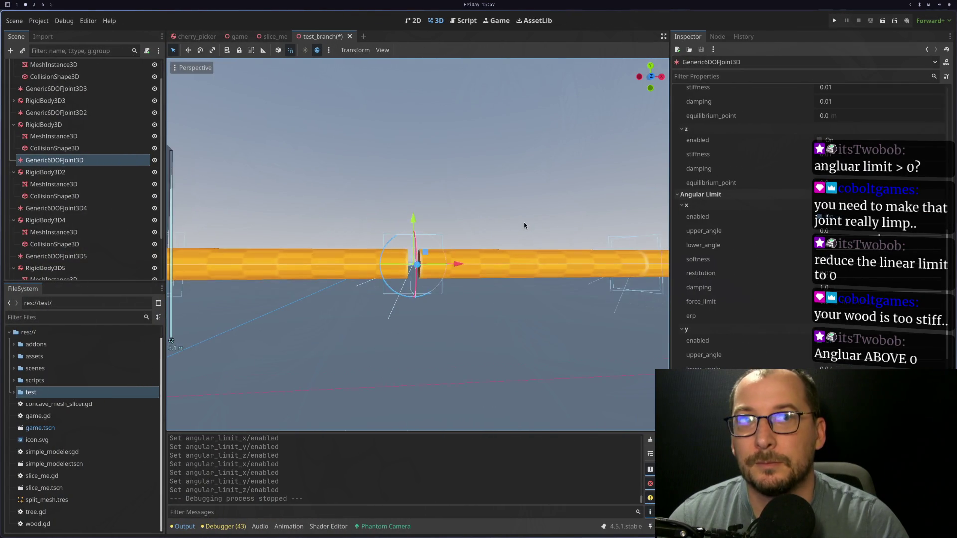
{"action": "scroll", "coordinate": [502, 256], "scroll_direction": "down", "scroll_amount": 3}
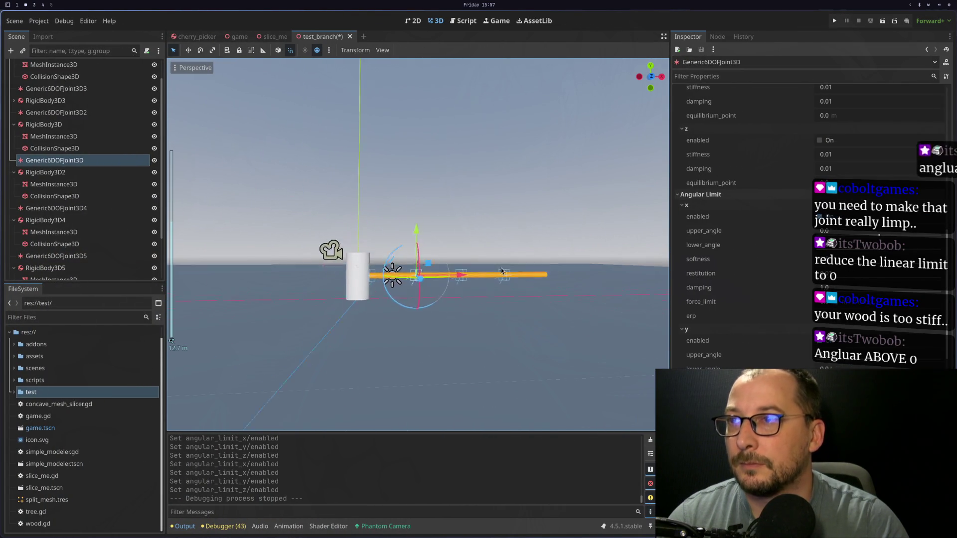
{"action": "scroll", "coordinate": [472, 265], "scroll_direction": "up", "scroll_amount": 2}
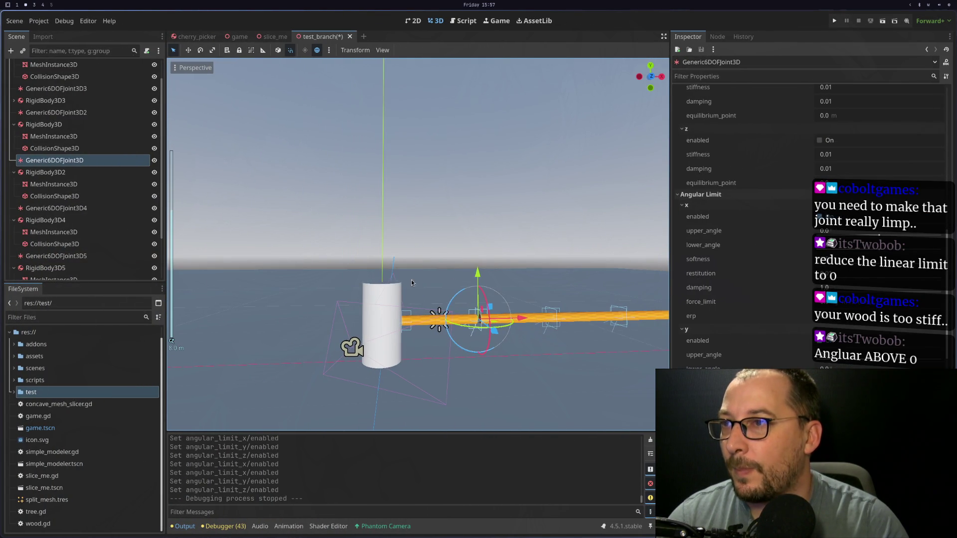
{"action": "left_click", "coordinate": [379, 286]}
{"action": "left_click", "coordinate": [367, 288]}
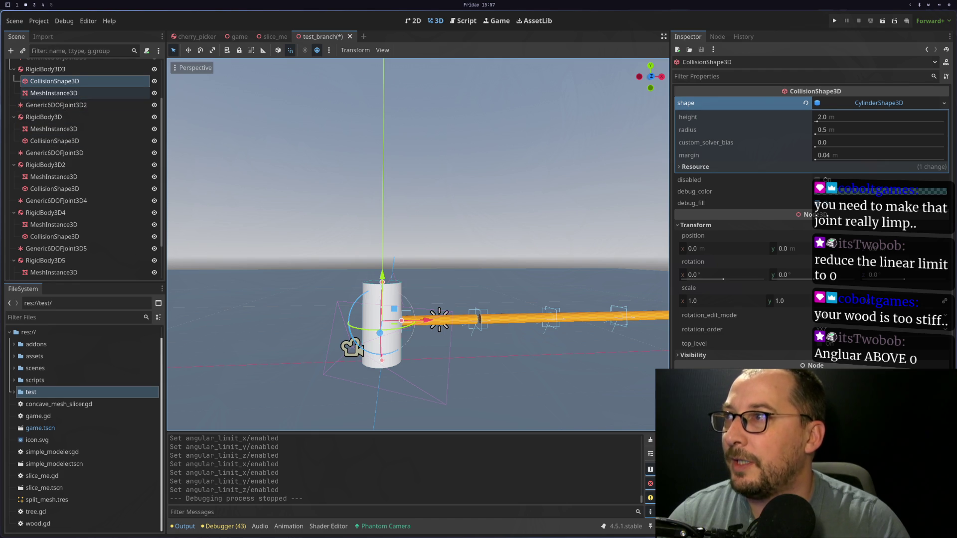
{"action": "left_click", "coordinate": [80, 94]}
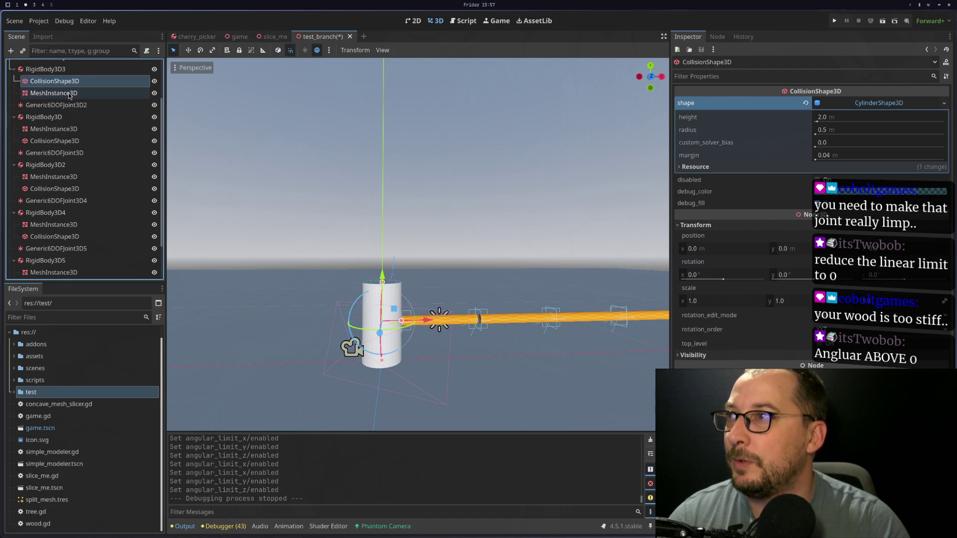
{"action": "left_click", "coordinate": [874, 107]}
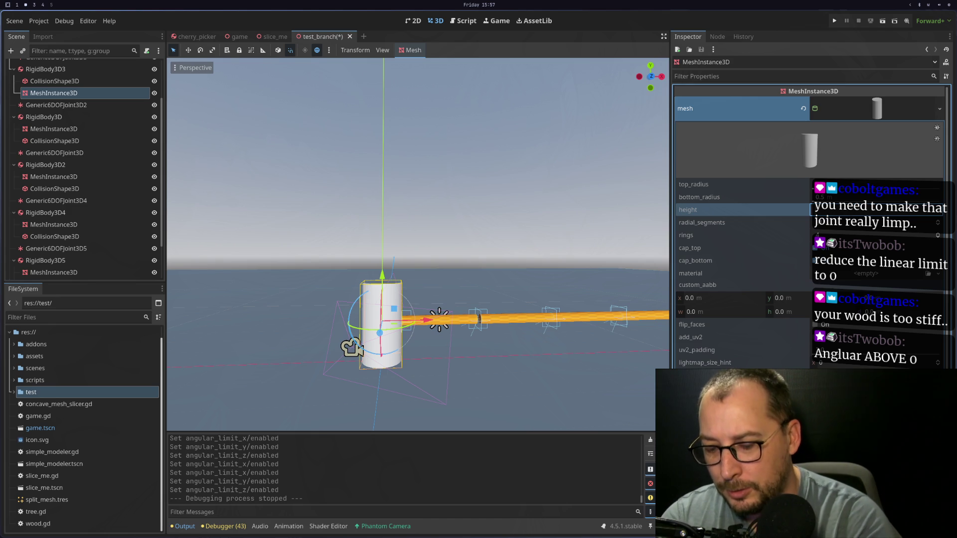
{"action": "key", "text": "Return"}
{"action": "scroll", "coordinate": [516, 256], "scroll_direction": "down", "scroll_amount": 3}
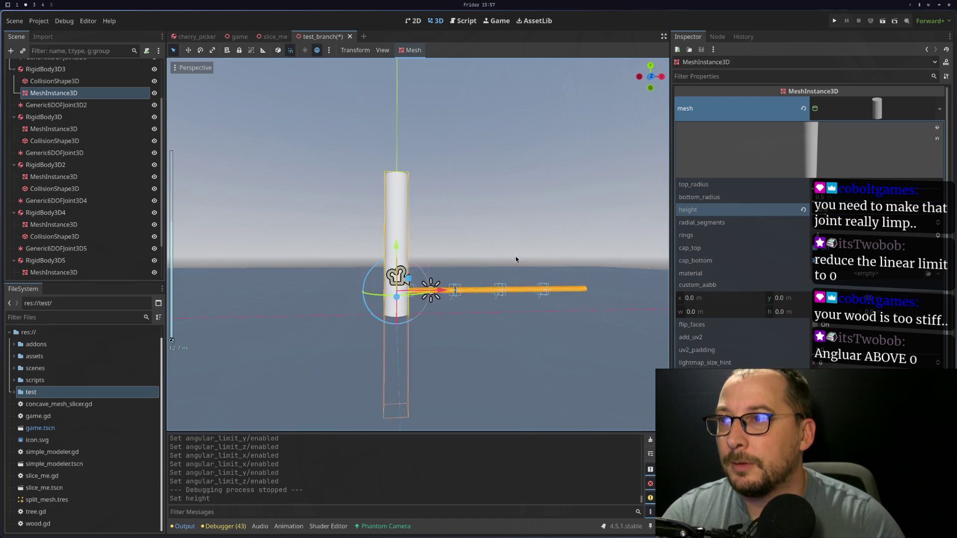
{"action": "left_click_drag", "start_coordinate": [402, 243], "coordinate": [405, 165]}
{"action": "key", "text": "ctrl+z"}
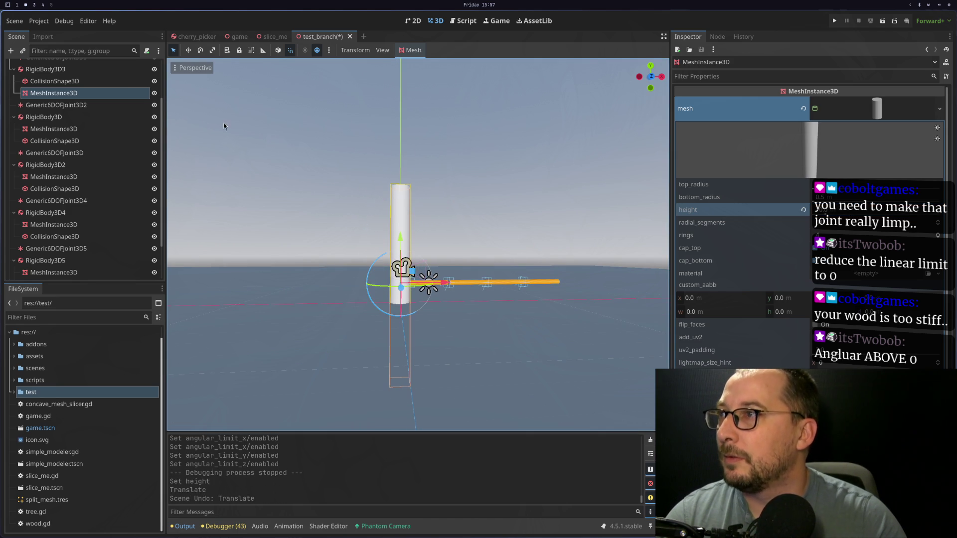
Set the cylinder's collision shape height to 10.0 m and raise its rigid body
{"action": "left_click", "coordinate": [75, 82]}
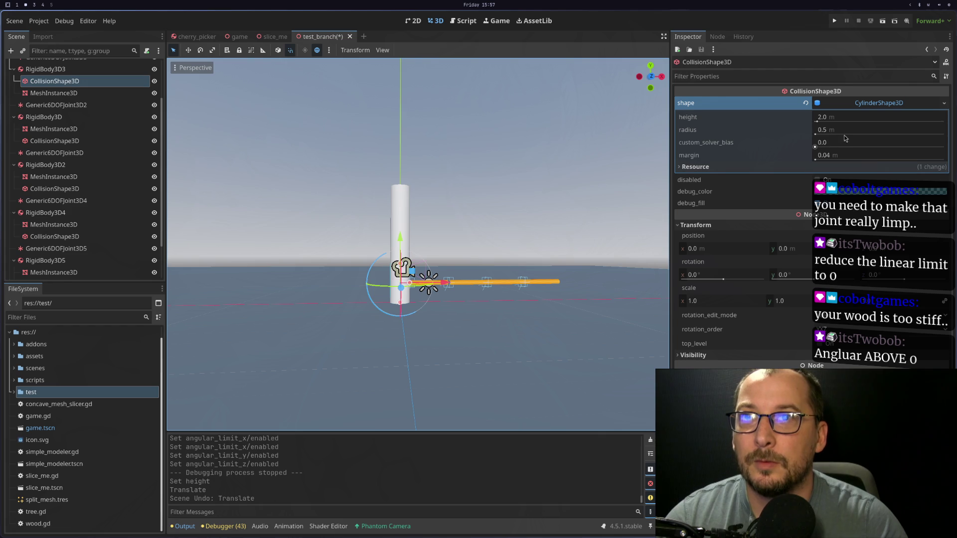
{"action": "left_click", "coordinate": [843, 117]}
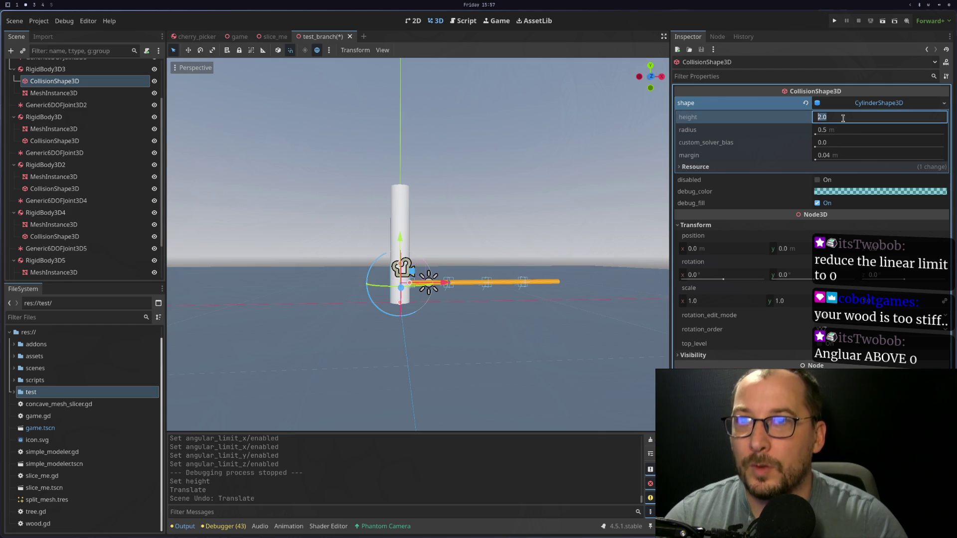
{"action": "type", "text": "10"}
{"action": "key", "text": "Tab"}
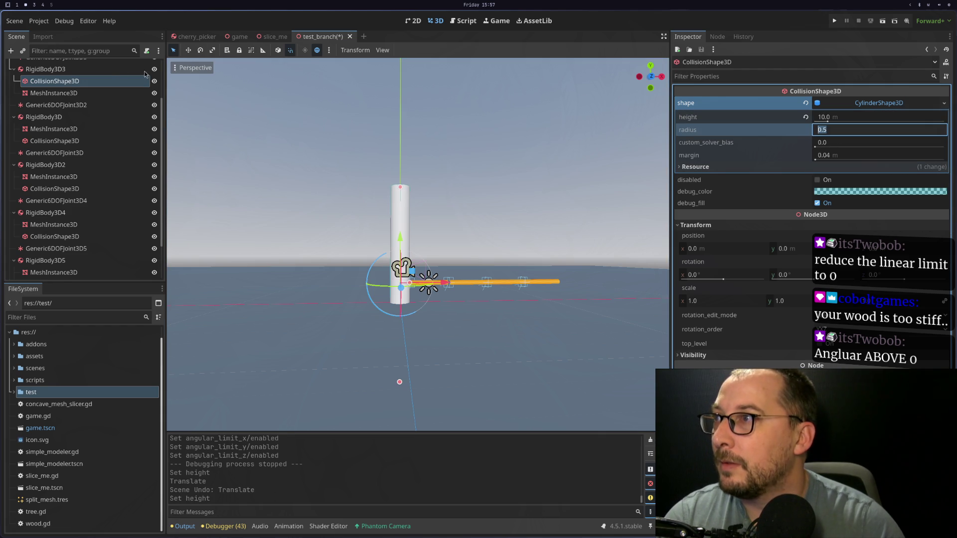
{"action": "left_click", "coordinate": [145, 72]}
{"action": "left_click_drag", "start_coordinate": [400, 240], "coordinate": [400, 161]}
Box-select all branch pieces and joints and lift them up along Y
{"action": "scroll", "coordinate": [560, 241], "scroll_direction": "up", "scroll_amount": 3}
{"action": "scroll", "coordinate": [560, 242], "scroll_direction": "down", "scroll_amount": 3}
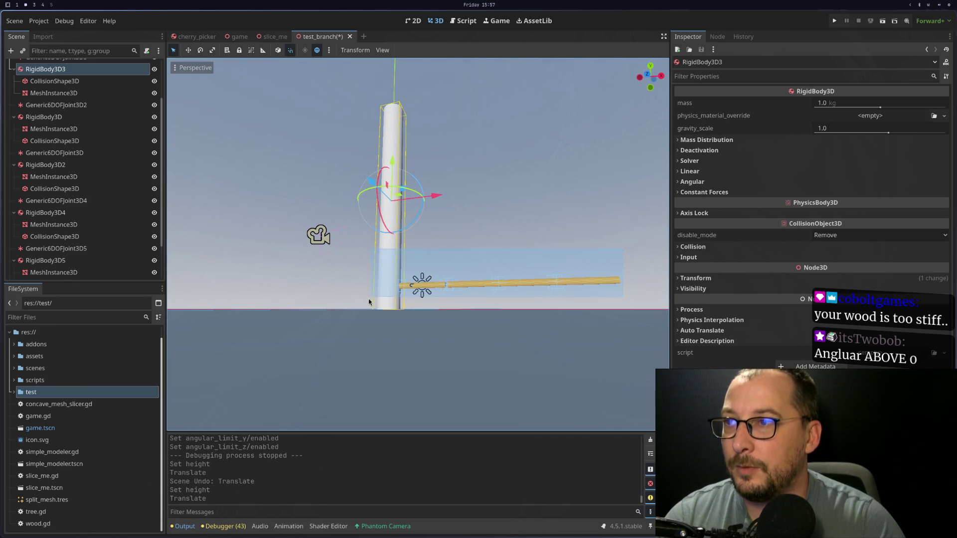
{"action": "left_click_drag", "start_coordinate": [369, 300], "coordinate": [373, 301]}
{"action": "mouse_move", "coordinate": [480, 241]}
{"action": "left_mouse_down"}
{"action": "mouse_move", "coordinate": [484, 152]}
{"action": "mouse_move", "coordinate": [608, 151]}
{"action": "left_mouse_up"}
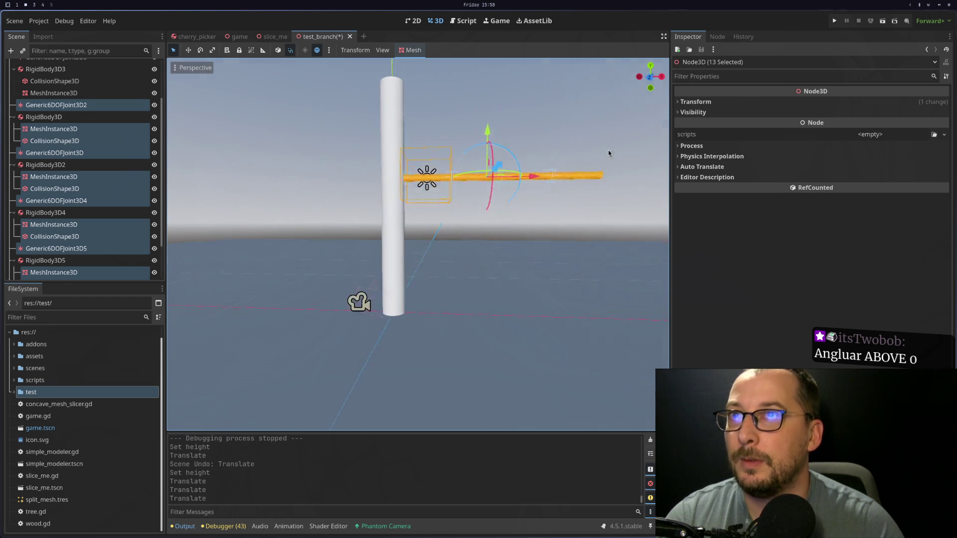
{"action": "left_click_drag", "start_coordinate": [488, 132], "coordinate": [488, 82]}
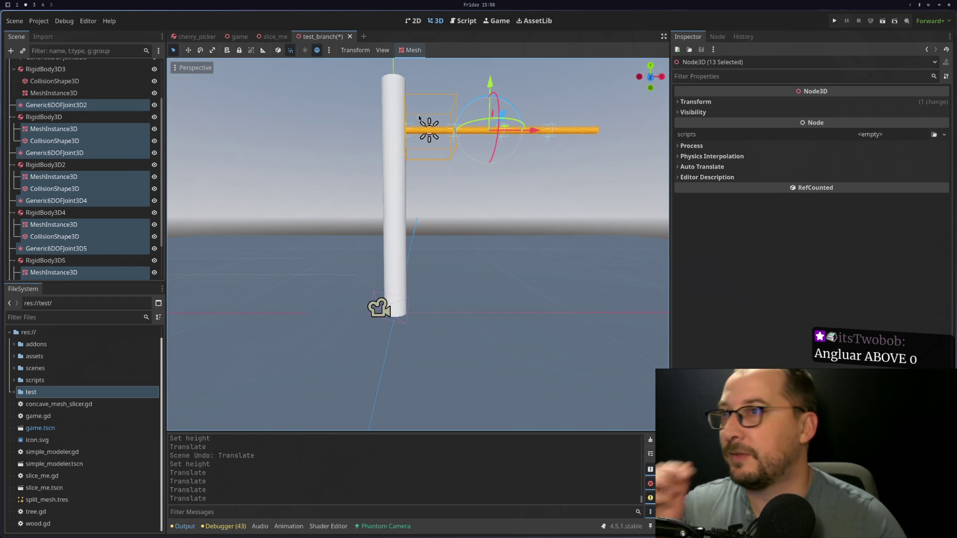
{"action": "scroll", "coordinate": [66, 116], "scroll_direction": "up", "scroll_amount": 3}
{"action": "left_click", "coordinate": [35, 66]}
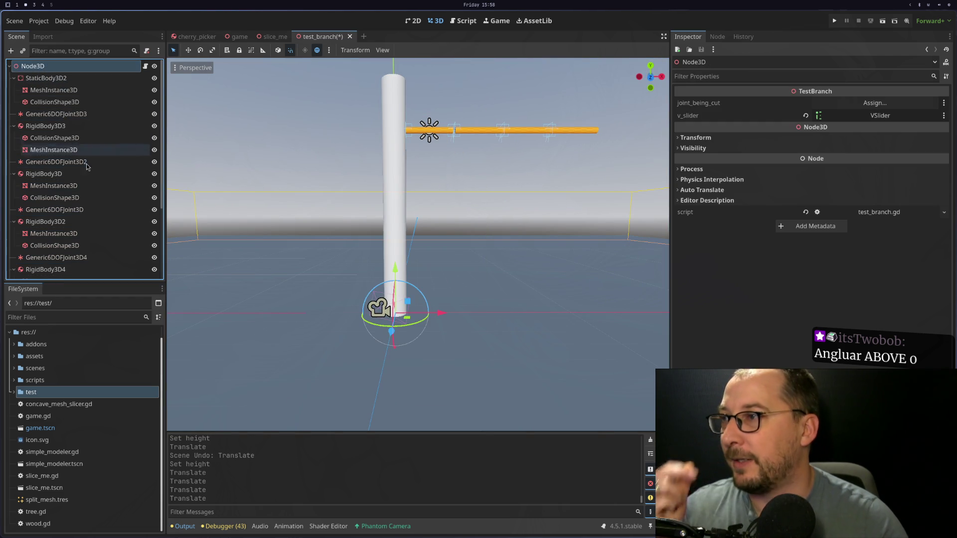
Select Camera3D, raise it, and try resetting its rotation, undoing that change
{"action": "scroll", "coordinate": [70, 175], "scroll_direction": "down", "scroll_amount": 5}
{"action": "left_click", "coordinate": [72, 249]}
{"action": "scroll", "coordinate": [416, 260], "scroll_direction": "down", "scroll_amount": 3}
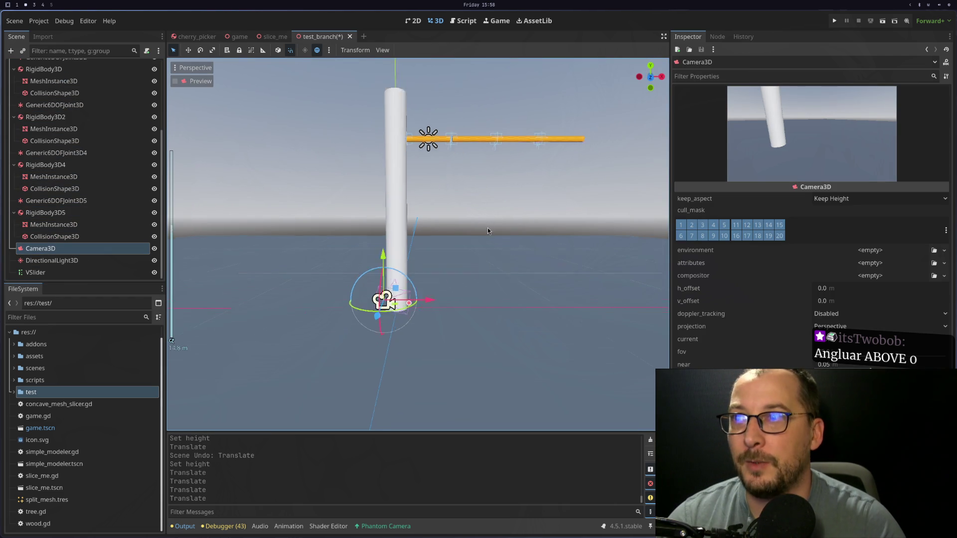
{"action": "mouse_move", "coordinate": [399, 245]}
{"action": "left_mouse_down"}
{"action": "mouse_move", "coordinate": [451, 259]}
{"action": "mouse_move", "coordinate": [468, 279]}
{"action": "left_mouse_up"}
{"action": "mouse_move", "coordinate": [450, 235]}
{"action": "left_mouse_down"}
{"action": "mouse_move", "coordinate": [450, 155]}
{"action": "mouse_move", "coordinate": [446, 206]}
{"action": "left_mouse_up"}
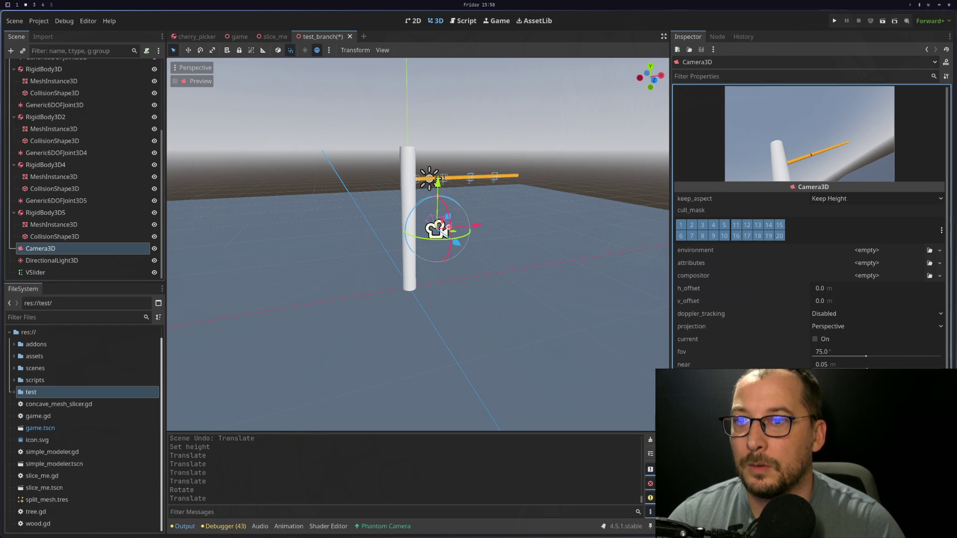
{"action": "key", "text": "alt+r"}
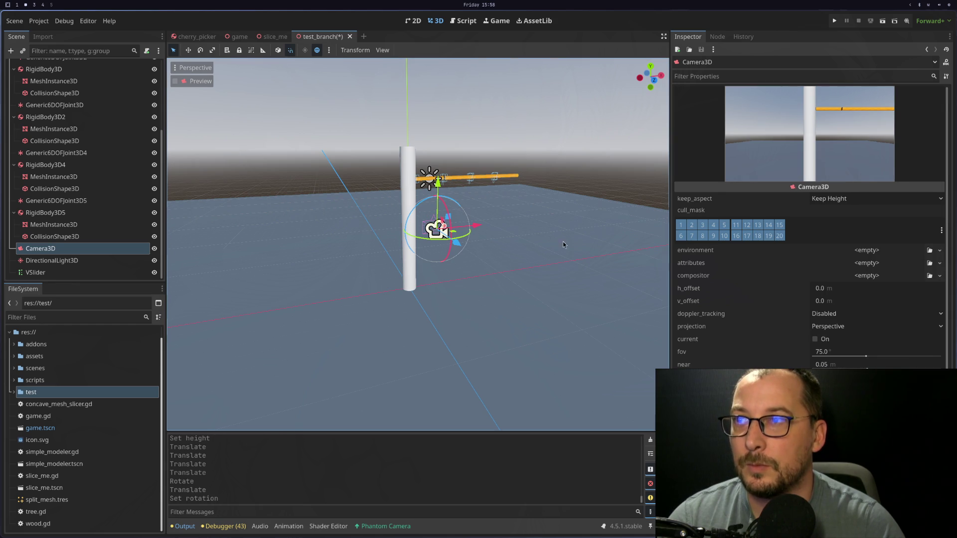
{"action": "mouse_move", "coordinate": [436, 227]}
{"action": "left_mouse_down"}
{"action": "mouse_move", "coordinate": [451, 205]}
{"action": "mouse_move", "coordinate": [407, 219]}
{"action": "left_mouse_up"}
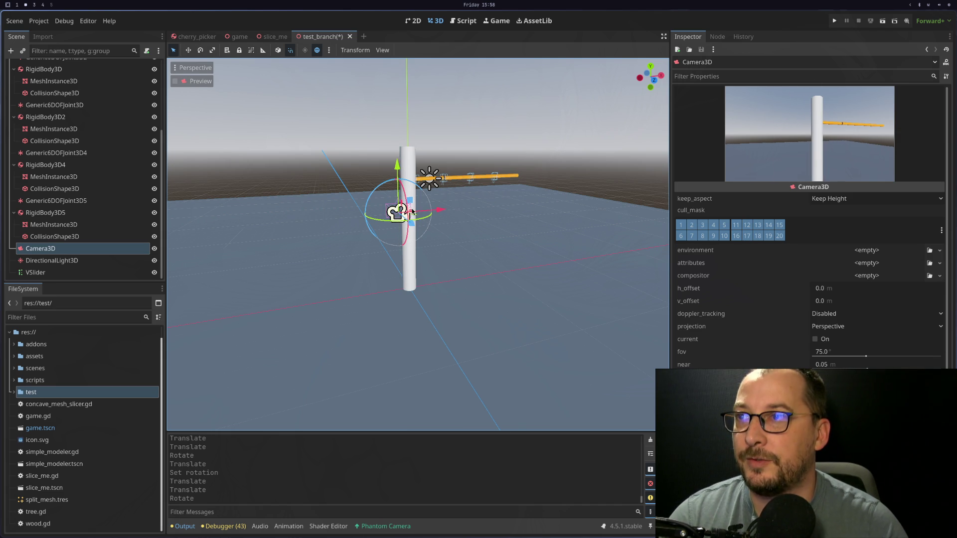
{"action": "key", "text": "ctrl+z"}
Raise the camera one more unit and shift it slightly sideways to frame the pillar
{"action": "mouse_move", "coordinate": [397, 175]}
{"action": "left_mouse_down"}
{"action": "mouse_move", "coordinate": [406, 142]}
{"action": "mouse_move", "coordinate": [395, 96]}
{"action": "left_mouse_up"}
{"action": "left_click_drag", "start_coordinate": [422, 146], "coordinate": [429, 148]}
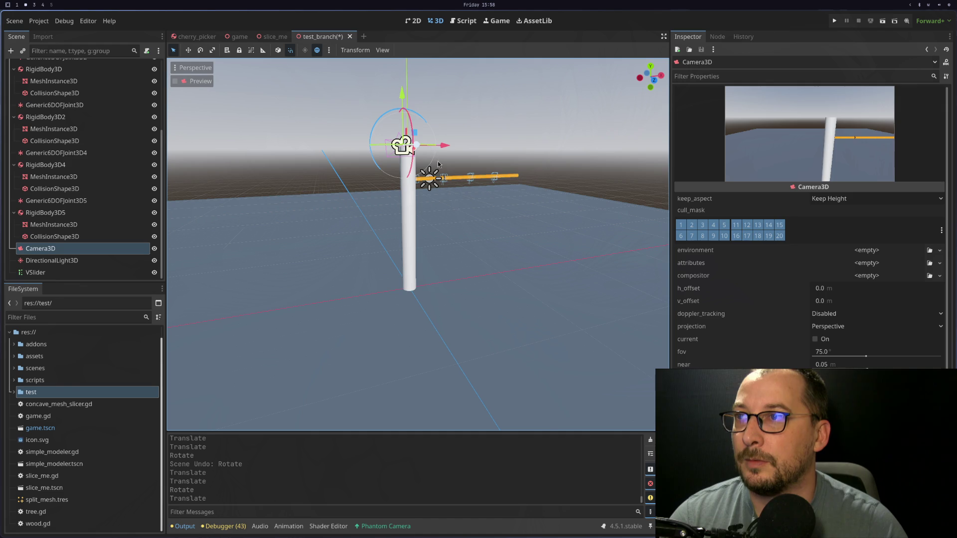
{"action": "left_click", "coordinate": [458, 202]}
{"action": "left_click", "coordinate": [394, 145]}
{"action": "mouse_move", "coordinate": [394, 145]}
{"action": "left_mouse_down"}
{"action": "mouse_move", "coordinate": [501, 171]}
{"action": "mouse_move", "coordinate": [509, 190]}
{"action": "mouse_move", "coordinate": [501, 185]}
{"action": "left_mouse_up"}
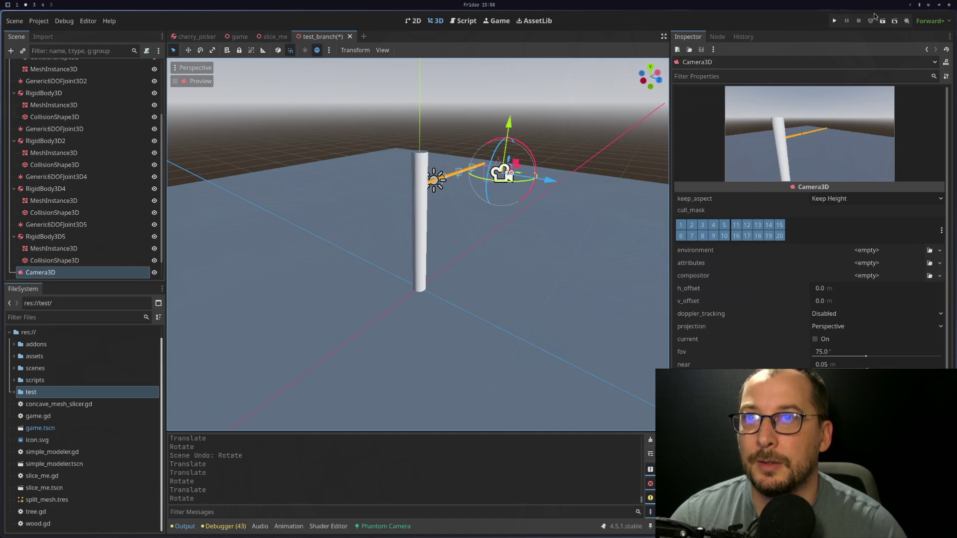
Run the current scene, then narrow the Scene dock and widen the Inspector
{"action": "left_click", "coordinate": [883, 21]}
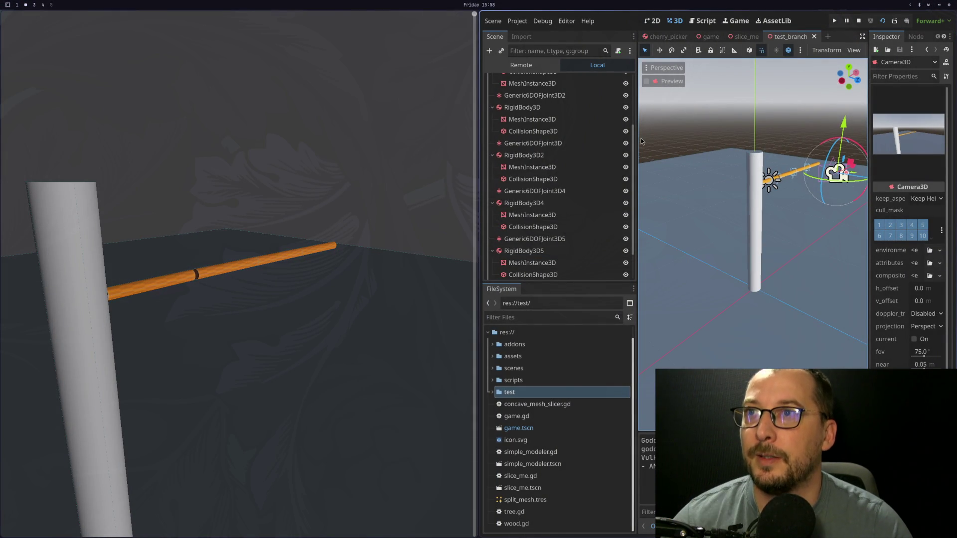
{"action": "left_click_drag", "start_coordinate": [636, 129], "coordinate": [534, 132]}
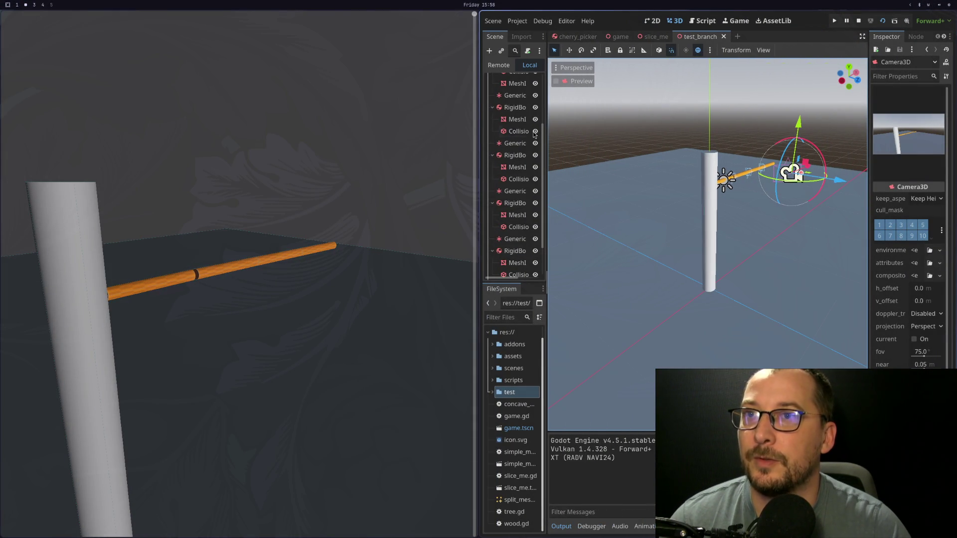
{"action": "left_click_drag", "start_coordinate": [867, 129], "coordinate": [628, 129]}
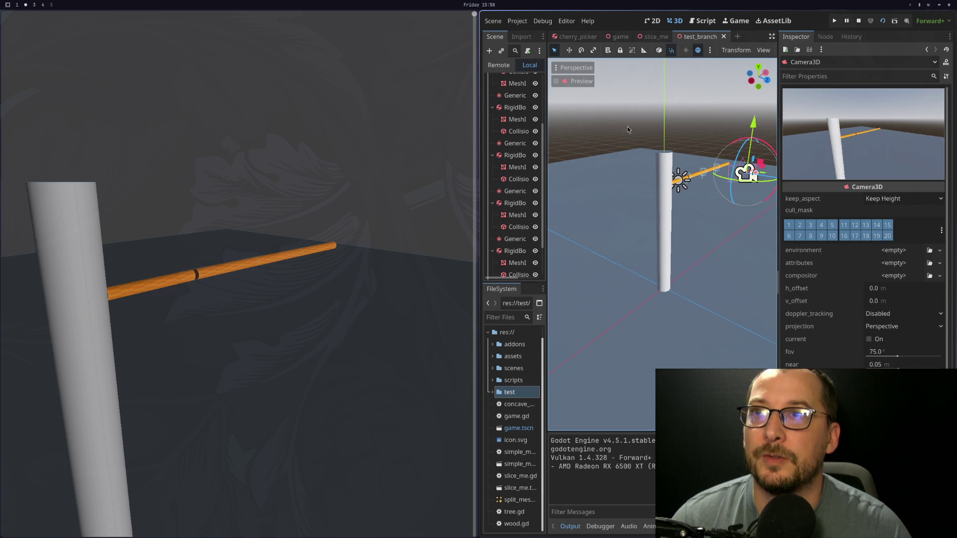
{"action": "scroll", "coordinate": [516, 125], "scroll_direction": "up", "scroll_amount": 3}
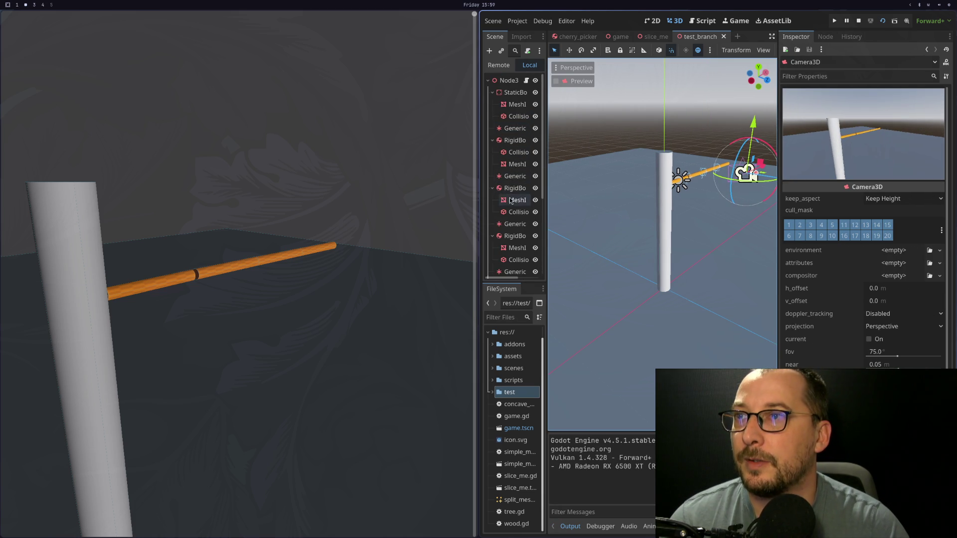
{"action": "left_click", "coordinate": [493, 188]}
Select the Generic6DOFJoint3D between rod segments and scroll to its angular limits
{"action": "left_click", "coordinate": [505, 176]}
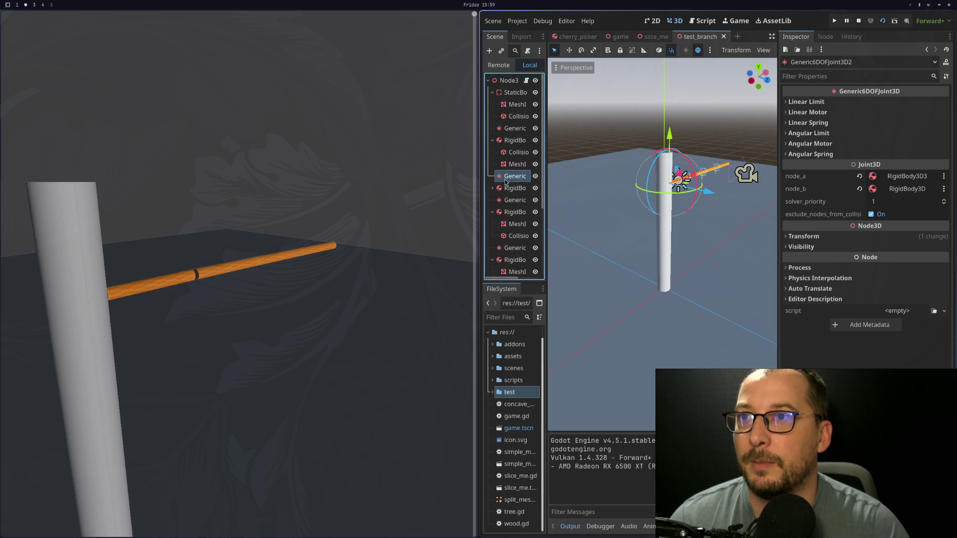
{"action": "scroll", "coordinate": [604, 246], "scroll_direction": "down", "scroll_amount": 5}
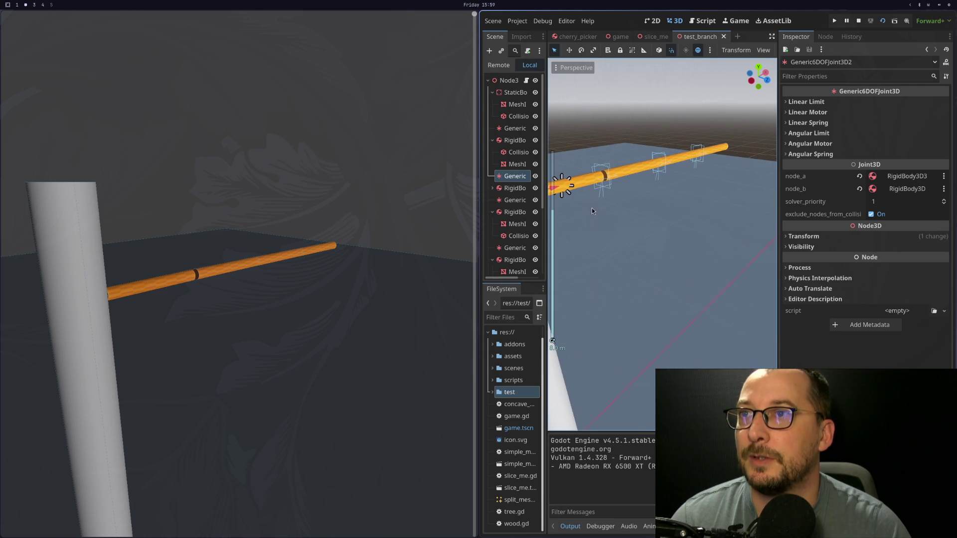
{"action": "left_click", "coordinate": [601, 172]}
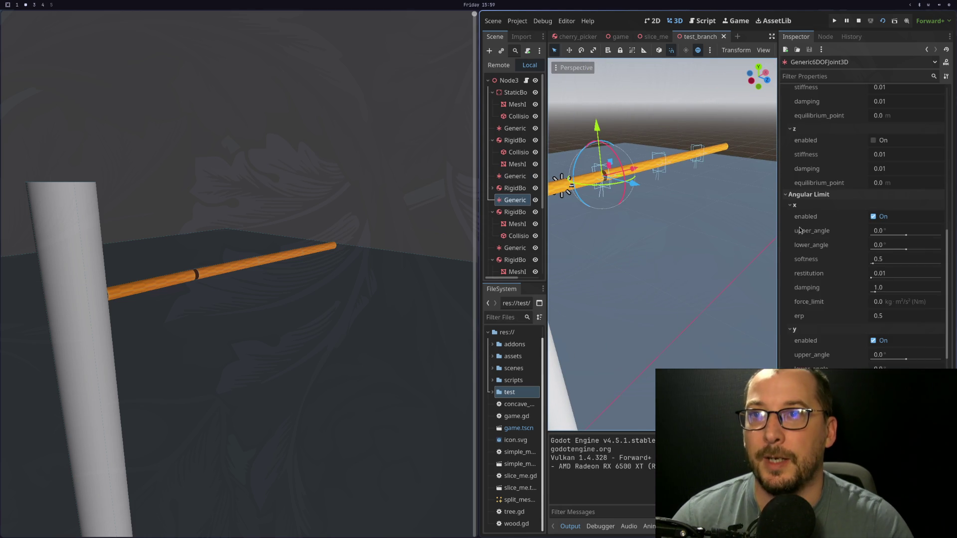
{"action": "scroll", "coordinate": [800, 230], "scroll_direction": "down", "scroll_amount": 5}
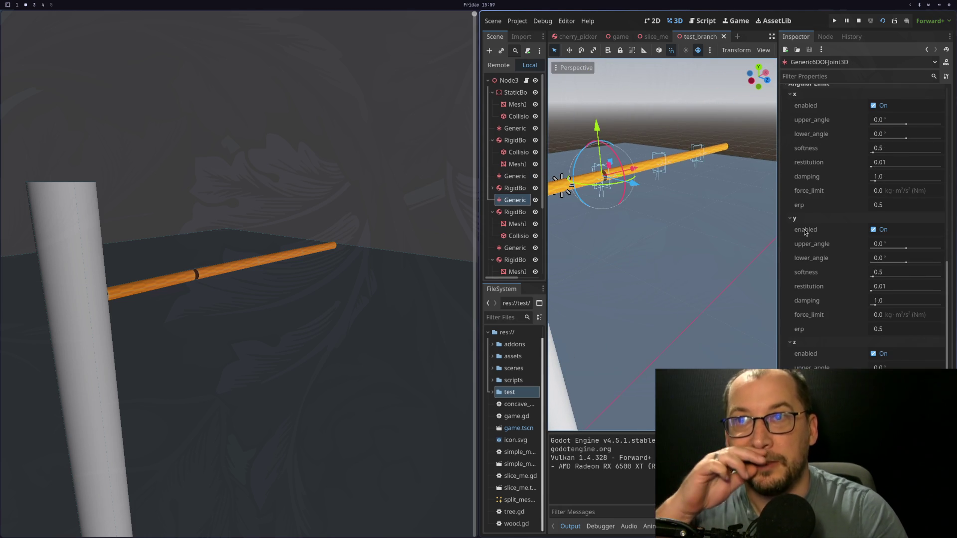
{"action": "scroll", "coordinate": [805, 231], "scroll_direction": "up", "scroll_amount": 5}
{"action": "mouse_move", "coordinate": [821, 246]}
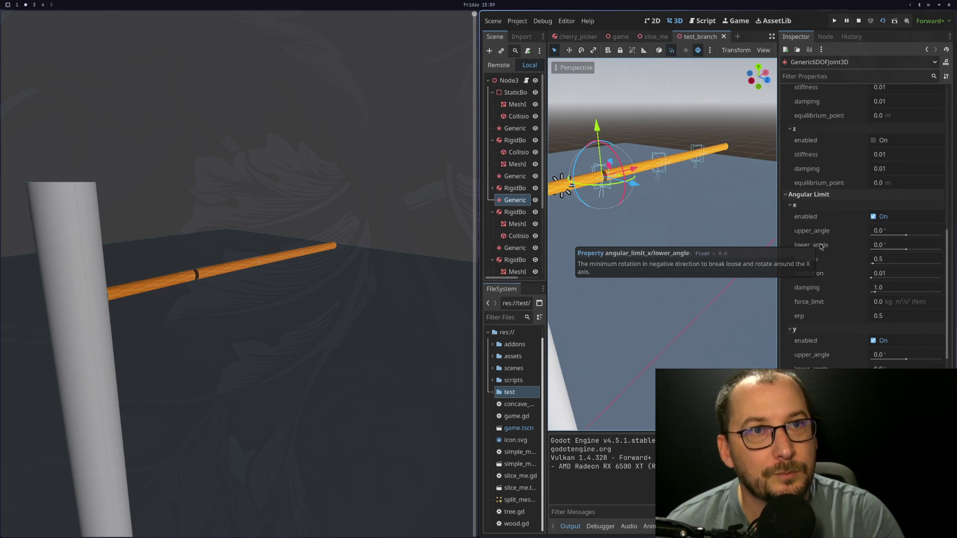
{"action": "mouse_move", "coordinate": [839, 295]}
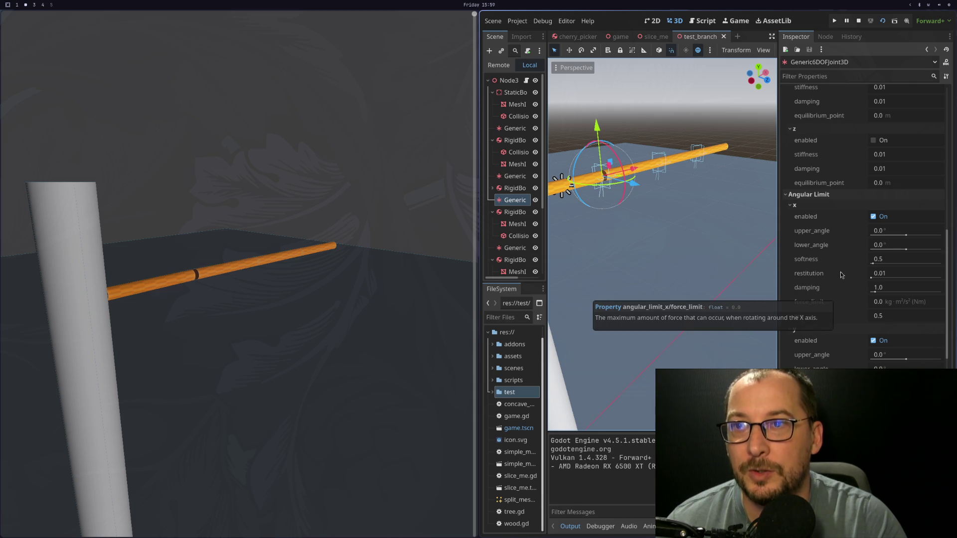
{"action": "scroll", "coordinate": [841, 275], "scroll_direction": "down", "scroll_amount": 3}
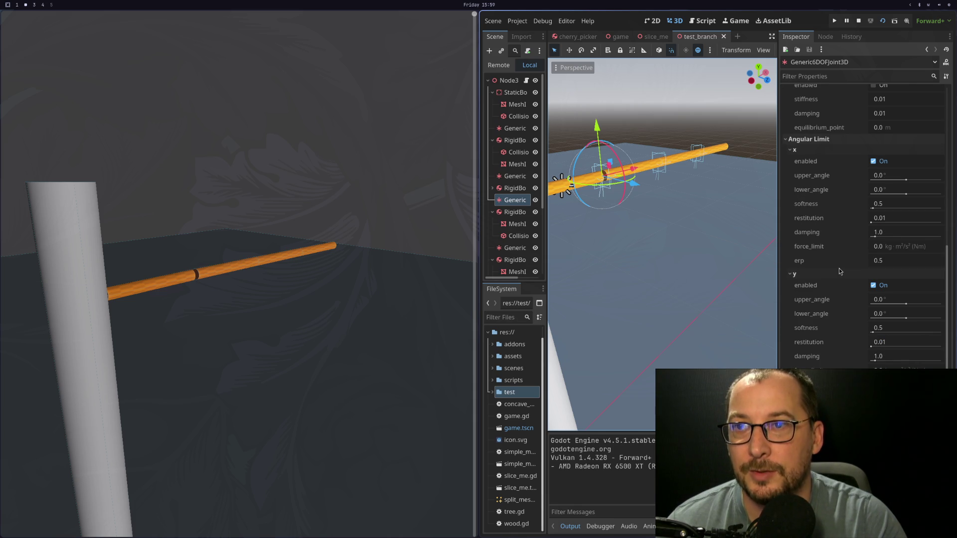
Disable the x, y and z angular limits, then re-enable y and x
{"action": "left_click", "coordinate": [878, 162]}
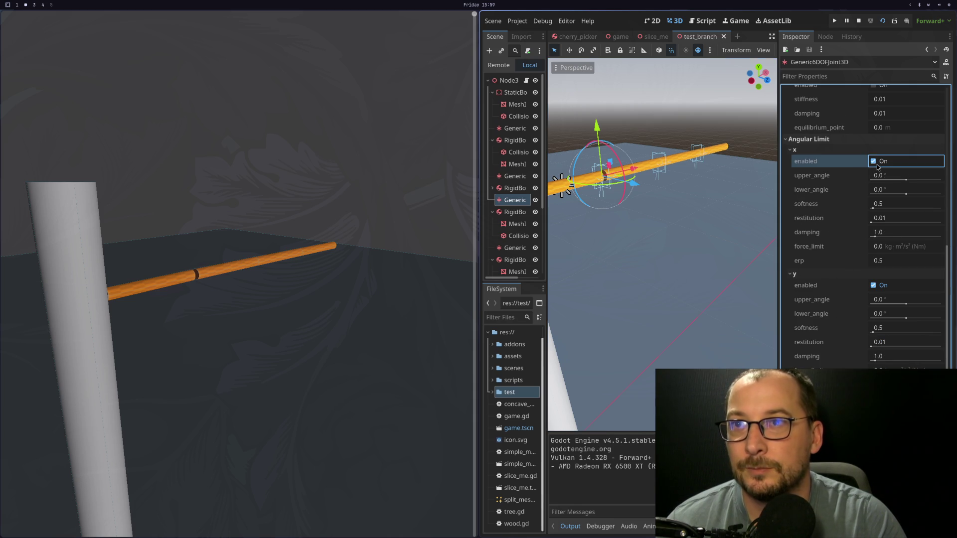
{"action": "left_click", "coordinate": [881, 288]}
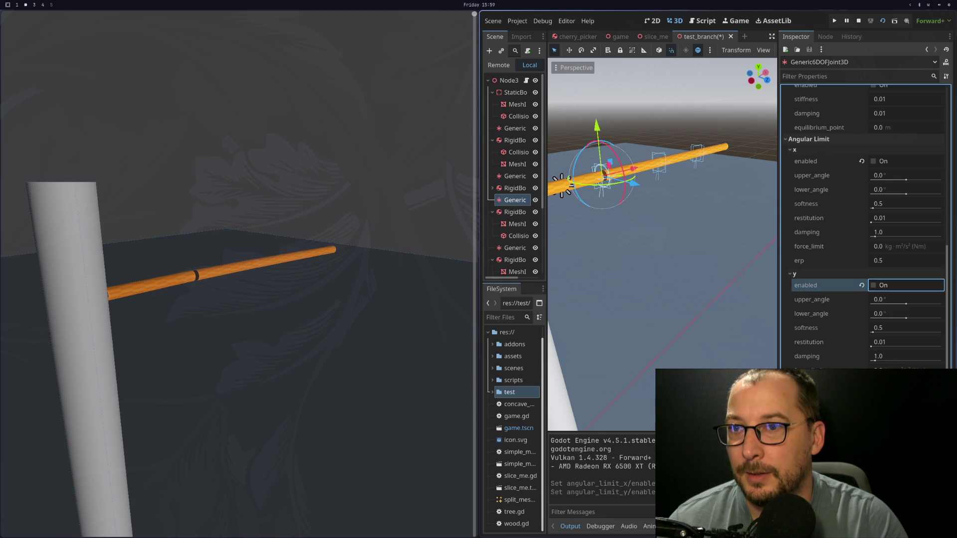
{"action": "left_click", "coordinate": [877, 410]}
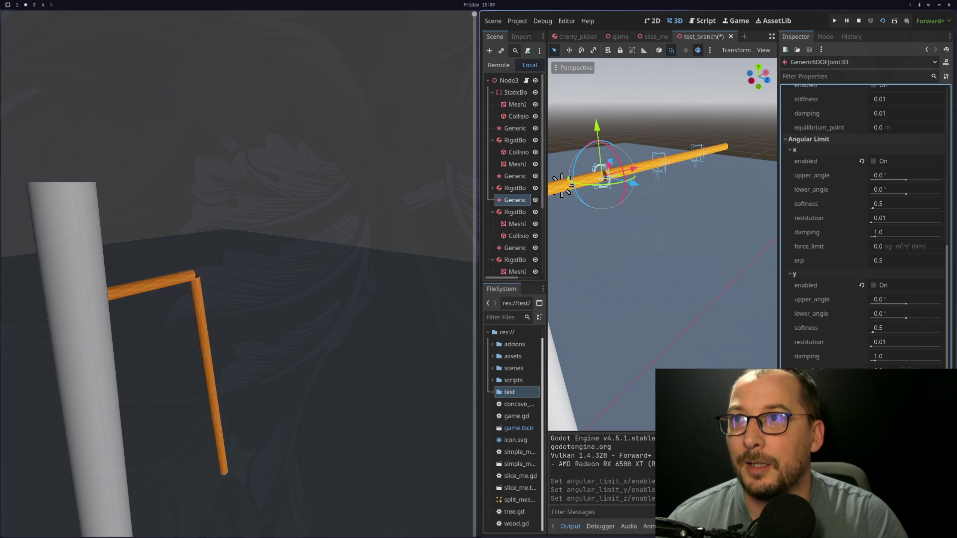
{"action": "left_click", "coordinate": [883, 286]}
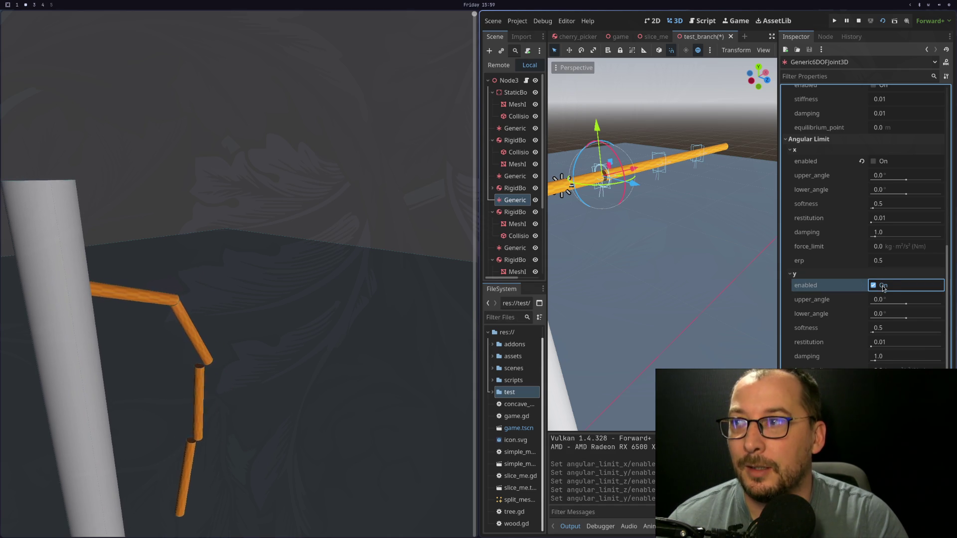
{"action": "left_click", "coordinate": [880, 163]}
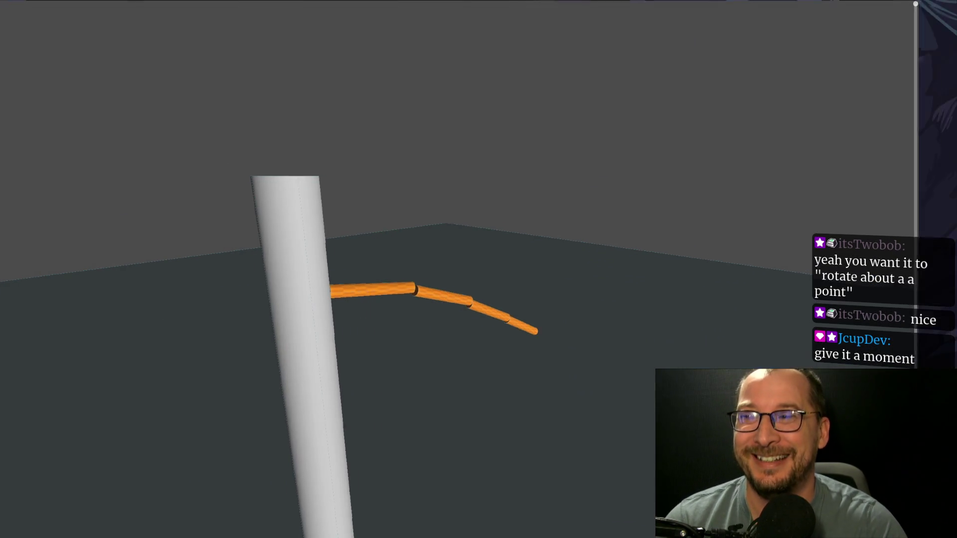
Exit fullscreen, restart the game, and turn off the z angular limit before restarting again
{"action": "key", "text": "super+f"}
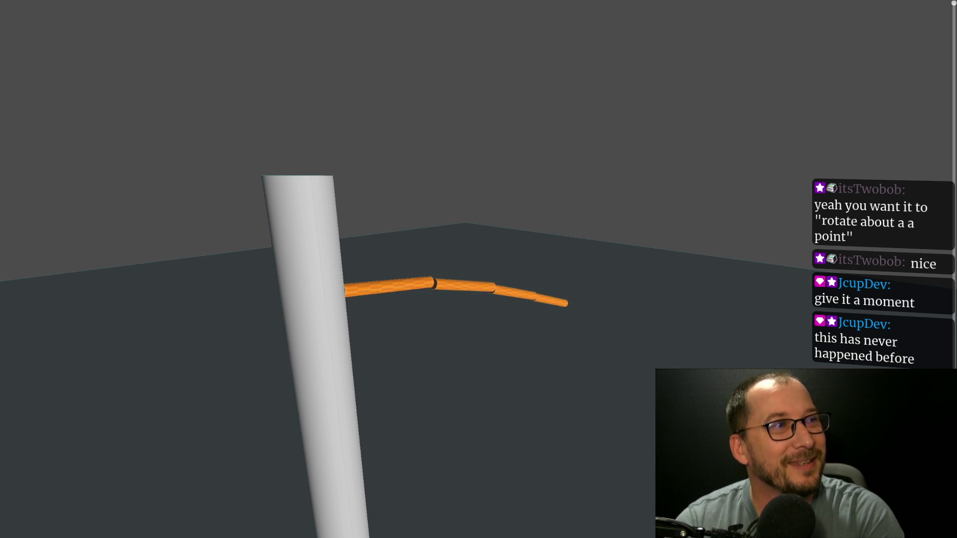
{"action": "key", "text": "super+f"}
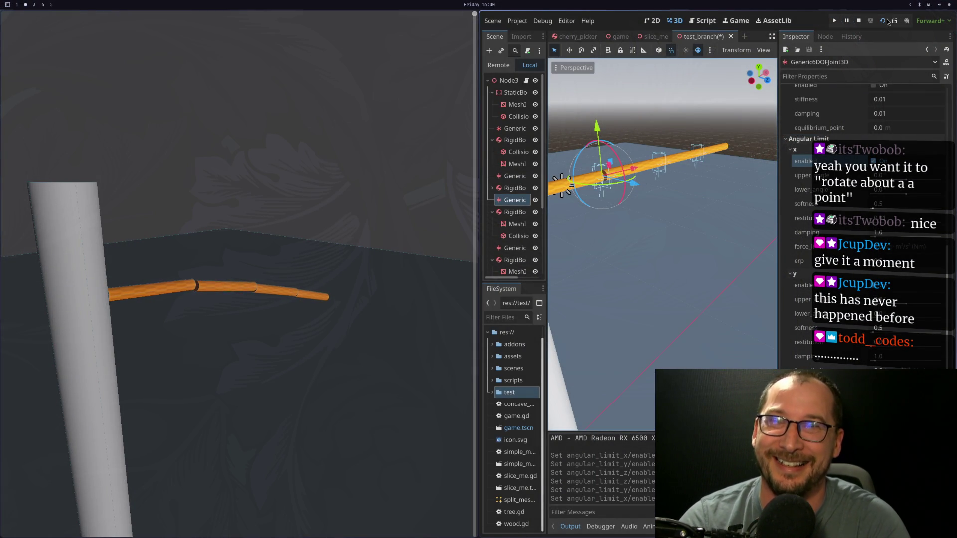
{"action": "left_click", "coordinate": [884, 21]}
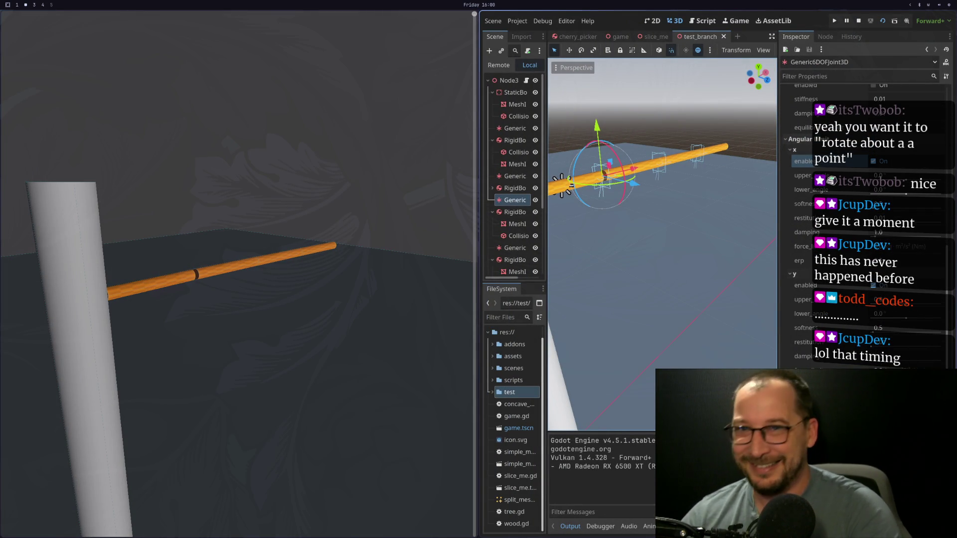
{"action": "left_click", "coordinate": [873, 161]}
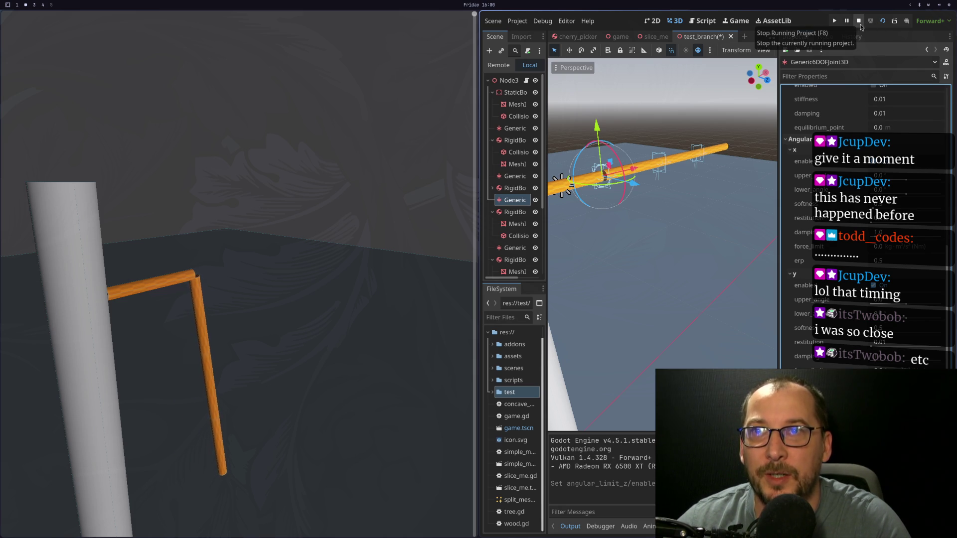
{"action": "left_click", "coordinate": [883, 21]}
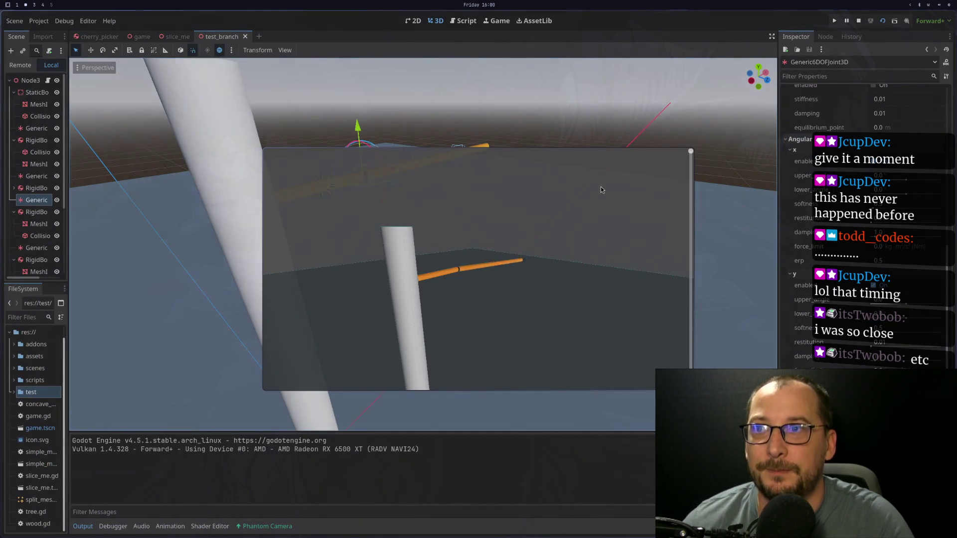
Re-enable the z angular limit, save and relaunch the game, then open the system monitor
{"action": "left_click", "coordinate": [873, 409]}
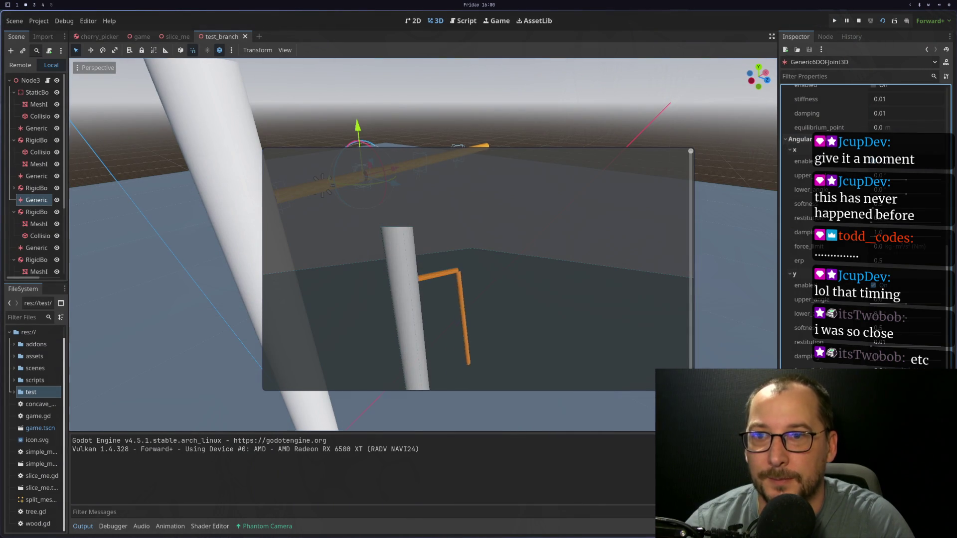
{"action": "left_click", "coordinate": [882, 21]}
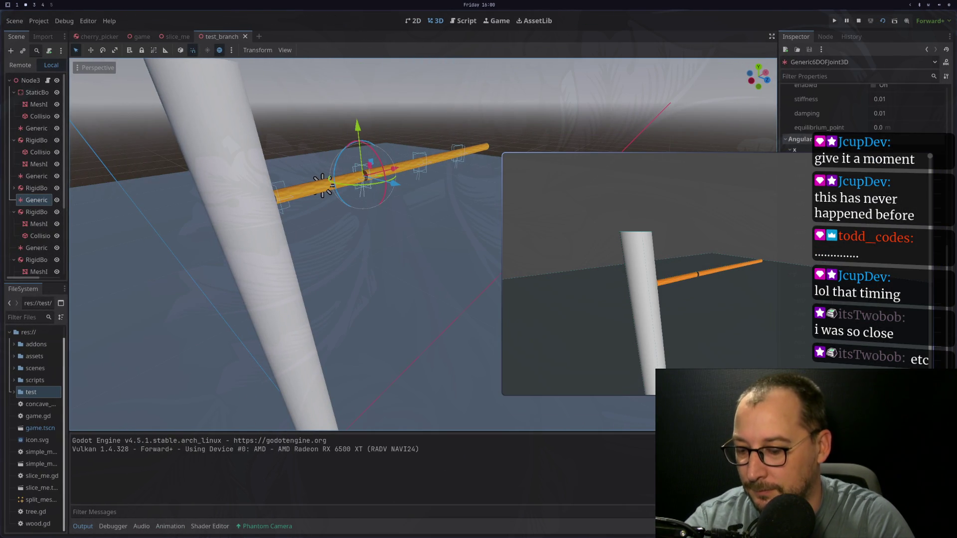
{"action": "key", "text": "ctrl+shift+Escape"}
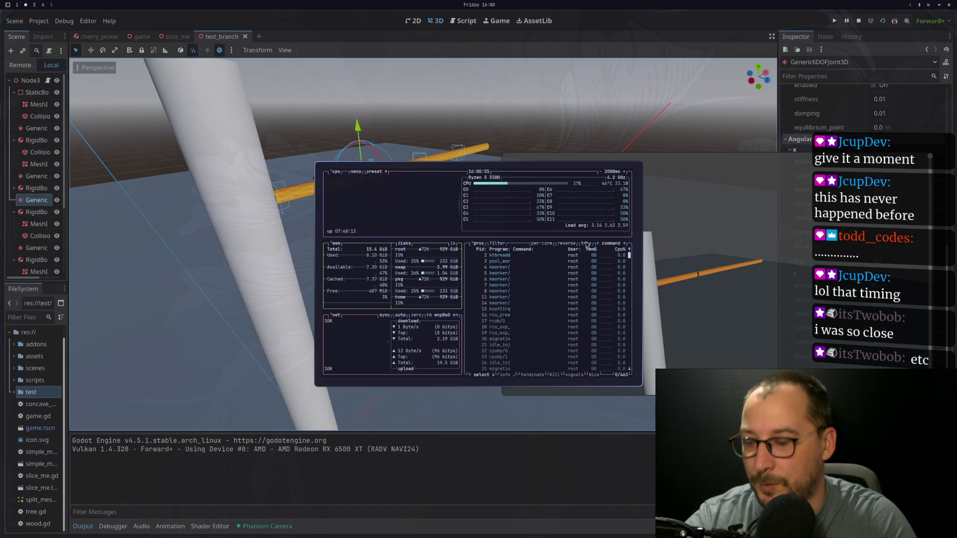
Restart the test game, keeping the second connected body, with its window floating mid-screen
{"action": "key", "text": "q"}
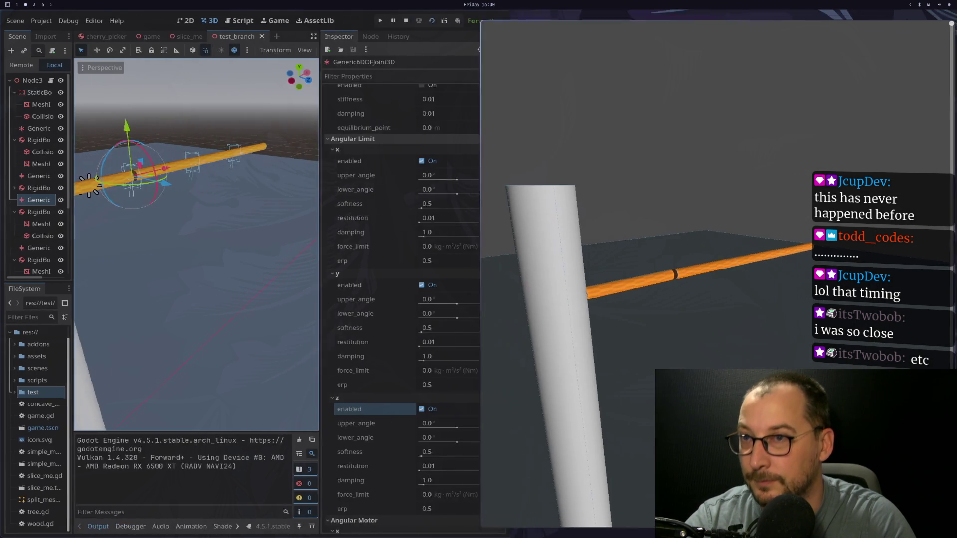
{"action": "mouse_move", "coordinate": [606, 257]}
{"action": "left_mouse_down"}
{"action": "mouse_move", "coordinate": [722, 250]}
{"action": "mouse_move", "coordinate": [470, 256]}
{"action": "left_mouse_up"}
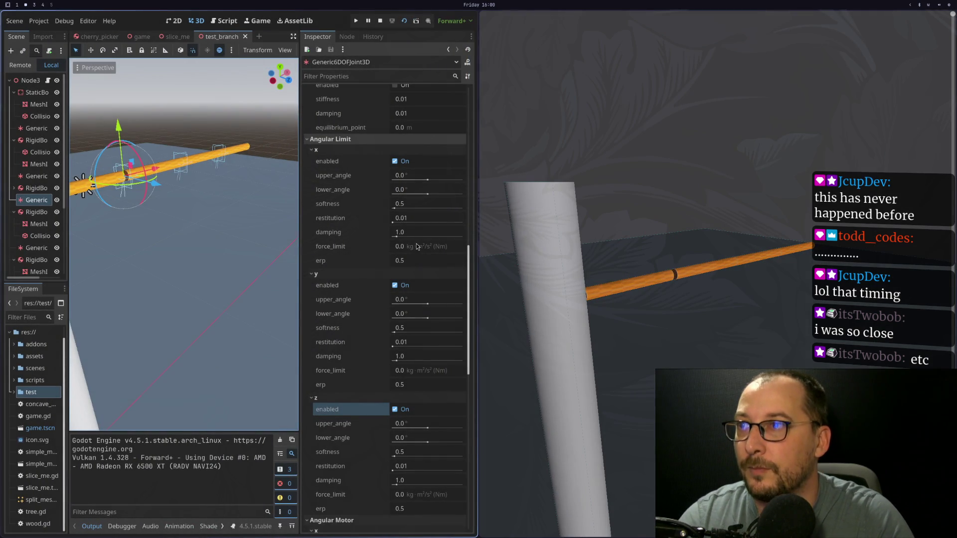
{"action": "scroll", "coordinate": [323, 235], "scroll_direction": "up", "scroll_amount": 10}
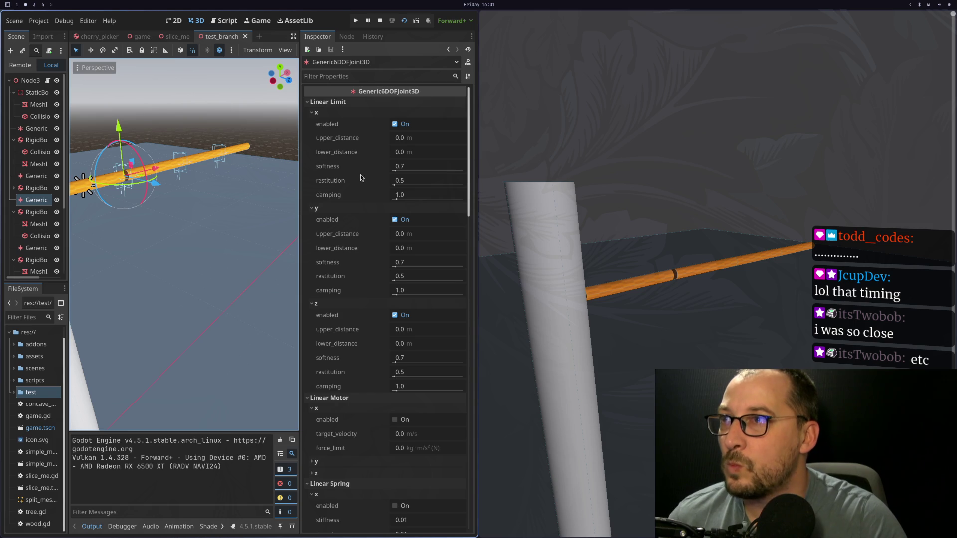
{"action": "scroll", "coordinate": [362, 178], "scroll_direction": "down", "scroll_amount": 15}
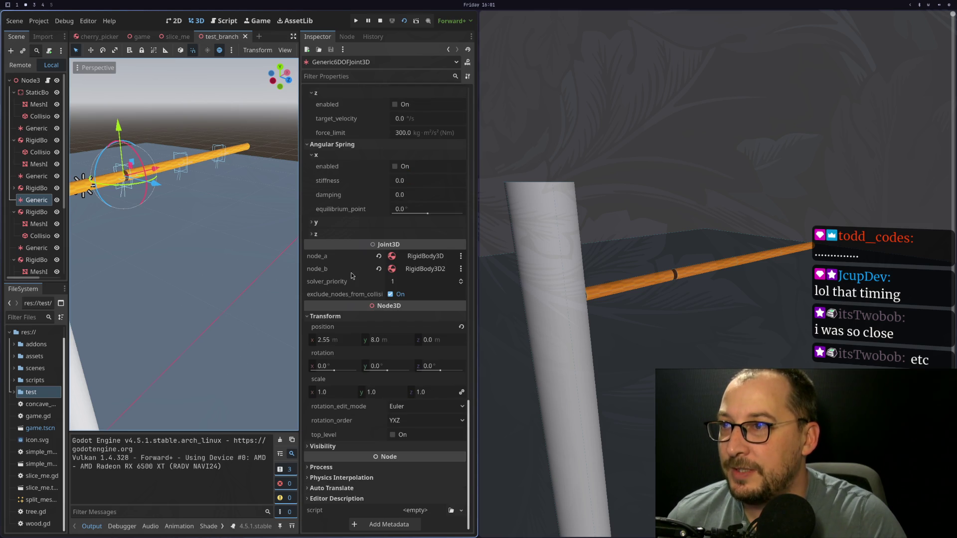
{"action": "left_click", "coordinate": [379, 269]}
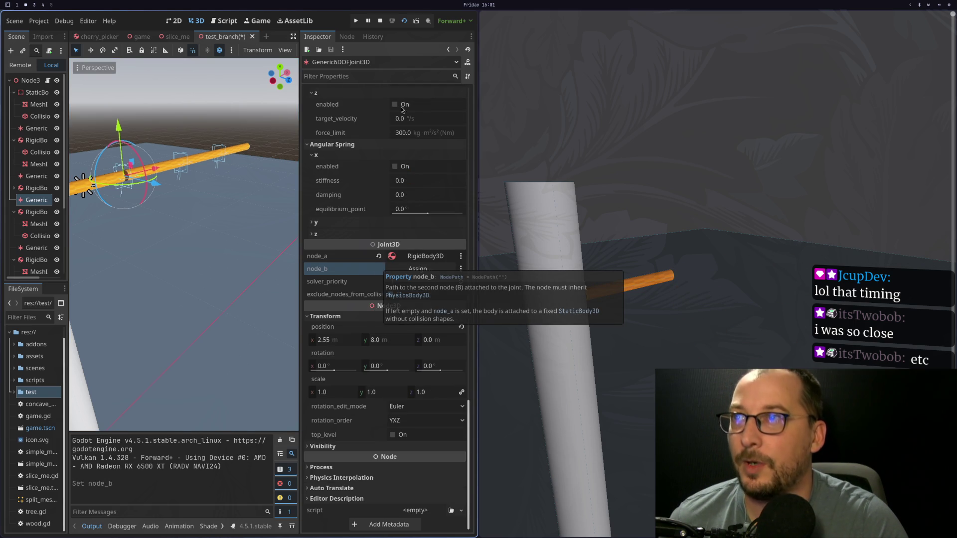
{"action": "key", "text": "ctrl+z"}
{"action": "left_click", "coordinate": [404, 20]}
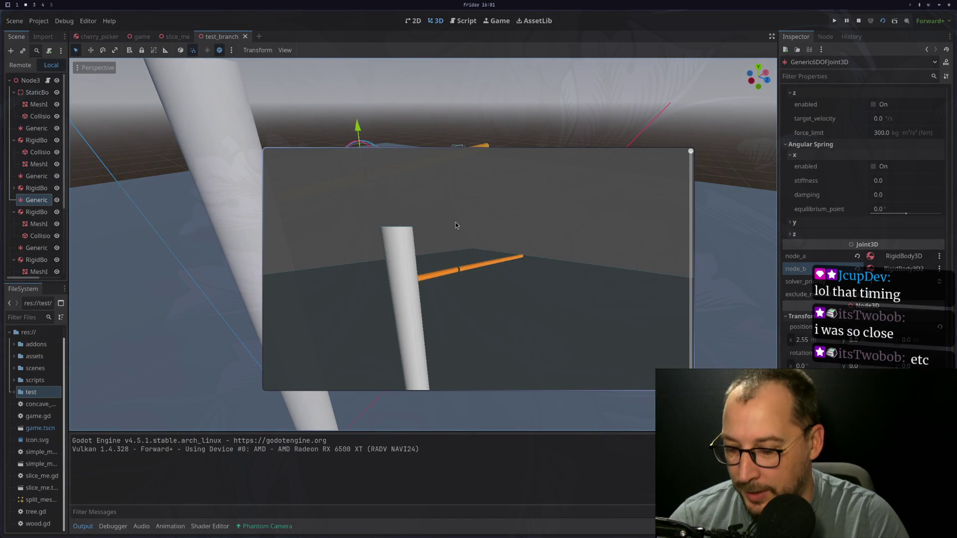
{"action": "key", "text": "super+v"}
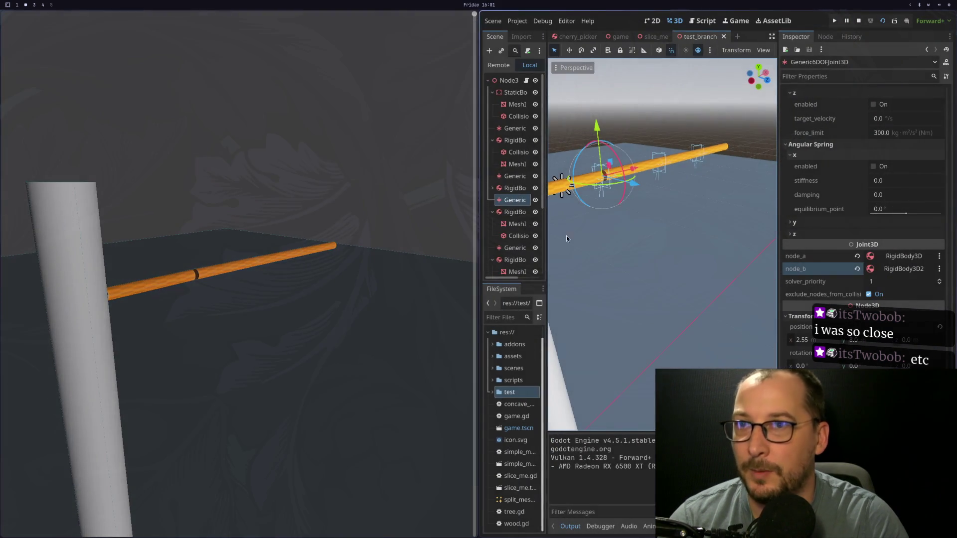
{"action": "key", "text": "super+v"}
{"action": "mouse_move", "coordinate": [304, 250]}
{"action": "left_mouse_down"}
{"action": "mouse_move", "coordinate": [572, 265]}
{"action": "mouse_move", "coordinate": [735, 247]}
{"action": "mouse_move", "coordinate": [718, 245]}
{"action": "left_mouse_up"}
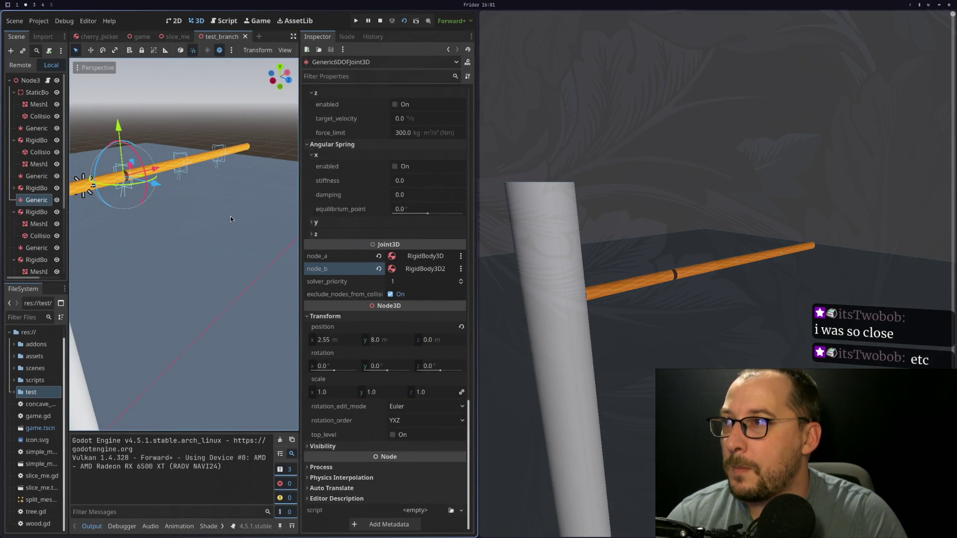
Toggle the z angular motor and restore z limit softness 0.5, restitution 0.01, damping 1.0
{"action": "scroll", "coordinate": [360, 160], "scroll_direction": "up", "scroll_amount": 5}
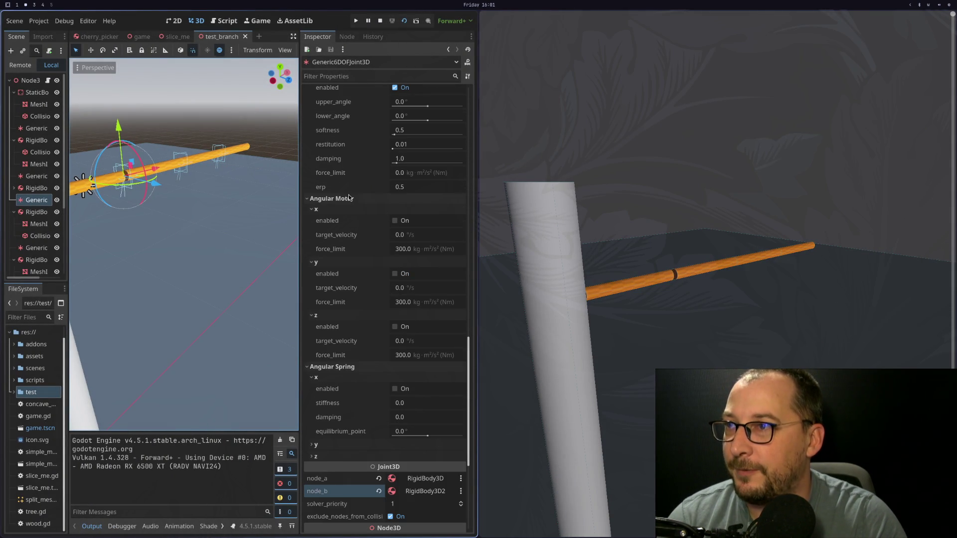
{"action": "left_click", "coordinate": [396, 327]}
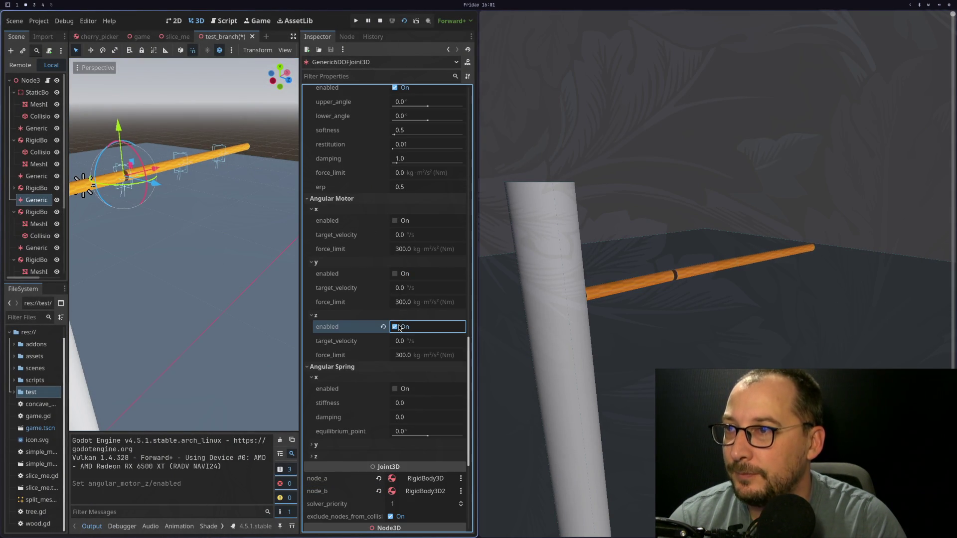
{"action": "scroll", "coordinate": [369, 273], "scroll_direction": "up", "scroll_amount": 4}
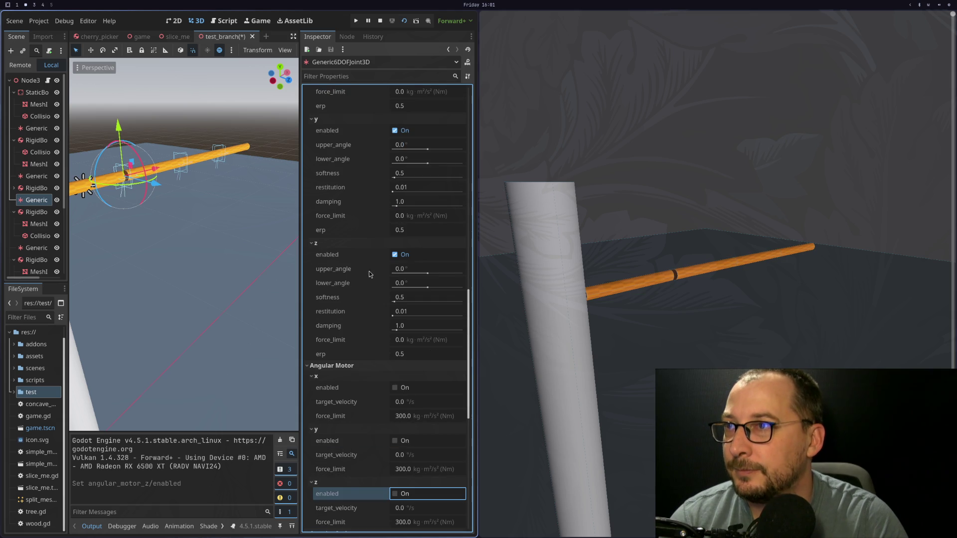
{"action": "mouse_move", "coordinate": [395, 303]}
{"action": "left_mouse_down"}
{"action": "mouse_move", "coordinate": [382, 302]}
{"action": "mouse_move", "coordinate": [407, 320]}
{"action": "mouse_move", "coordinate": [379, 326]}
{"action": "left_mouse_up"}
{"action": "left_click", "coordinate": [382, 298]}
{"action": "left_click", "coordinate": [383, 311]}
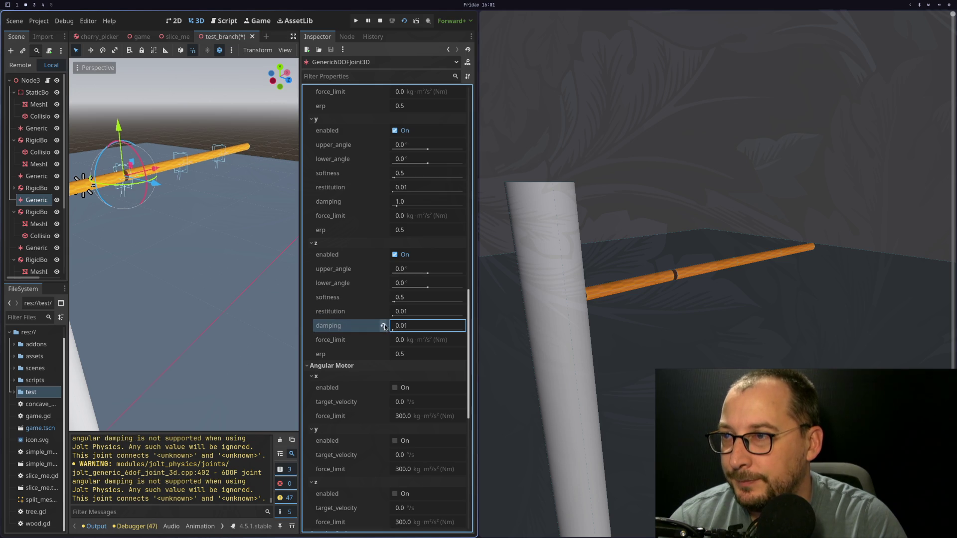
{"action": "left_click", "coordinate": [383, 326]}
Try a 6.2° z upper angle and a changed z lower angle, reverting both
{"action": "left_click_drag", "start_coordinate": [401, 269], "coordinate": [445, 269]}
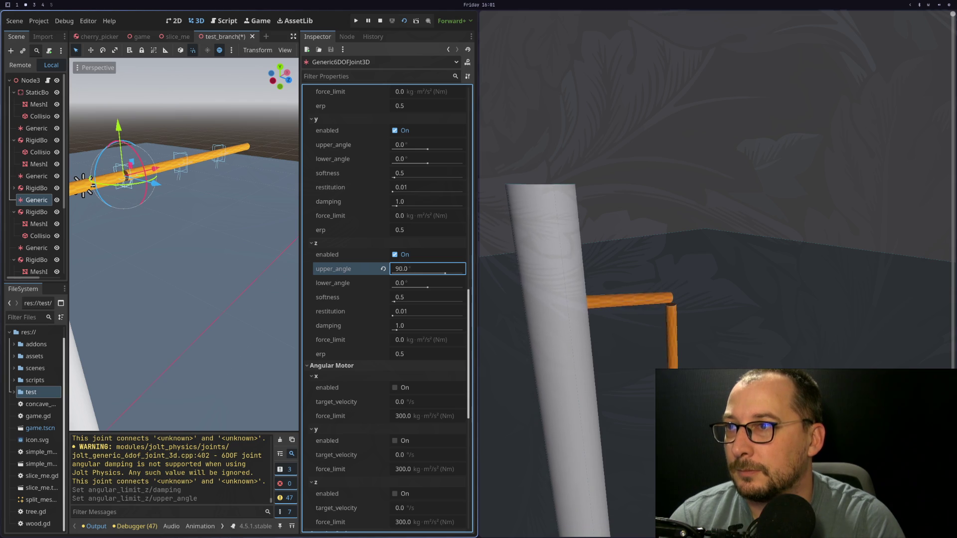
{"action": "left_click", "coordinate": [383, 268]}
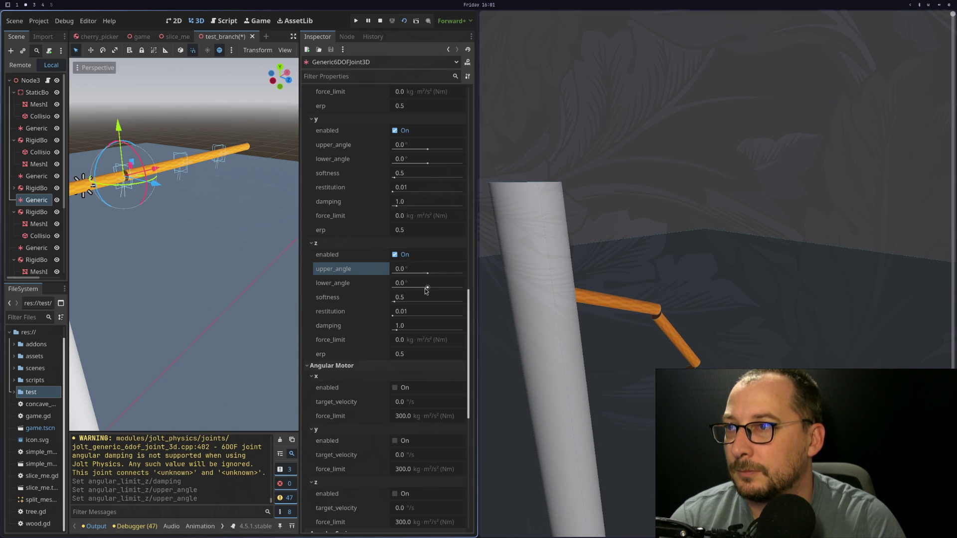
{"action": "left_click_drag", "start_coordinate": [429, 288], "coordinate": [386, 288]}
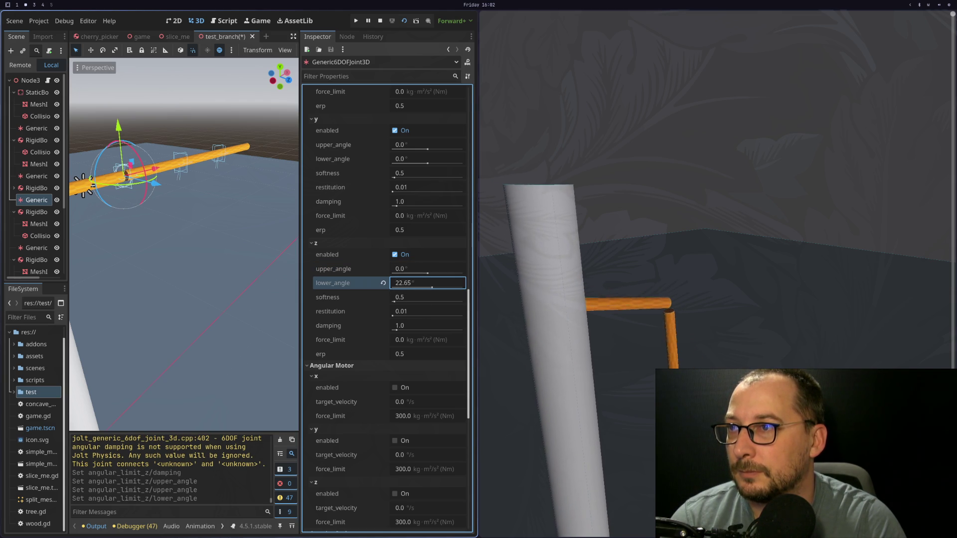
{"action": "left_click", "coordinate": [383, 283]}
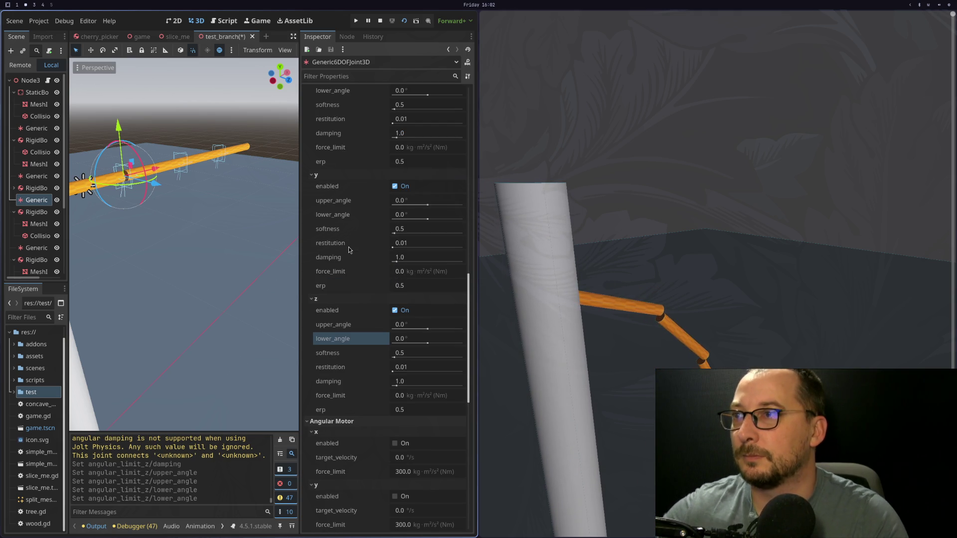
{"action": "scroll", "coordinate": [349, 249], "scroll_direction": "up", "scroll_amount": 3}
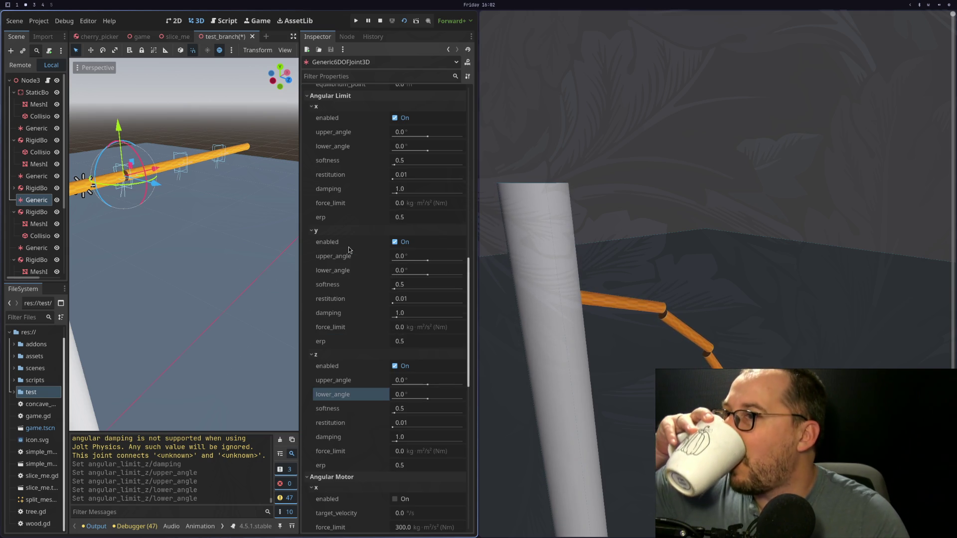
{"action": "scroll", "coordinate": [349, 254], "scroll_direction": "up", "scroll_amount": 10}
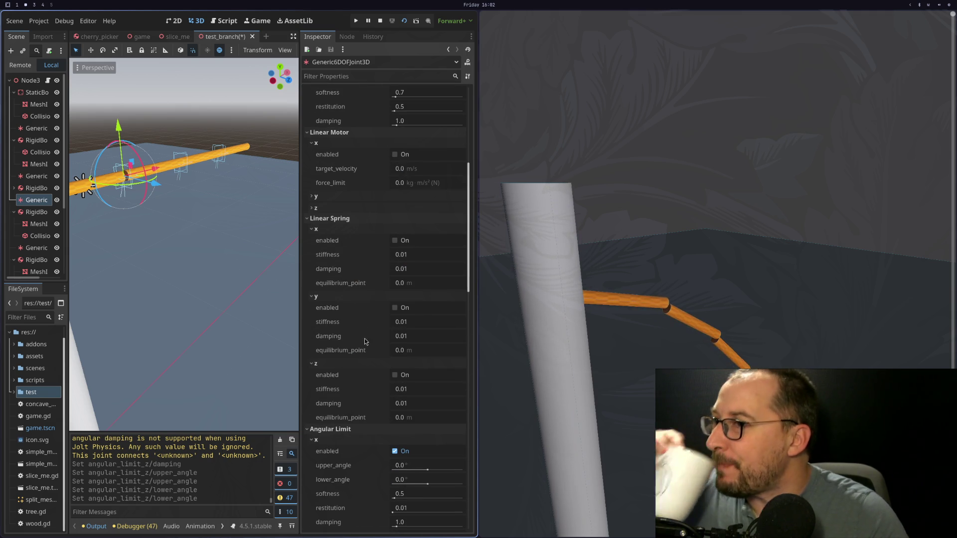
{"action": "left_click", "coordinate": [420, 407]}
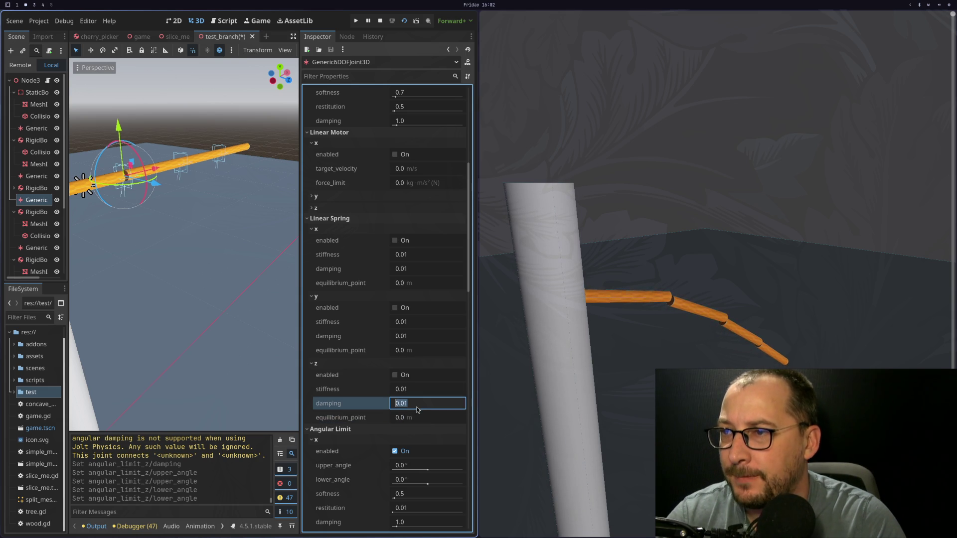
{"action": "type", "text": "4"}
{"action": "key", "text": "Tab"}
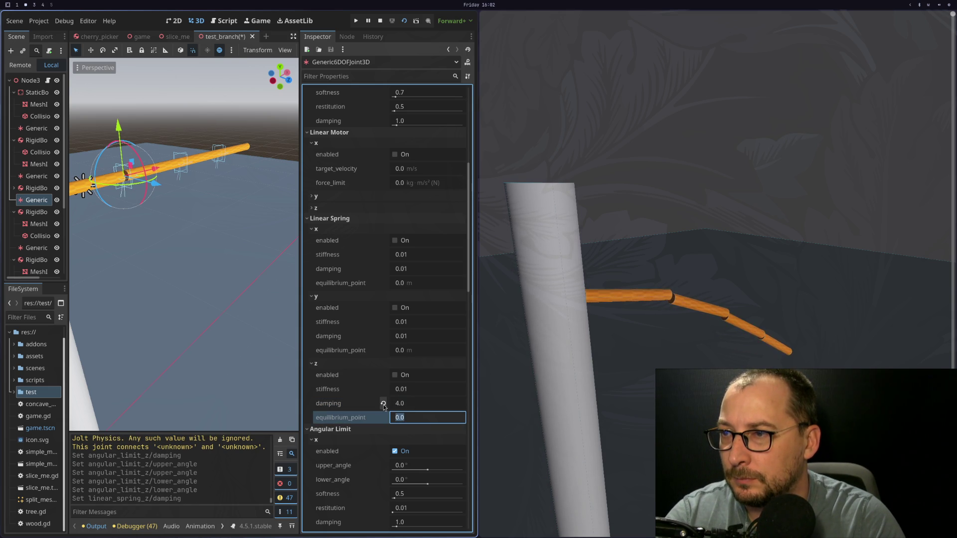
{"action": "left_click", "coordinate": [383, 404]}
{"action": "left_click", "coordinate": [416, 390]}
{"action": "type", "text": "5"}
{"action": "key", "text": "Tab"}
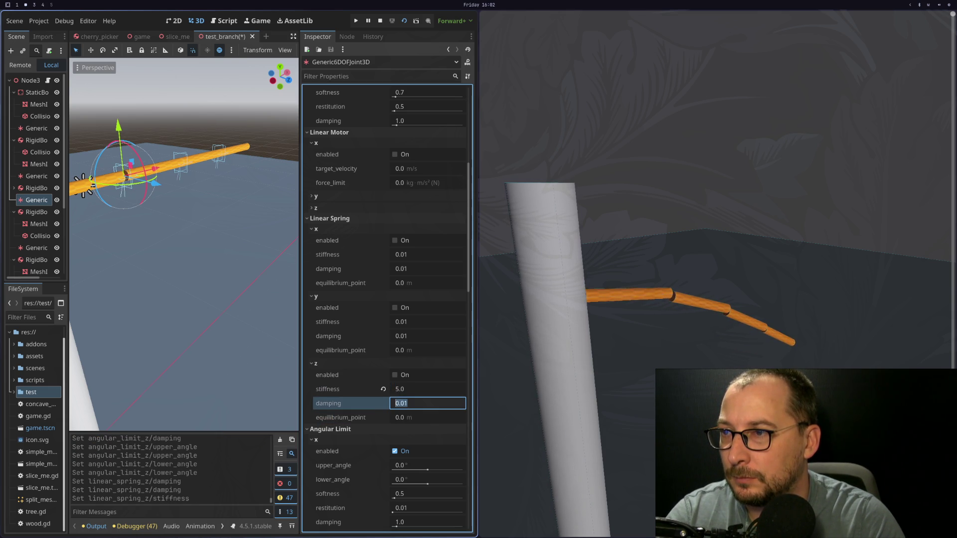
{"action": "left_click", "coordinate": [383, 389]}
{"action": "left_click", "coordinate": [399, 377]}
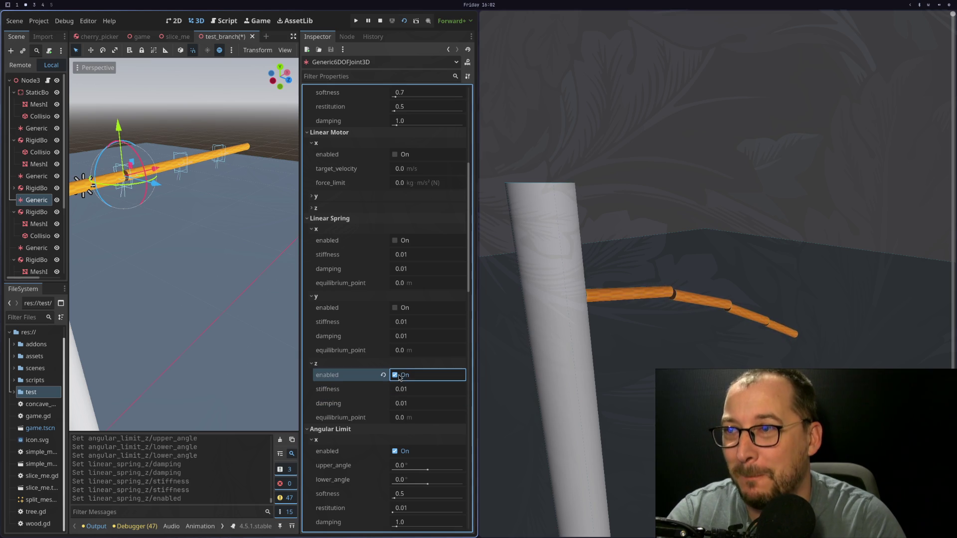
{"action": "left_click", "coordinate": [411, 401]}
{"action": "type", "text": "5"}
{"action": "key", "text": "Tab"}
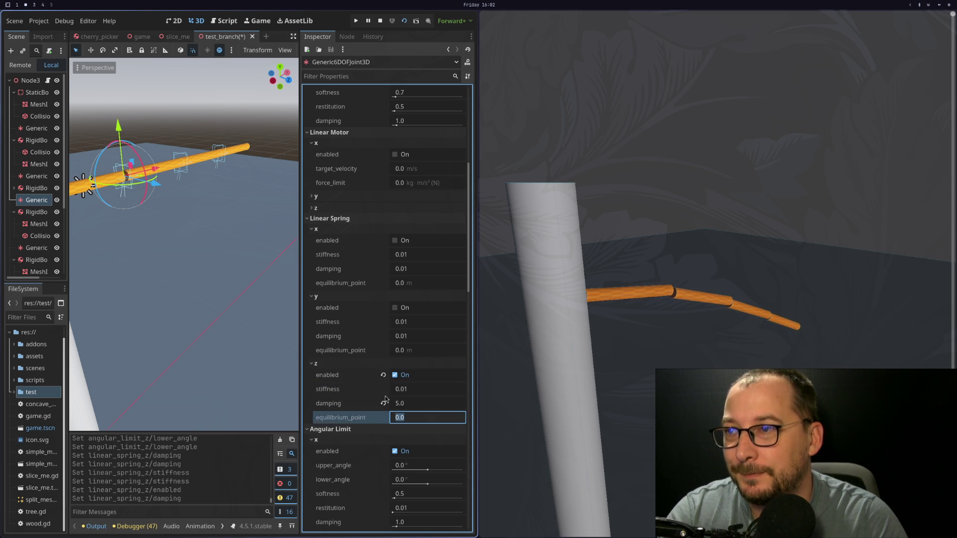
{"action": "left_click", "coordinate": [384, 403]}
{"action": "left_click", "coordinate": [384, 376]}
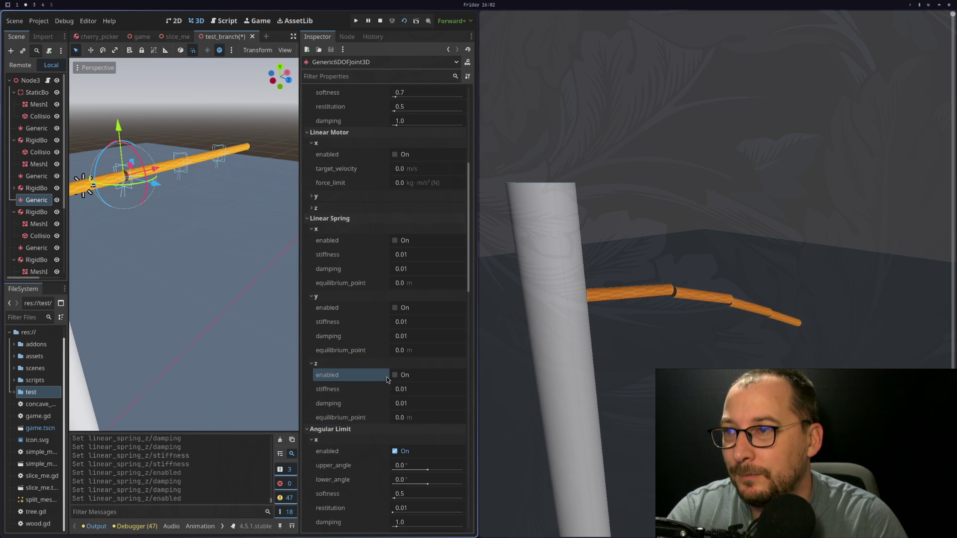
{"action": "left_click", "coordinate": [394, 309]}
{"action": "left_click", "coordinate": [403, 242]}
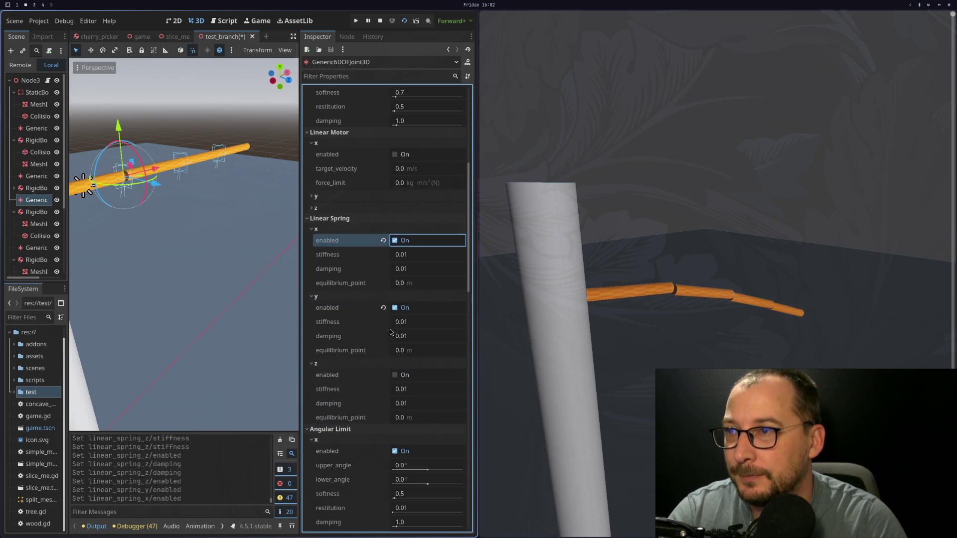
{"action": "left_click", "coordinate": [403, 377]}
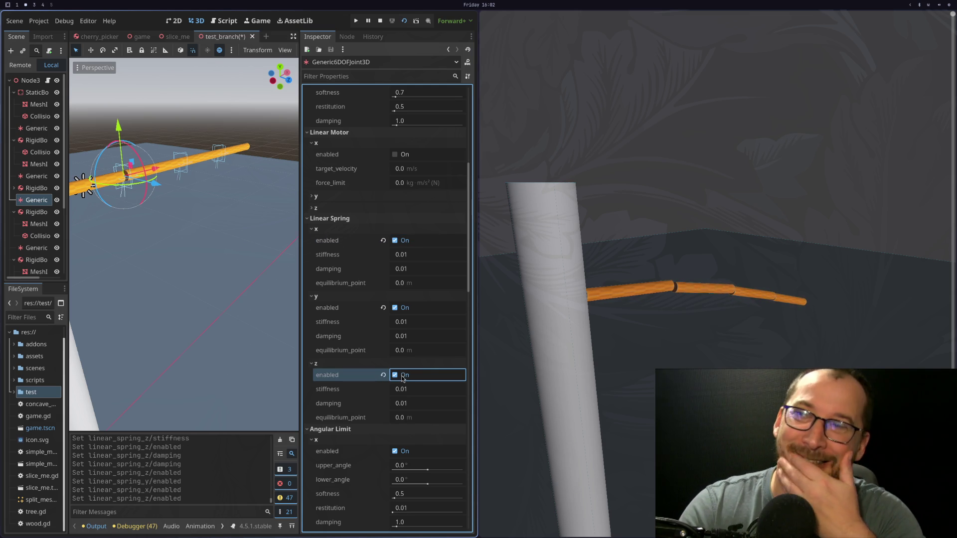
{"action": "left_click", "coordinate": [383, 375]}
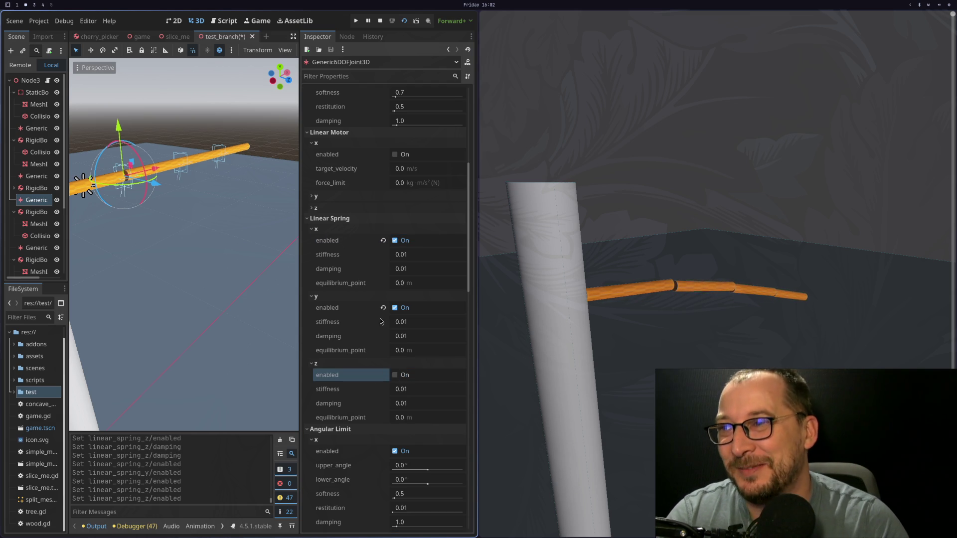
{"action": "left_click", "coordinate": [383, 307]}
{"action": "left_click", "coordinate": [384, 240]}
{"action": "scroll", "coordinate": [381, 256], "scroll_direction": "up", "scroll_amount": 5}
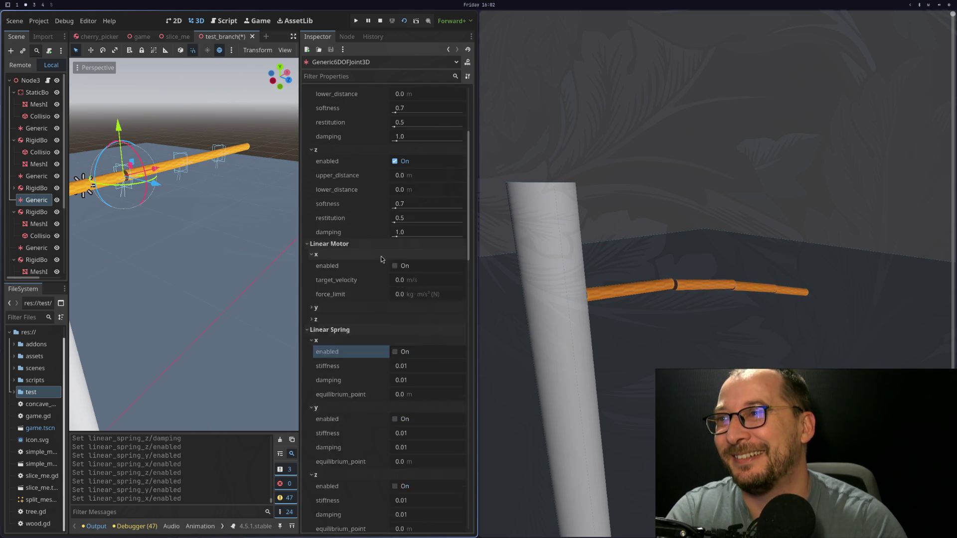
Expand Linear Motor z and switch its motor on, then off again
{"action": "left_click", "coordinate": [321, 432]}
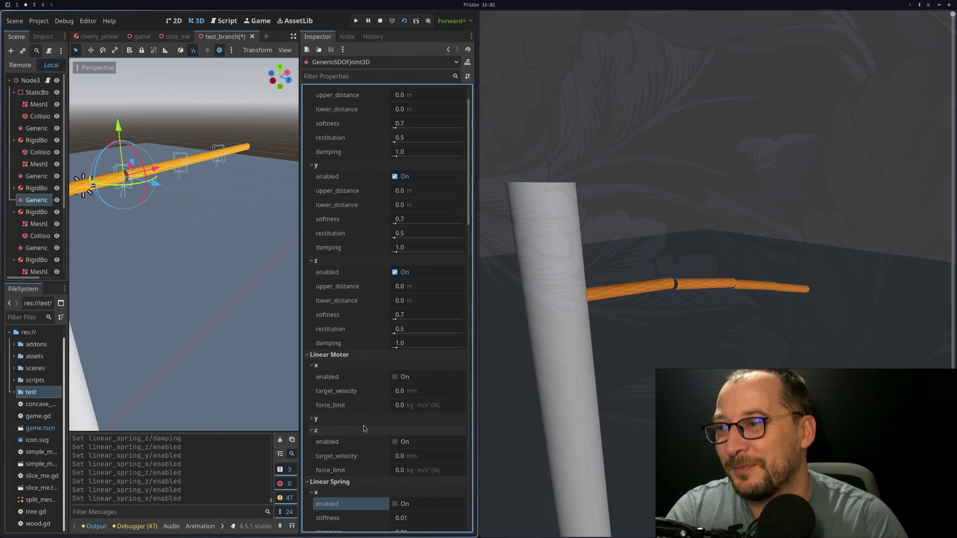
{"action": "left_click", "coordinate": [396, 442]}
{"action": "left_click", "coordinate": [396, 442]}
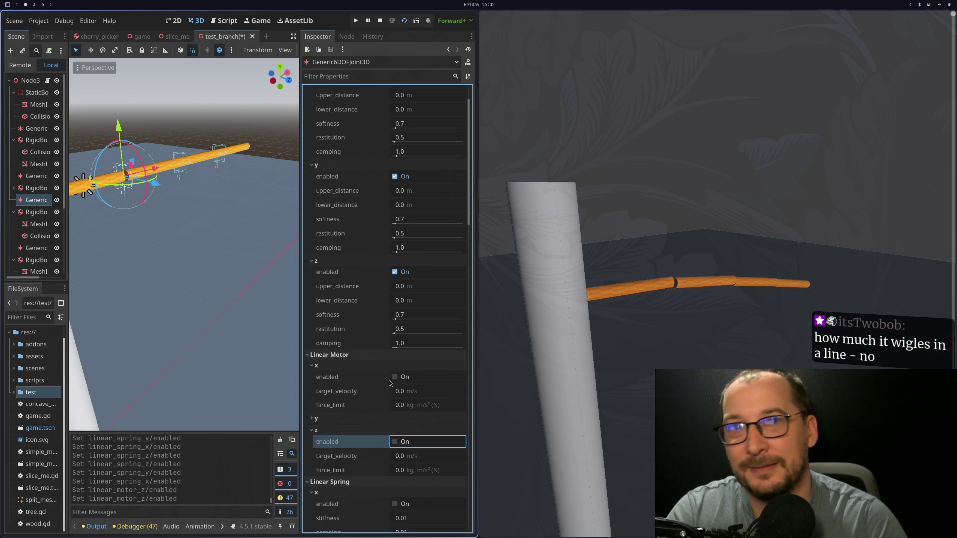
{"action": "scroll", "coordinate": [391, 373], "scroll_direction": "up", "scroll_amount": 3}
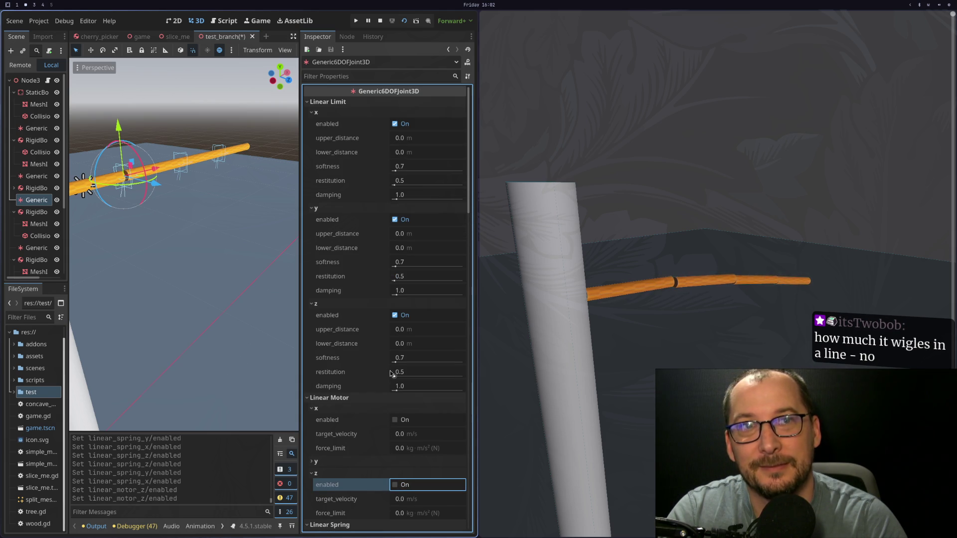
Toggle the z, y and x linear limits off and on to test their effect
{"action": "left_click", "coordinate": [398, 315]}
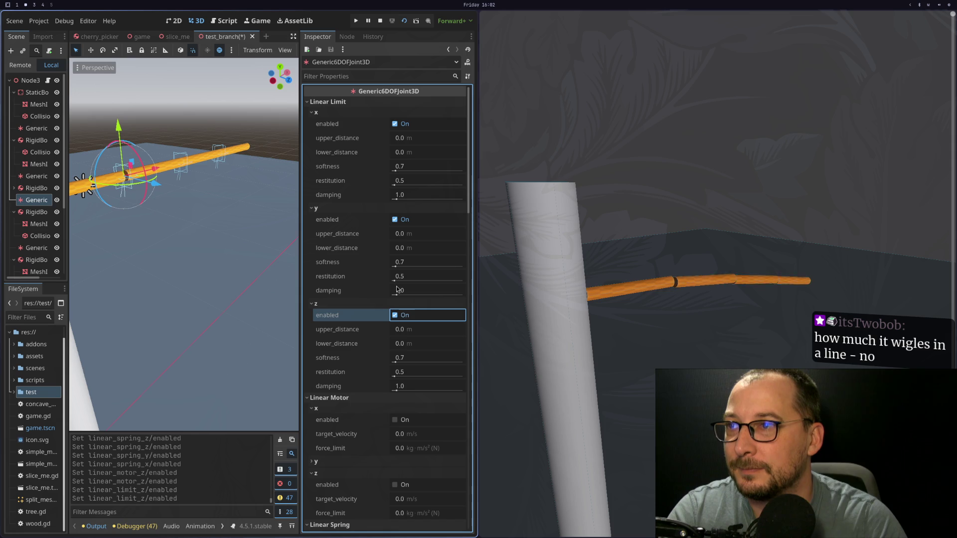
{"action": "left_click", "coordinate": [402, 220]}
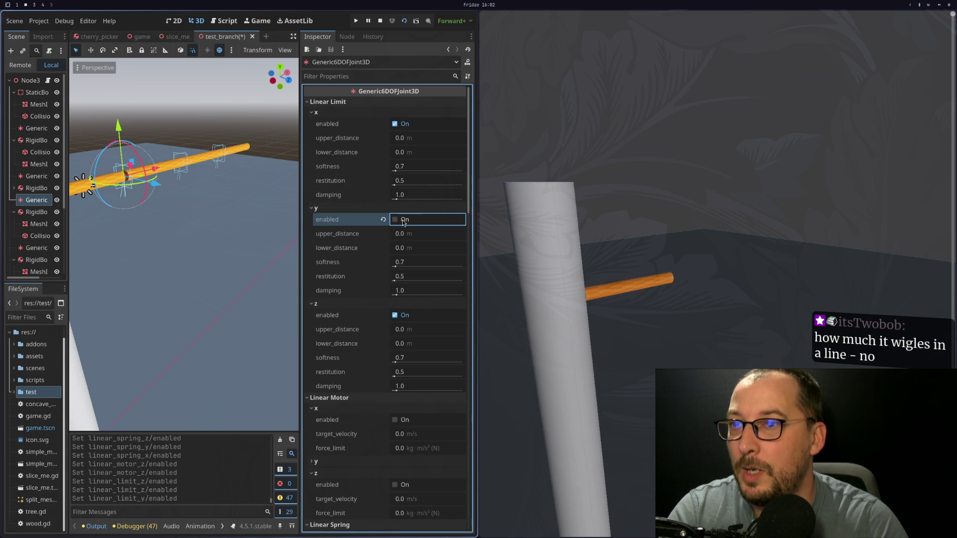
{"action": "left_click", "coordinate": [403, 220]}
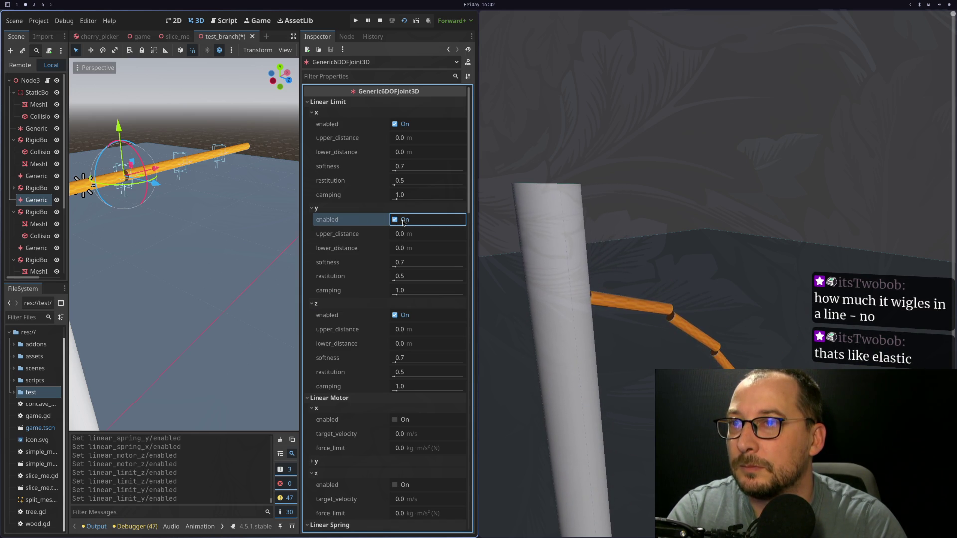
{"action": "left_click", "coordinate": [402, 124]}
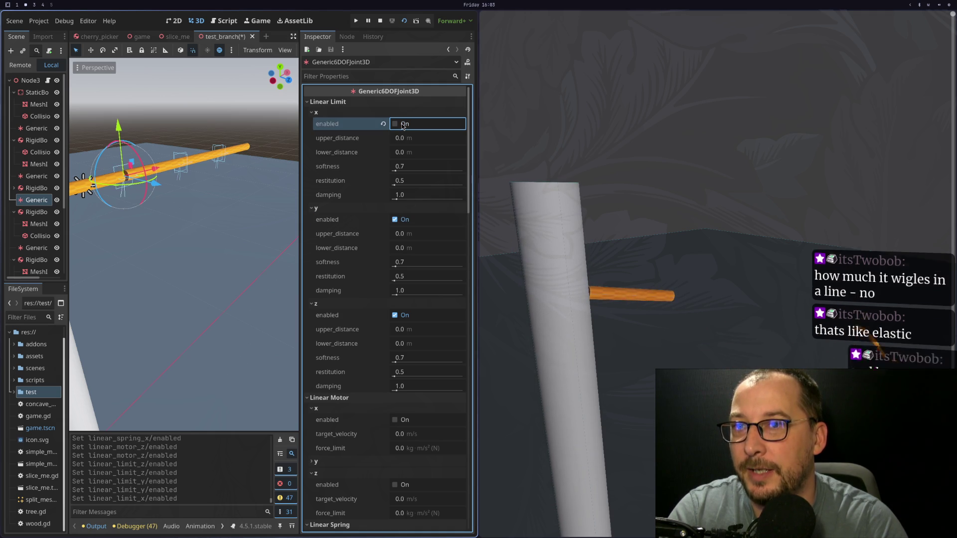
{"action": "left_click", "coordinate": [403, 125]}
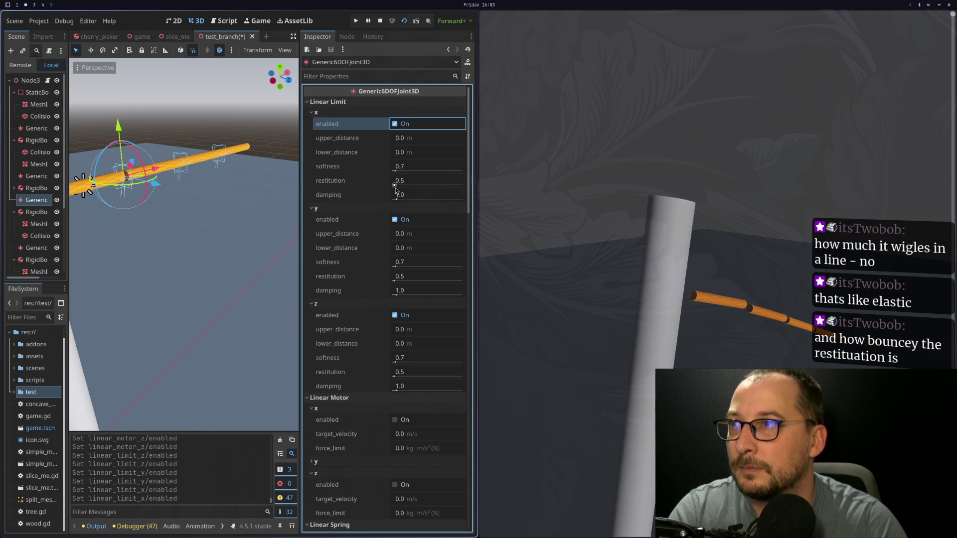
{"action": "left_click", "coordinate": [395, 220]}
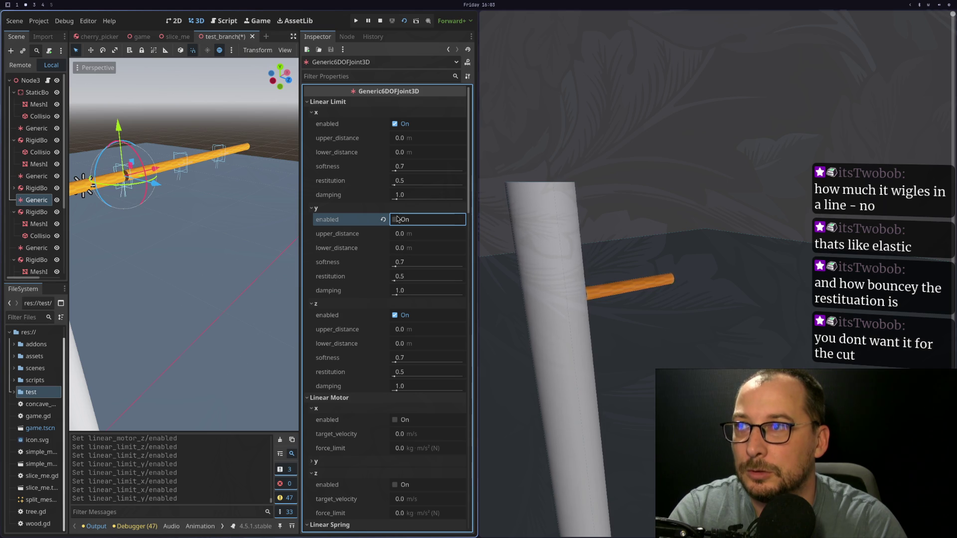
{"action": "left_click", "coordinate": [396, 220]}
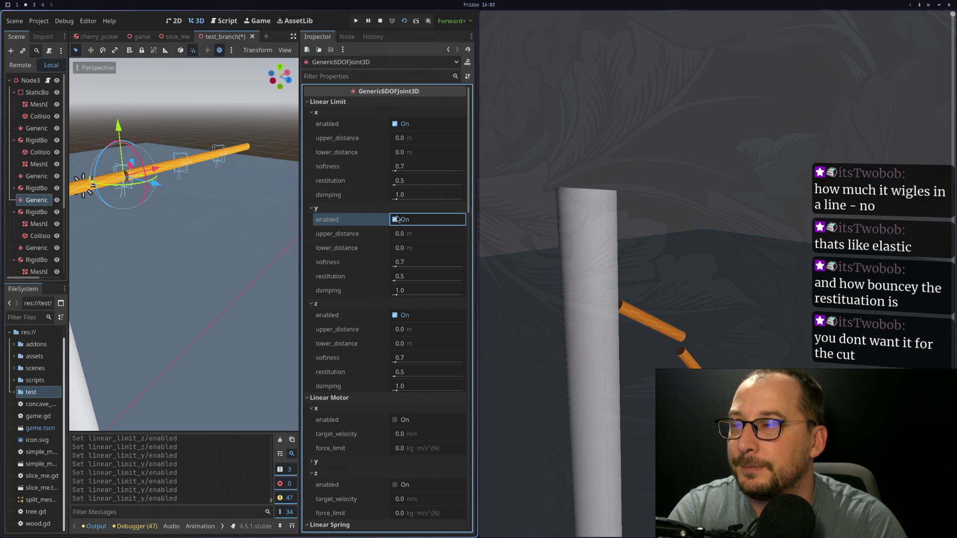
Cycle the x and z linear limits again, finishing with the y linear limit off
{"action": "left_click", "coordinate": [394, 124]}
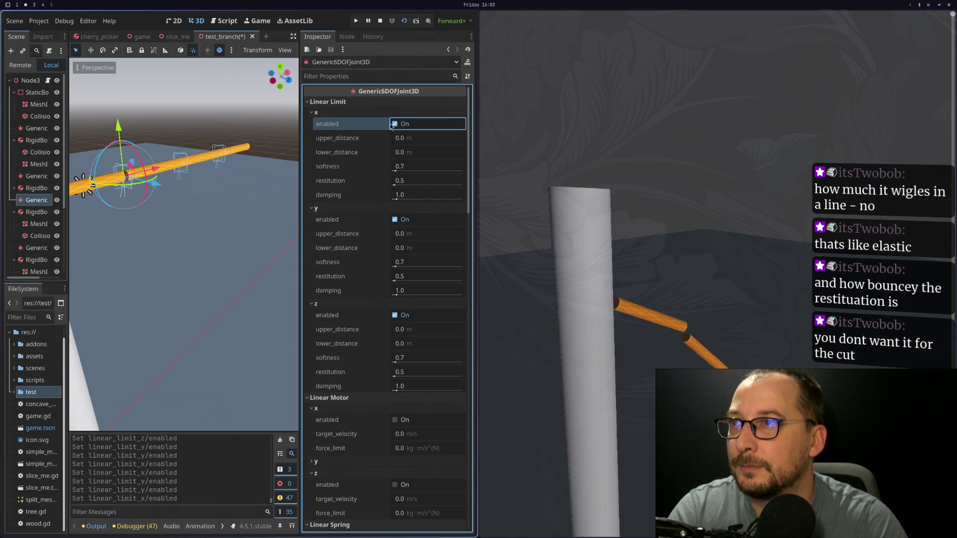
{"action": "left_click", "coordinate": [394, 124]}
{"action": "left_click", "coordinate": [395, 123]}
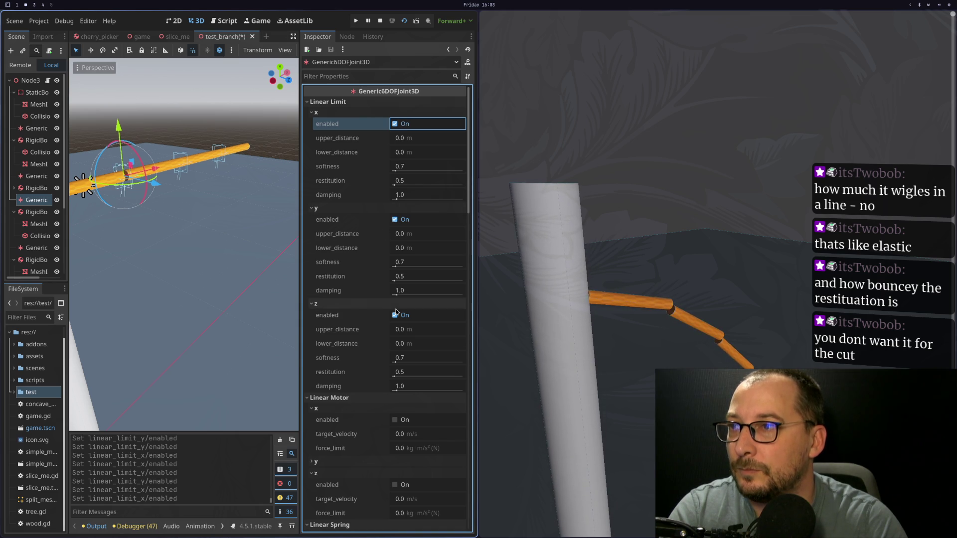
{"action": "left_click", "coordinate": [395, 316]}
{"action": "left_click", "coordinate": [394, 316]}
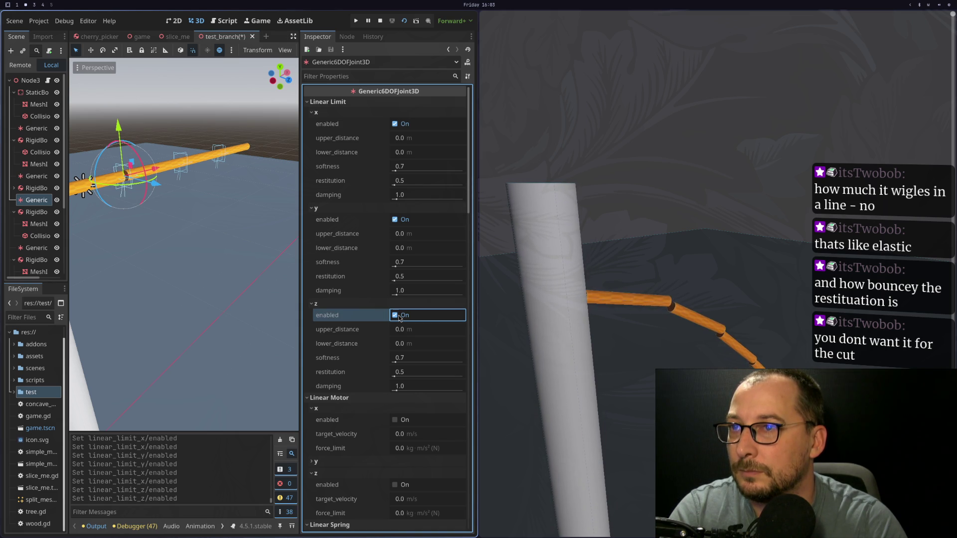
{"action": "left_click", "coordinate": [395, 220]}
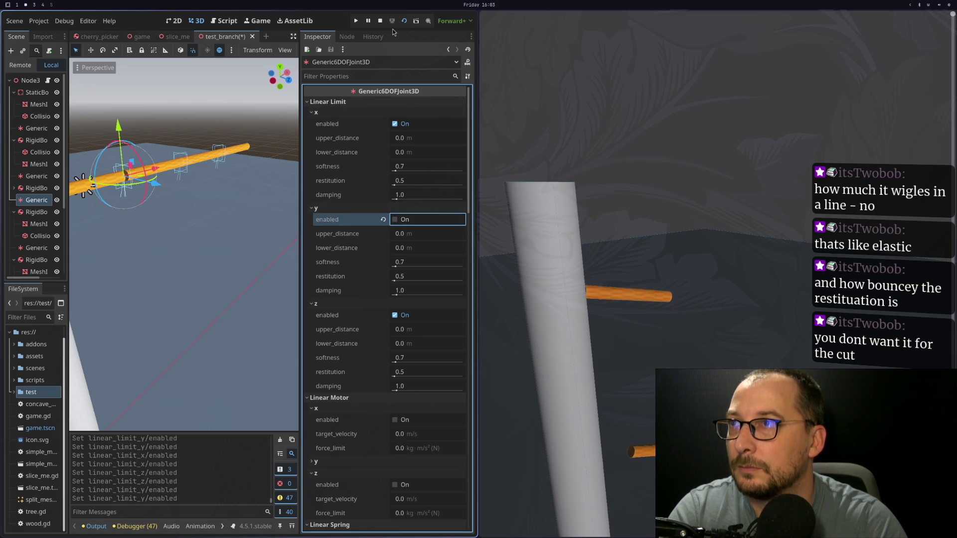
Save the scene and rerun it with F6, tiling the game window beside the editor
{"action": "key", "text": "F6"}
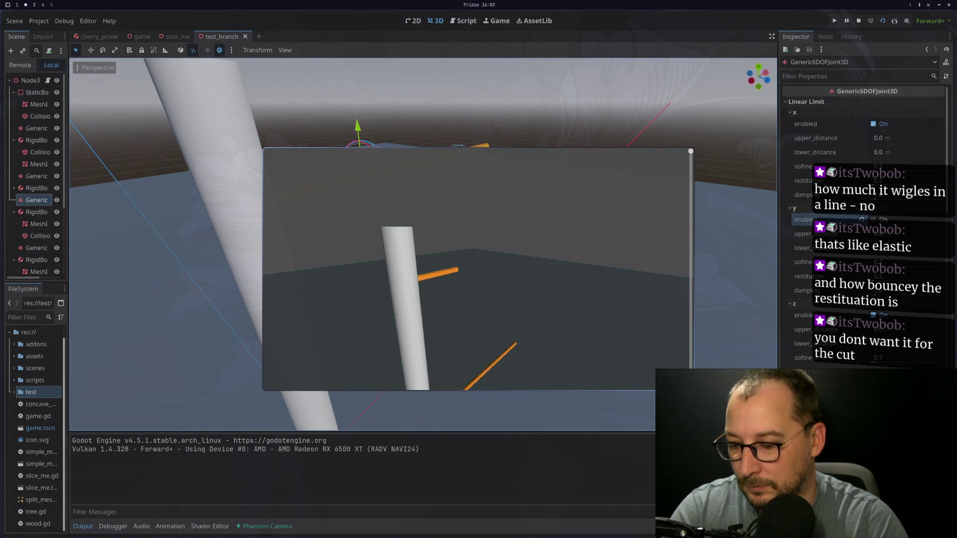
{"action": "key", "text": "super+f"}
{"action": "key", "text": "super+f"}
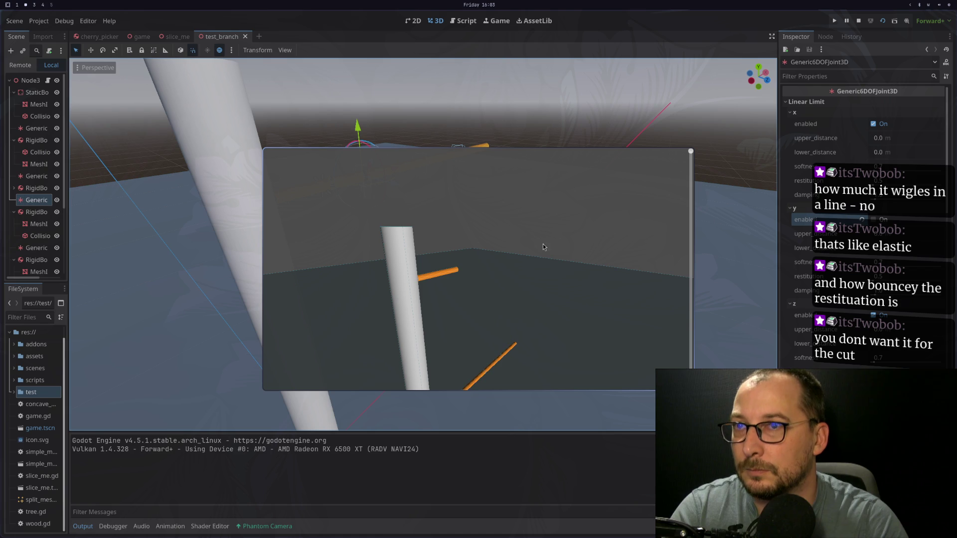
{"action": "key", "text": "super+v"}
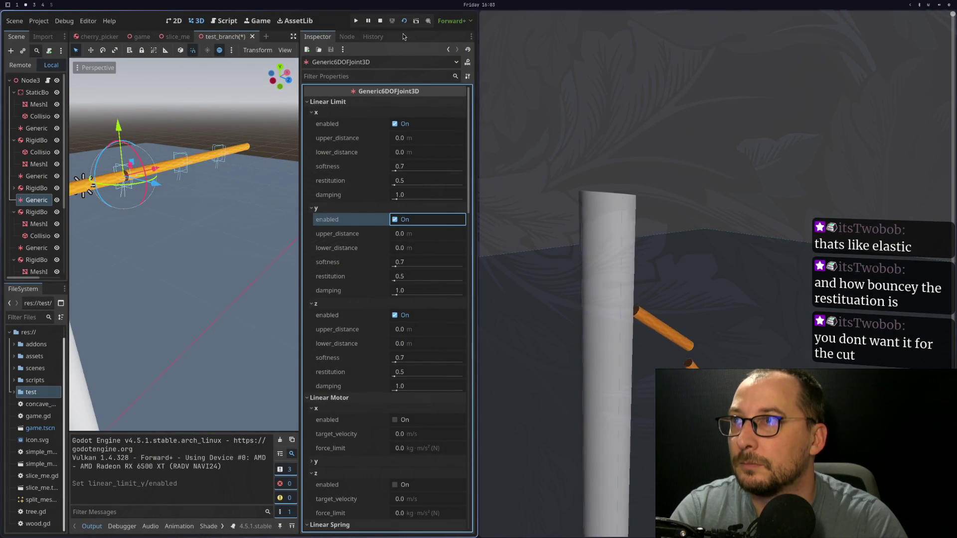
{"action": "key", "text": "F8"}
{"action": "key", "text": "F6"}
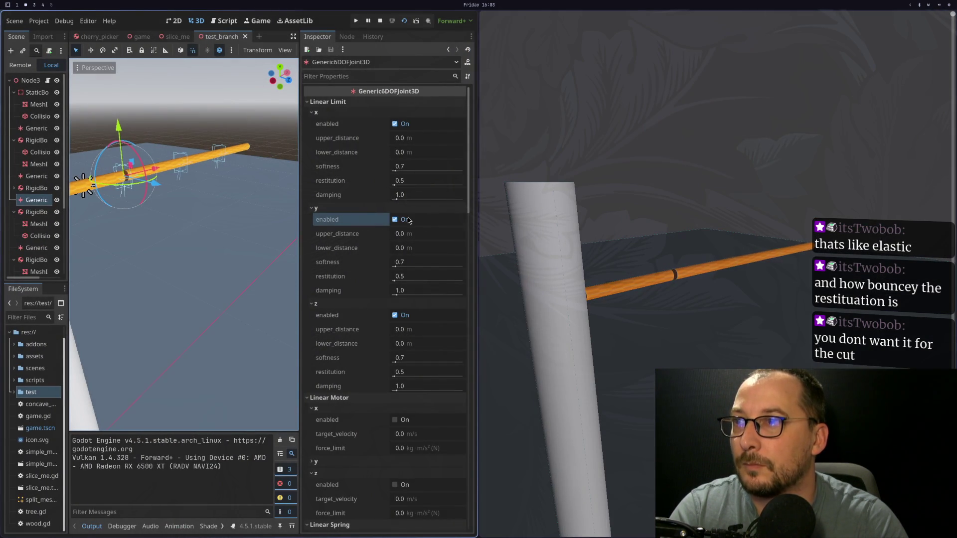
Turn the linear y limit off and back on, then reload the running scene
{"action": "left_click", "coordinate": [408, 220]}
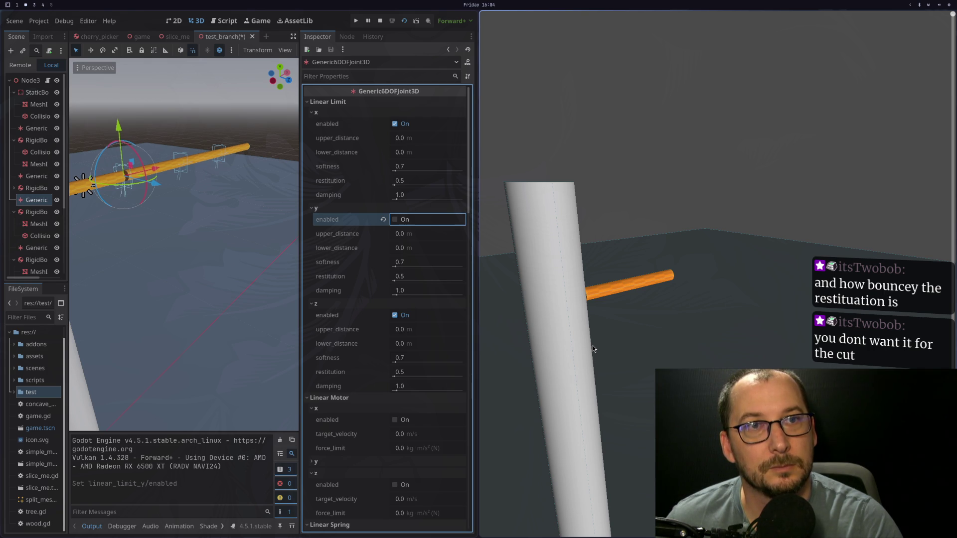
{"action": "left_click", "coordinate": [411, 221]}
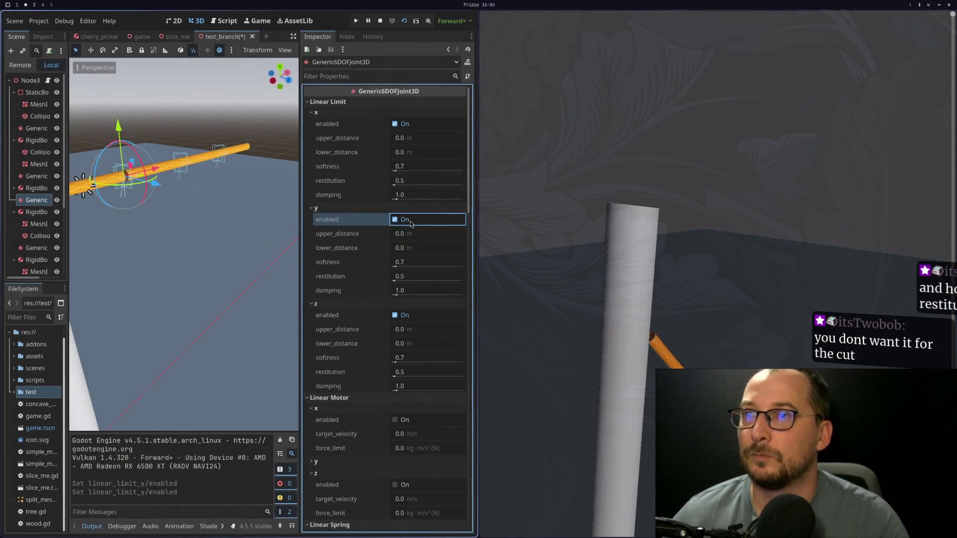
{"action": "left_click", "coordinate": [405, 21]}
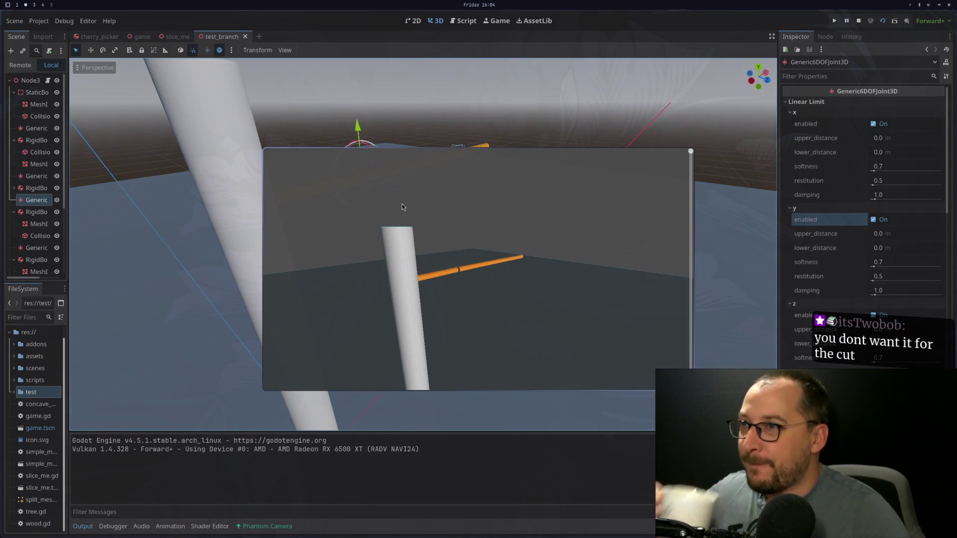
Move the game window aside and orbit the viewport to a close side view of the joint
{"action": "mouse_move", "coordinate": [591, 222]}
{"action": "left_mouse_down"}
{"action": "mouse_move", "coordinate": [773, 277]}
{"action": "mouse_move", "coordinate": [900, 247]}
{"action": "left_mouse_up"}
{"action": "scroll", "coordinate": [331, 259], "scroll_direction": "up", "scroll_amount": 3}
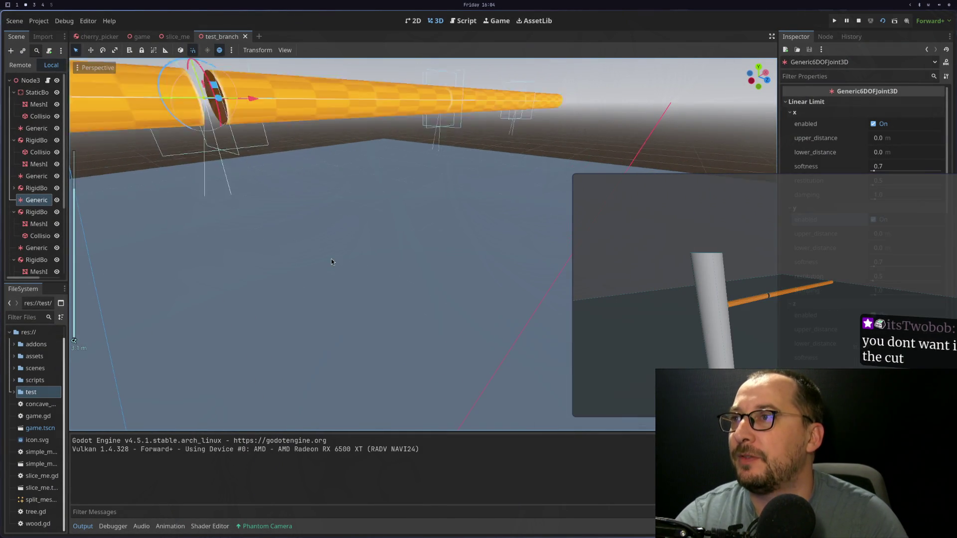
{"action": "scroll", "coordinate": [302, 255], "scroll_direction": "up", "scroll_amount": 5}
{"action": "scroll", "coordinate": [294, 253], "scroll_direction": "down", "scroll_amount": 2}
{"action": "mouse_move", "coordinate": [235, 257]}
{"action": "left_mouse_down"}
{"action": "mouse_move", "coordinate": [300, 242]}
{"action": "mouse_move", "coordinate": [321, 196]}
{"action": "left_mouse_up"}
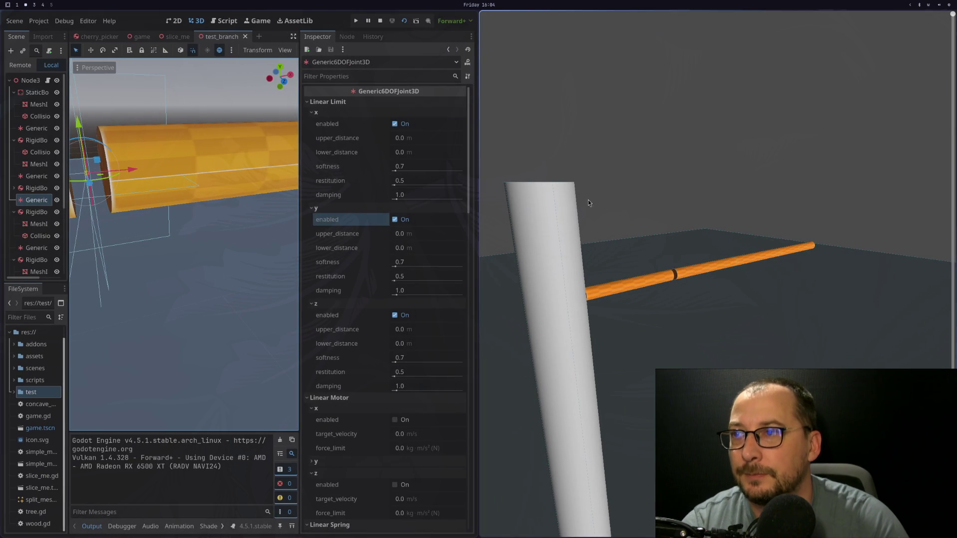
{"action": "key", "text": "super+3"}
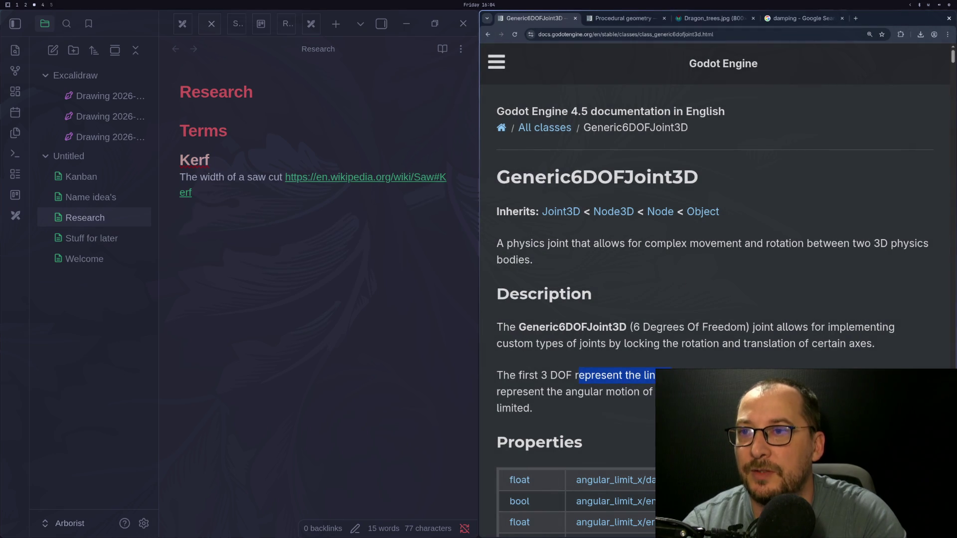
{"action": "key", "text": "super+2"}
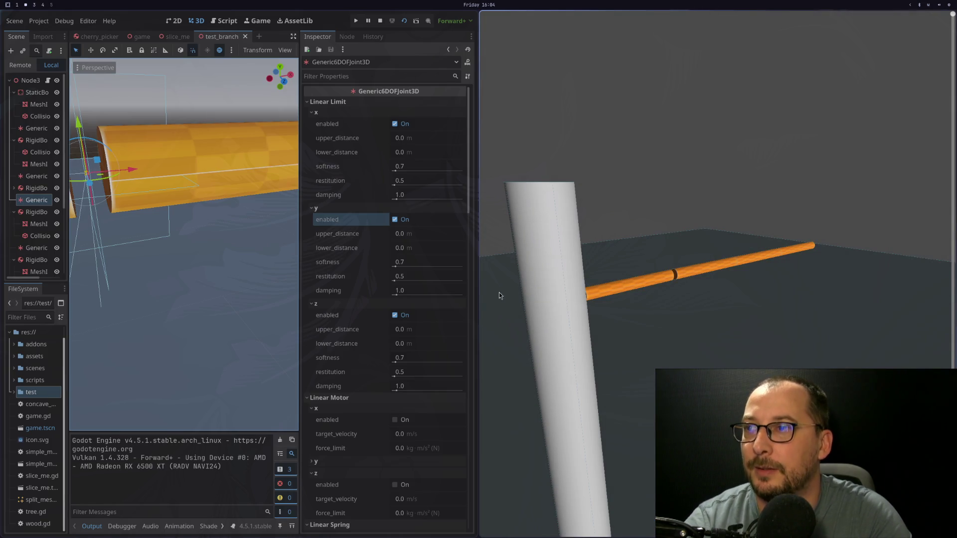
Expand Angular Spring z, then return to the Angular Limit x, y, z settings at 0.0
{"action": "scroll", "coordinate": [366, 361], "scroll_direction": "down", "scroll_amount": 10}
{"action": "scroll", "coordinate": [363, 378], "scroll_direction": "down", "scroll_amount": 6}
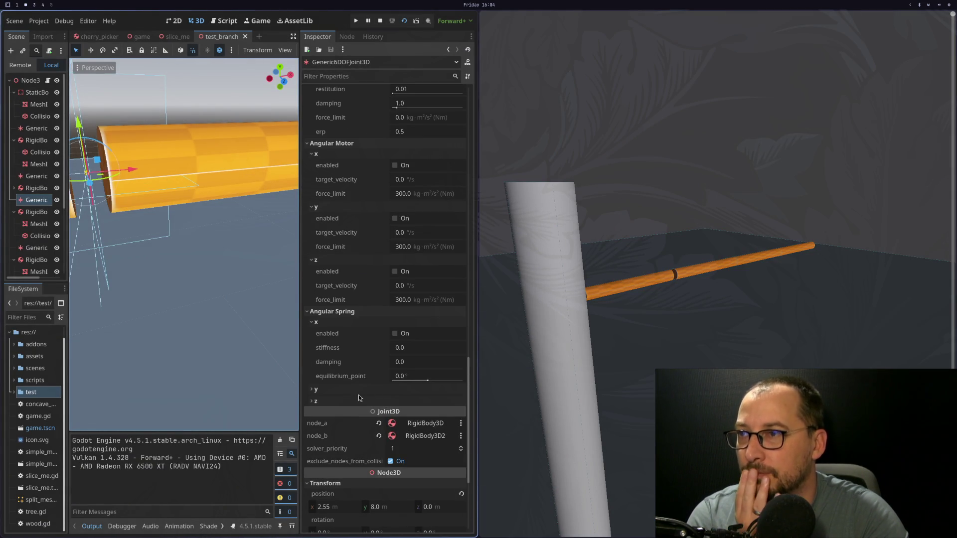
{"action": "left_click", "coordinate": [364, 402]}
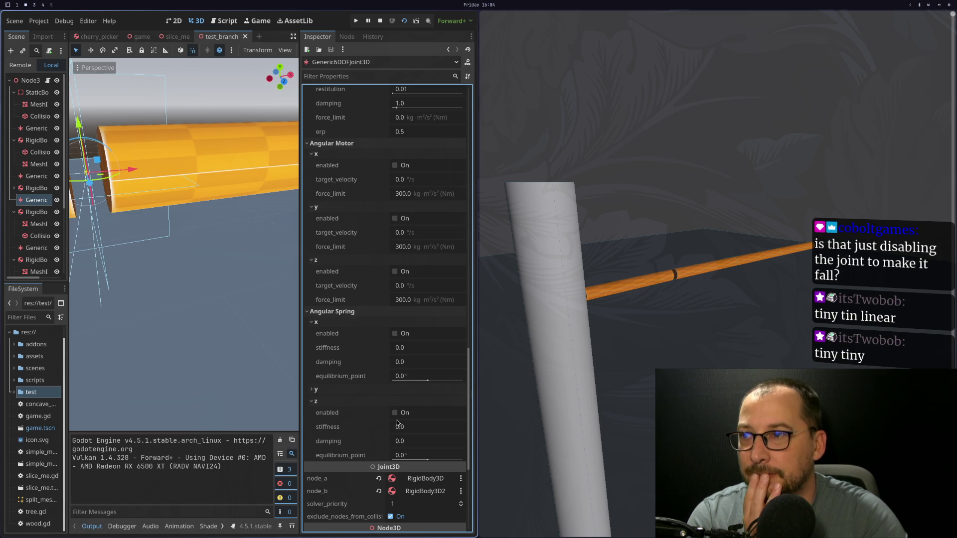
{"action": "scroll", "coordinate": [357, 370], "scroll_direction": "up", "scroll_amount": 8}
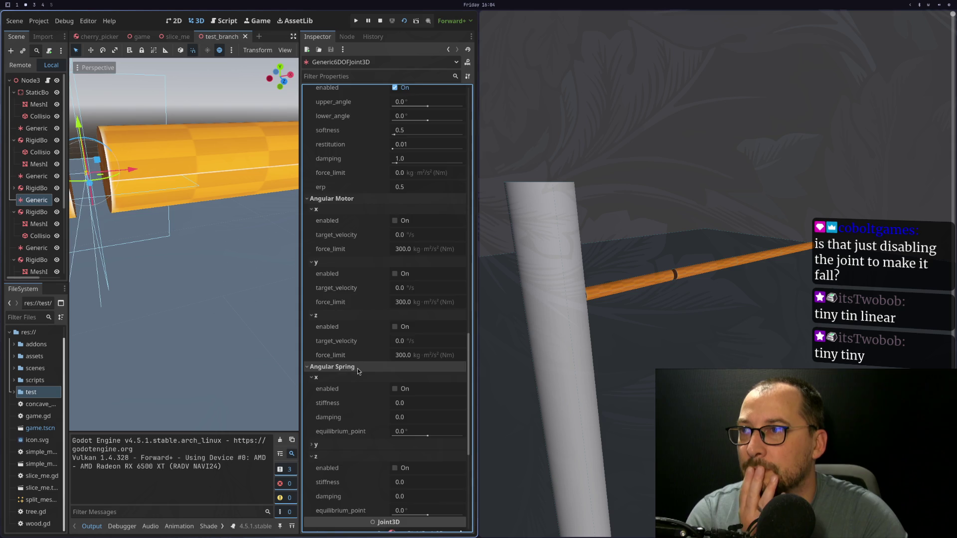
{"action": "scroll", "coordinate": [358, 369], "scroll_direction": "up", "scroll_amount": 10}
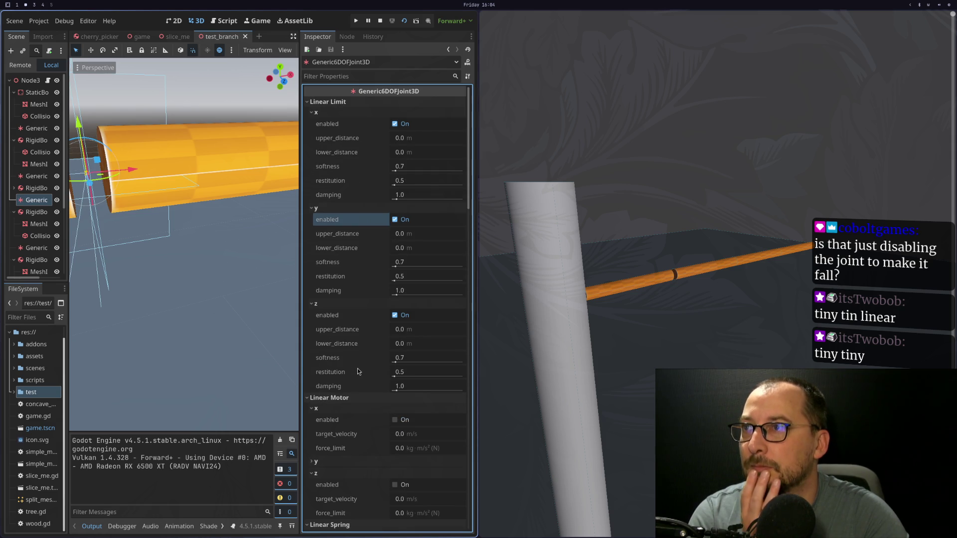
{"action": "left_click", "coordinate": [412, 278]}
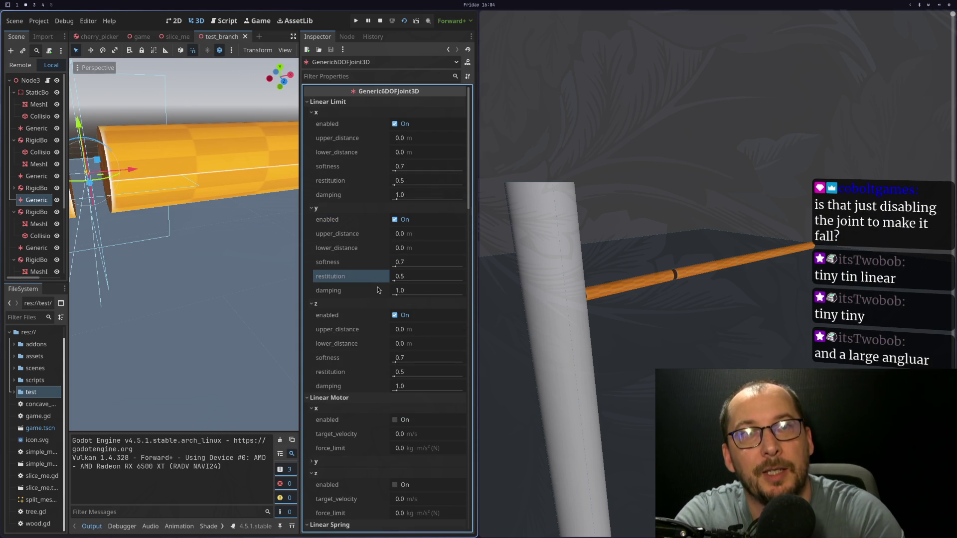
{"action": "scroll", "coordinate": [372, 292], "scroll_direction": "down", "scroll_amount": 10}
{"action": "scroll", "coordinate": [371, 297], "scroll_direction": "down", "scroll_amount": 10}
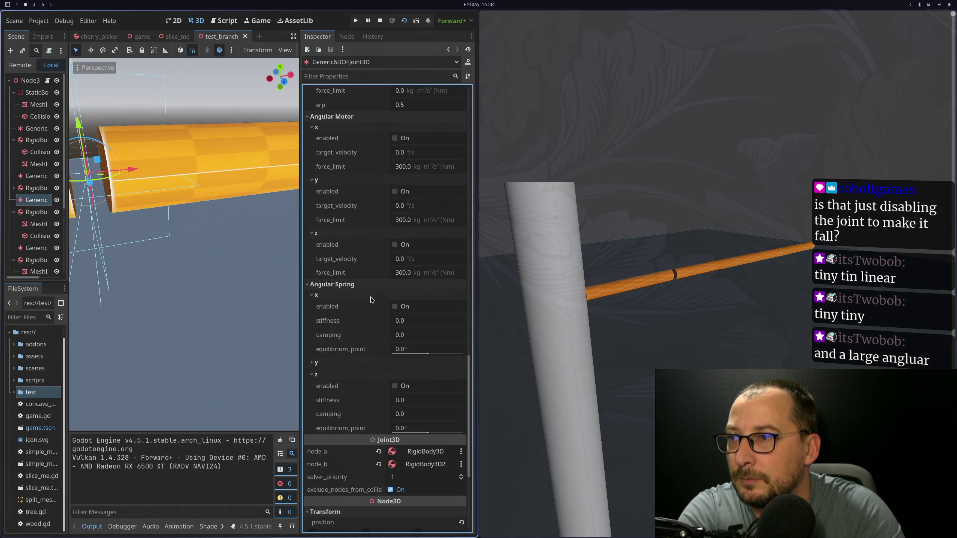
{"action": "scroll", "coordinate": [351, 324], "scroll_direction": "up", "scroll_amount": 10}
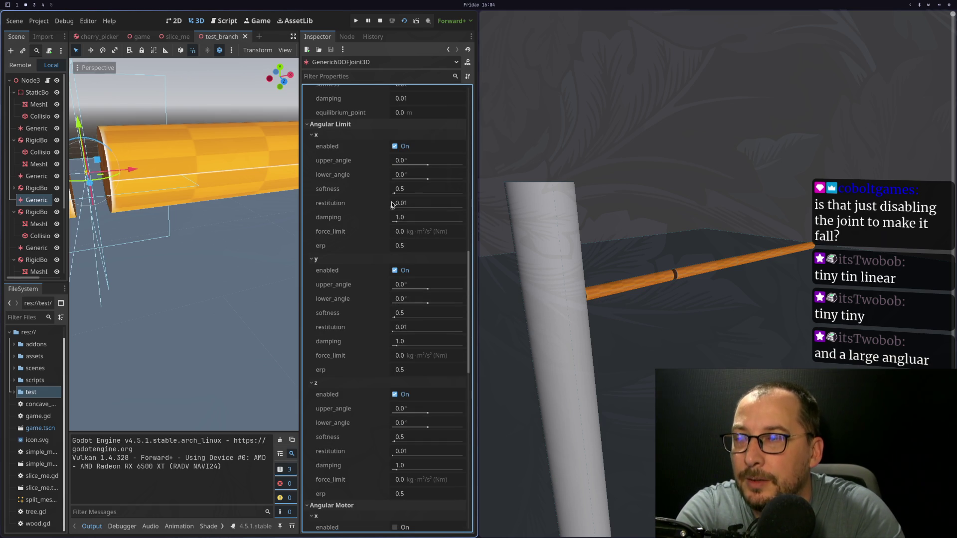
Set the angular upper_angle limits on x, y and z to 90°
{"action": "left_click", "coordinate": [412, 165]}
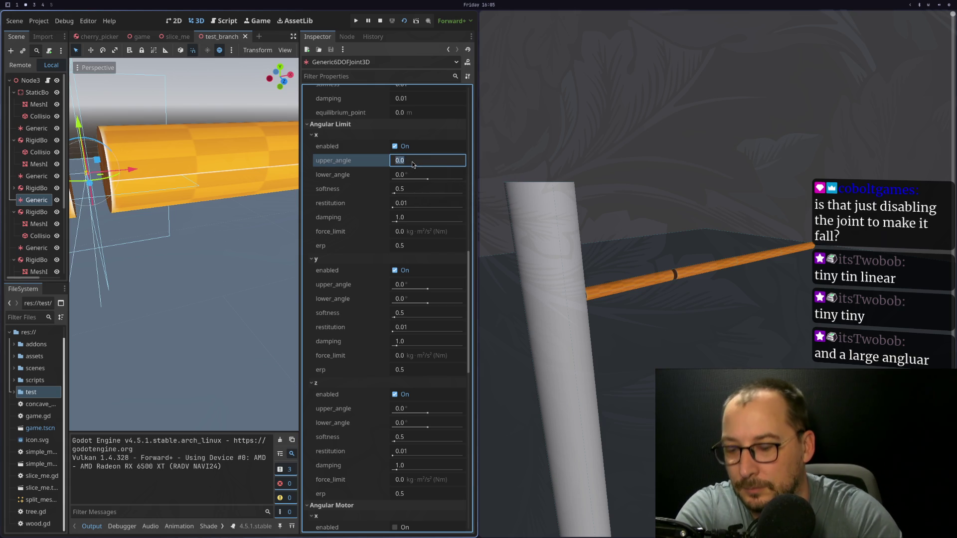
{"action": "type", "text": "90"}
{"action": "key", "text": "Tab"}
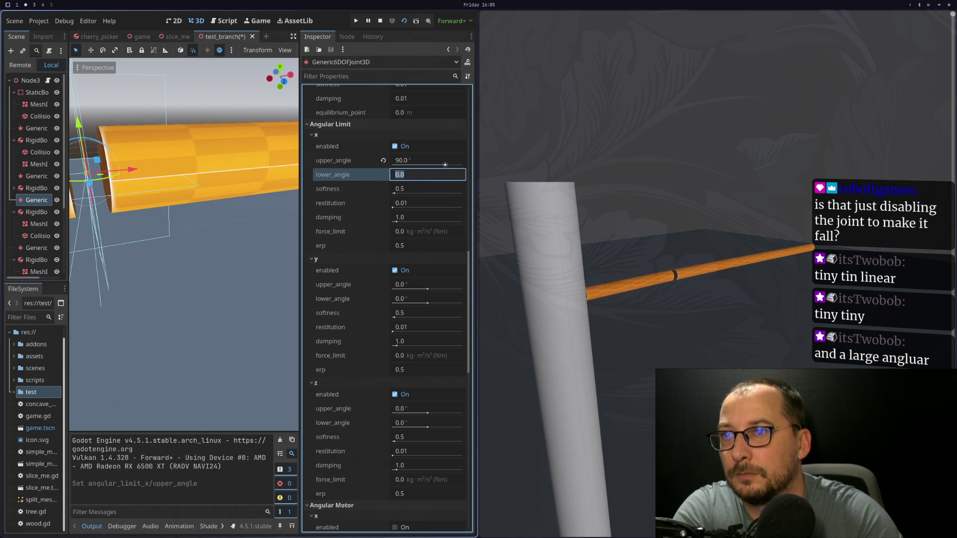
{"action": "left_click", "coordinate": [423, 290]}
{"action": "type", "text": "90"}
{"action": "key", "text": "Tab"}
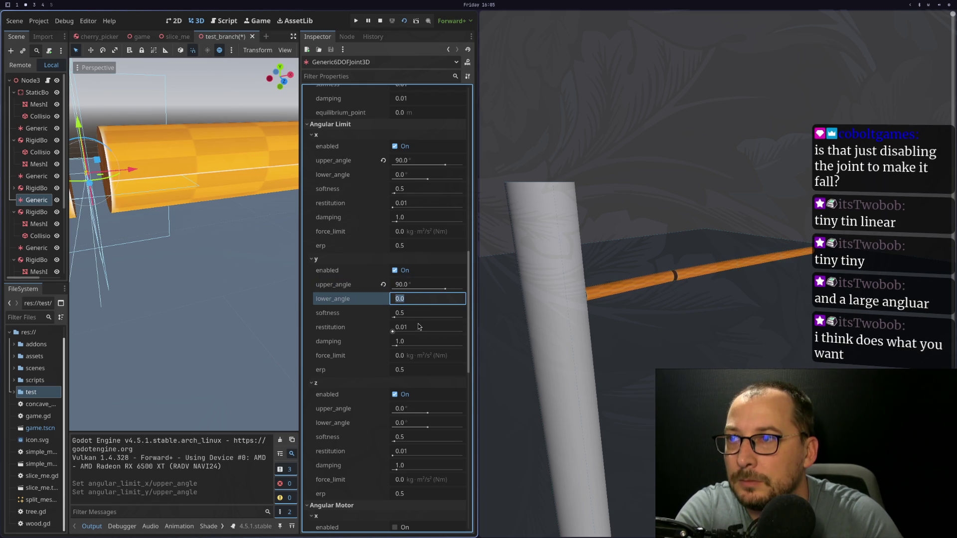
{"action": "left_click", "coordinate": [417, 406]}
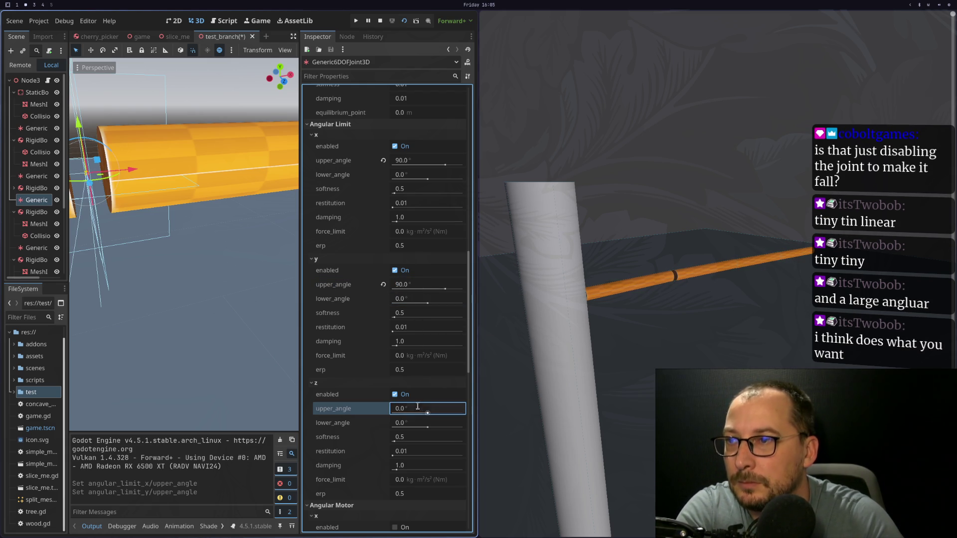
{"action": "type", "text": "90"}
{"action": "key", "text": "Tab"}
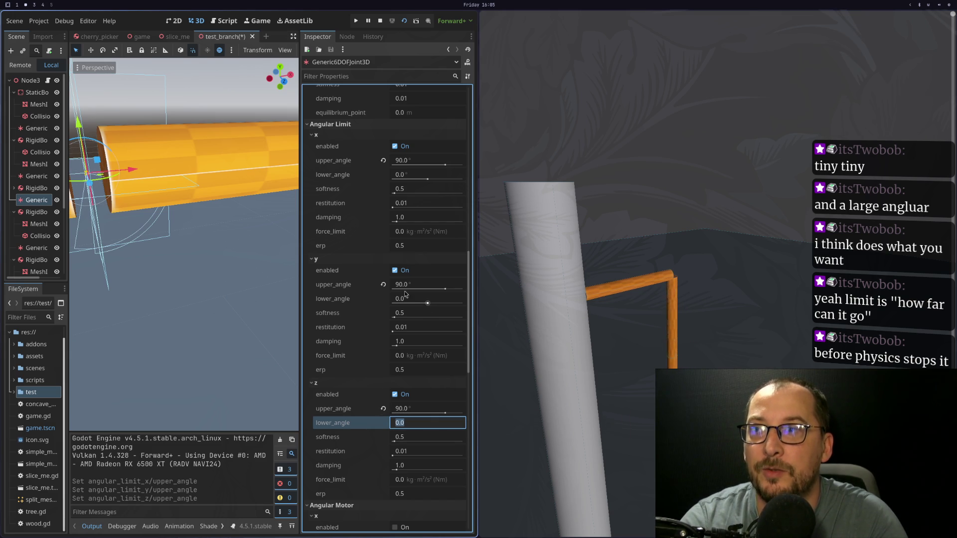
Revert the y, z and x upper_angle limits back to 0.0
{"action": "left_click", "coordinate": [383, 285]}
{"action": "left_click", "coordinate": [383, 408]}
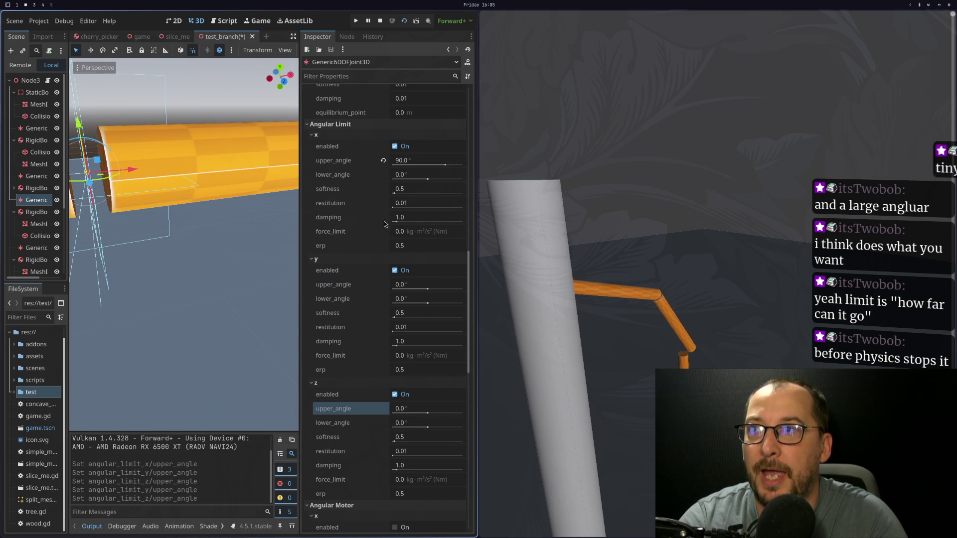
{"action": "left_click", "coordinate": [383, 160]}
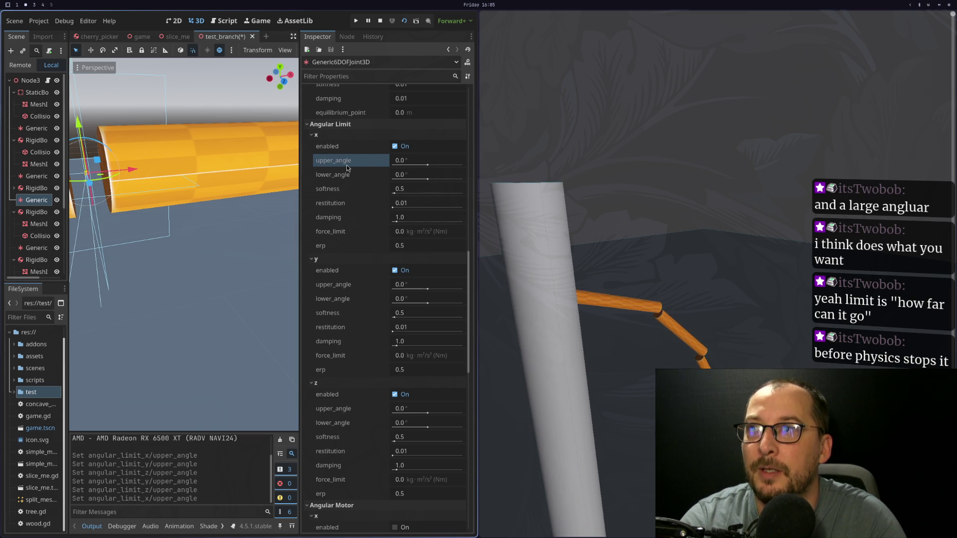
Raise the angular x lower_angle to about 87.62° and scroll through the joint settings
{"action": "left_click_drag", "start_coordinate": [427, 179], "coordinate": [448, 183]}
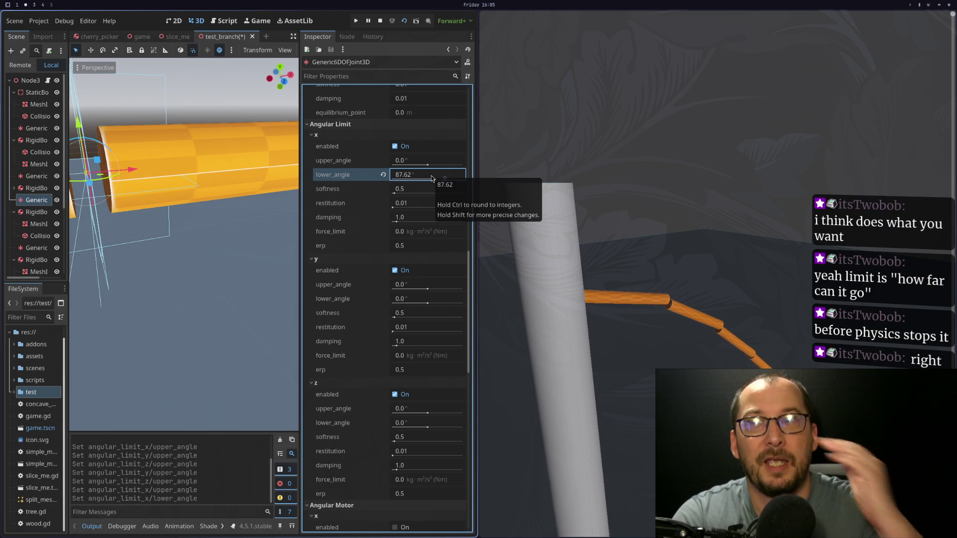
{"action": "scroll", "coordinate": [362, 238], "scroll_direction": "up", "scroll_amount": 10}
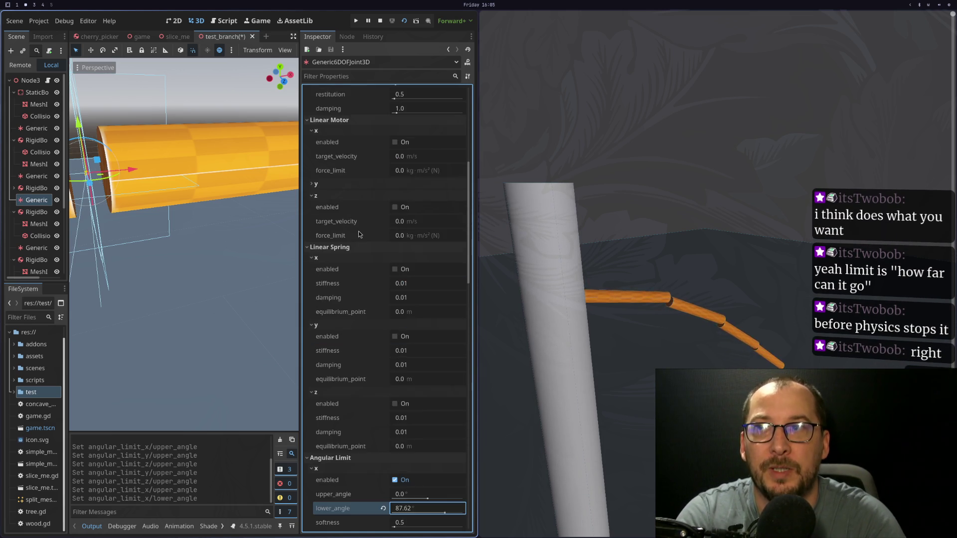
{"action": "scroll", "coordinate": [361, 235], "scroll_direction": "up", "scroll_amount": 3}
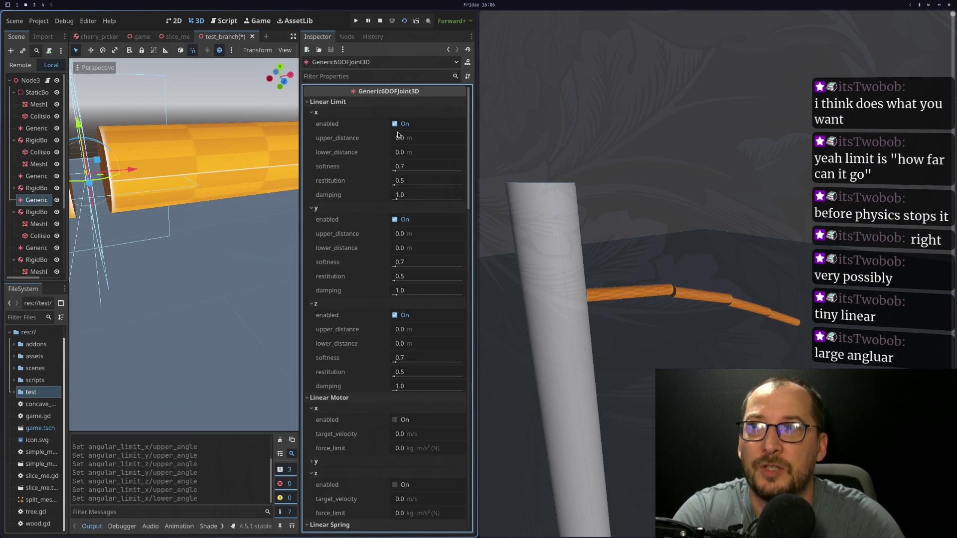
{"action": "scroll", "coordinate": [397, 199], "scroll_direction": "down", "scroll_amount": 10}
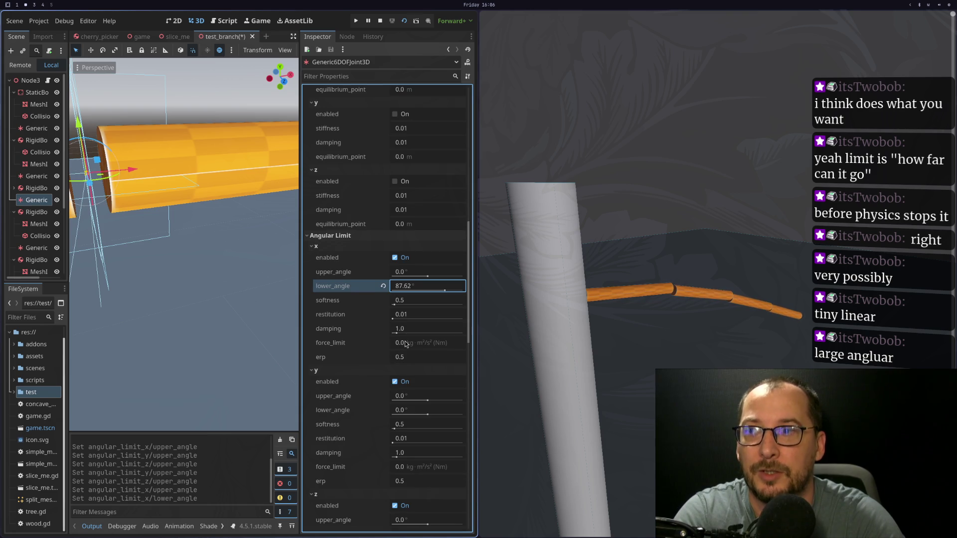
{"action": "scroll", "coordinate": [384, 356], "scroll_direction": "up", "scroll_amount": 8}
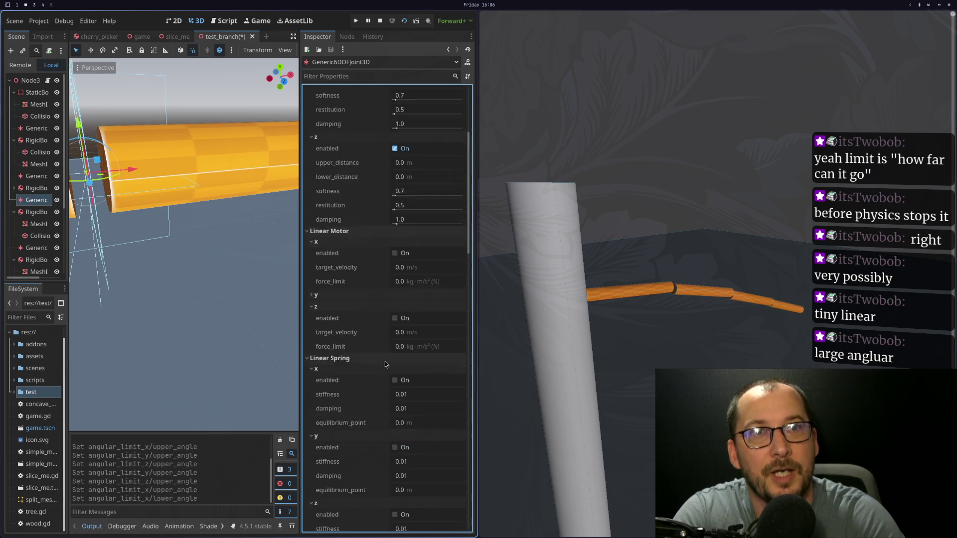
{"action": "scroll", "coordinate": [372, 329], "scroll_direction": "up", "scroll_amount": 3}
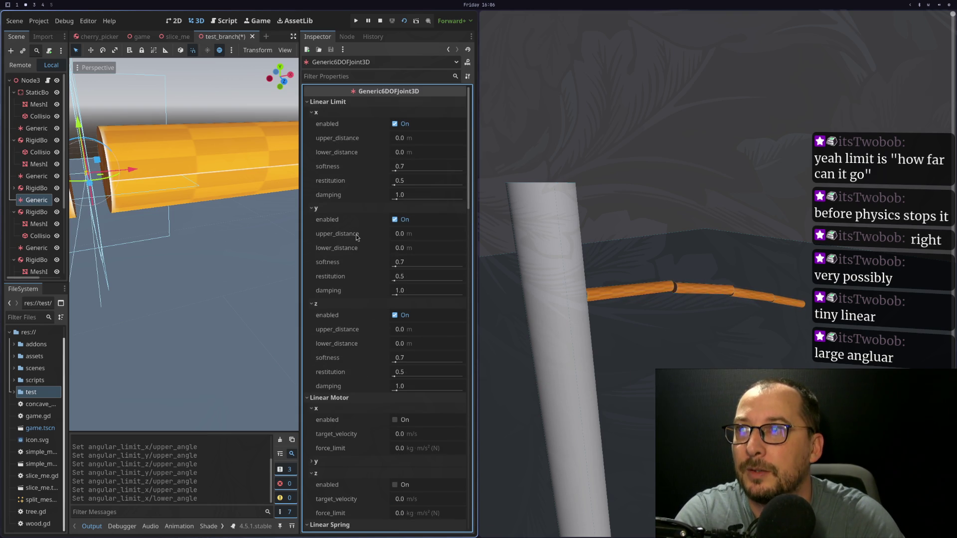
{"action": "mouse_move", "coordinate": [360, 243]}
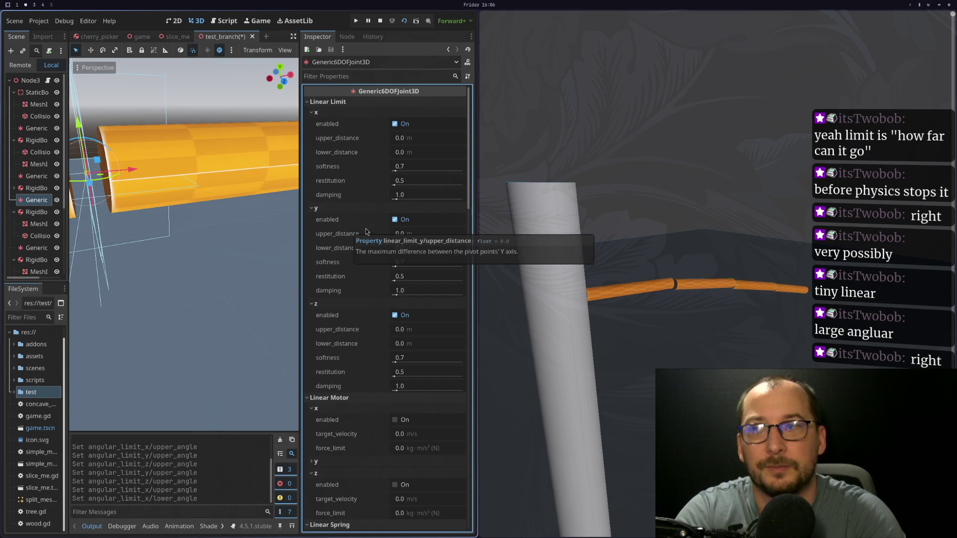
{"action": "scroll", "coordinate": [367, 235], "scroll_direction": "down", "scroll_amount": 10}
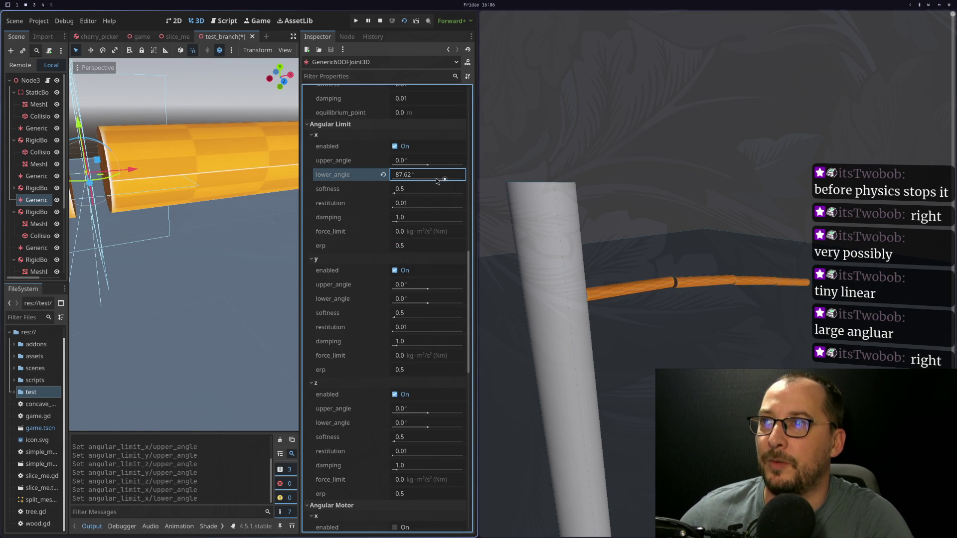
Nudge x lower_angle to 86.62°, revert it to 0.0, and select the z upper_angle field
{"action": "key", "text": "Down"}
{"action": "key", "text": "Return"}
{"action": "left_click", "coordinate": [383, 175]}
{"action": "scroll", "coordinate": [357, 269], "scroll_direction": "down", "scroll_amount": 4}
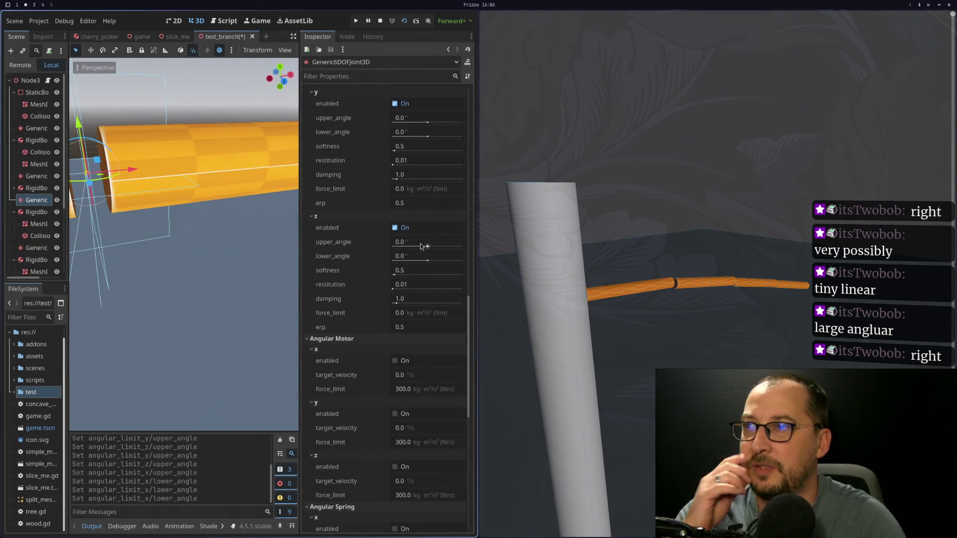
{"action": "left_click", "coordinate": [415, 242]}
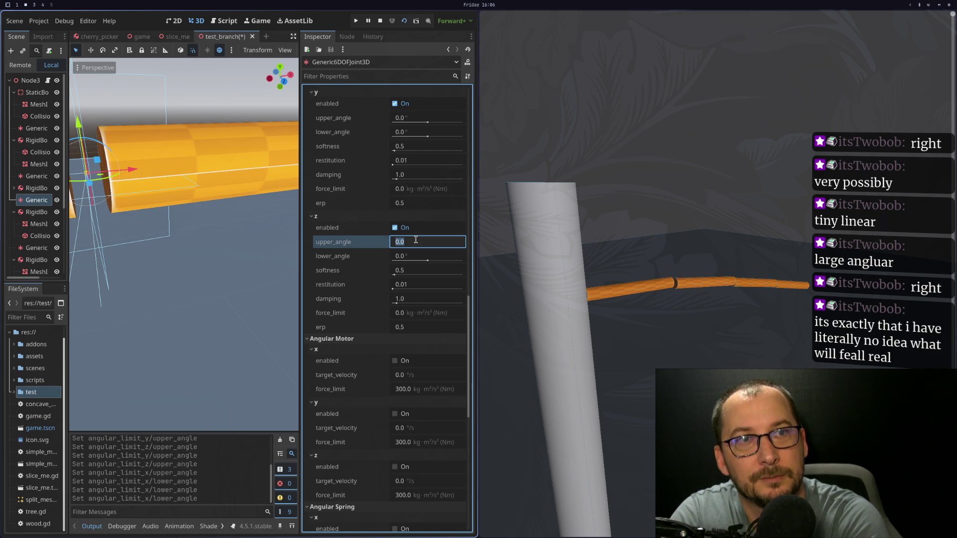
Add a func _ready() -> void: stub below the v_slider export, opening an indented body line
{"action": "key", "text": "super+1"}
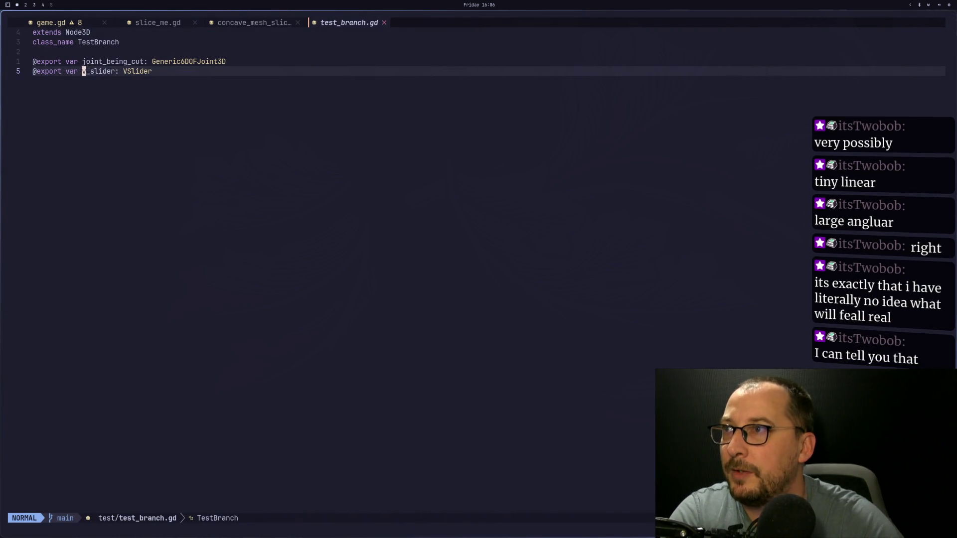
{"action": "key", "text": "dollar"}
{"action": "key", "text": "a"}
{"action": "key", "text": "Return"}
{"action": "key", "text": "Return"}
{"action": "key", "text": "Return"}
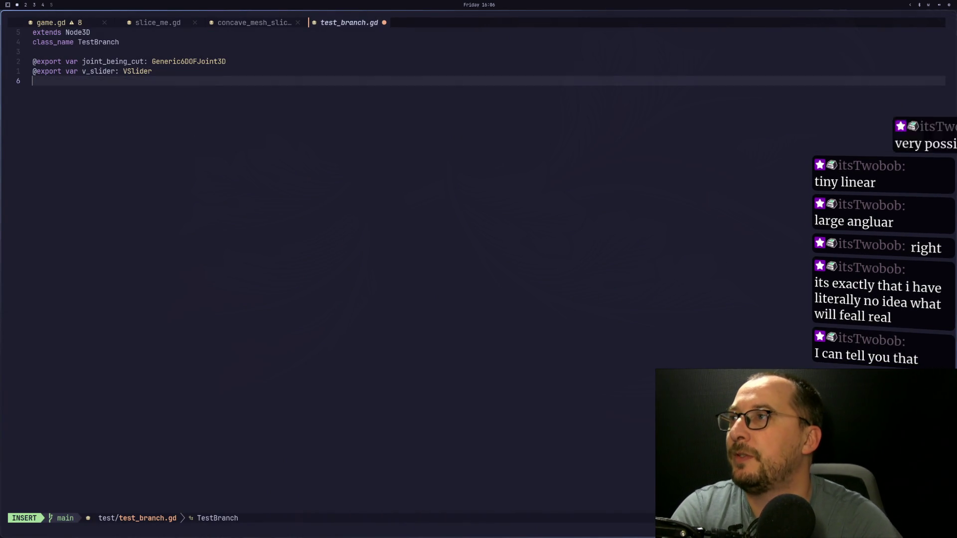
{"action": "key", "text": "BackSpace"}
{"action": "type", "text": "func"}
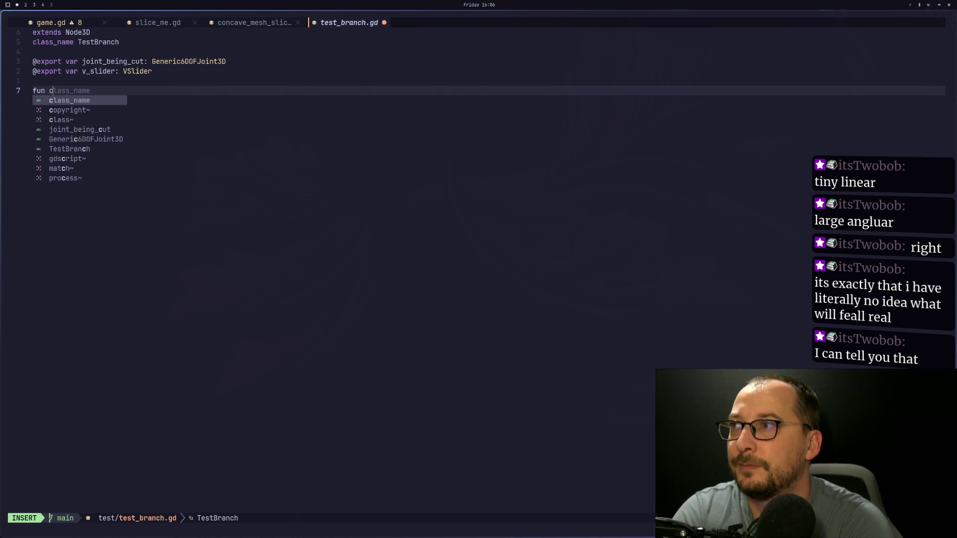
{"action": "type", "text": " _ready"}
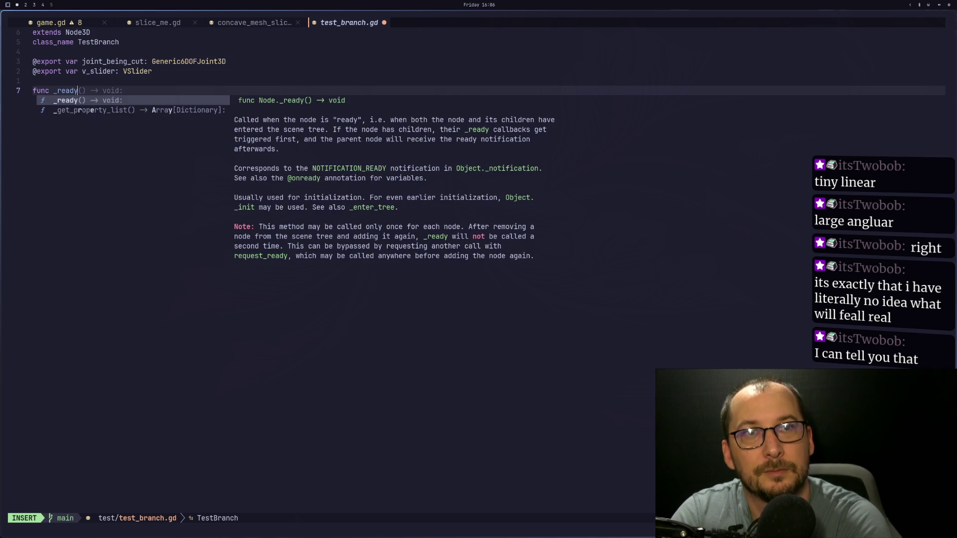
{"action": "key", "text": "Return"}
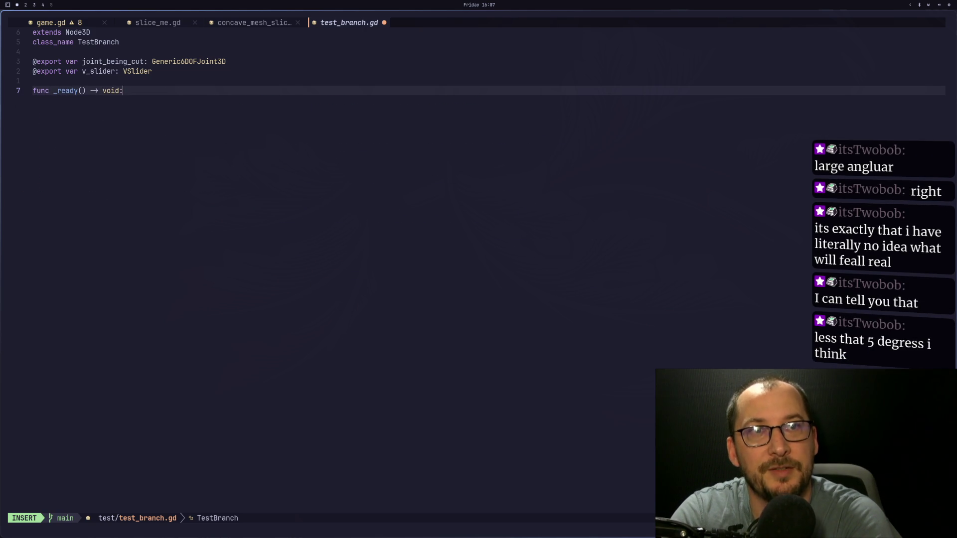
{"action": "key", "text": "super+2"}
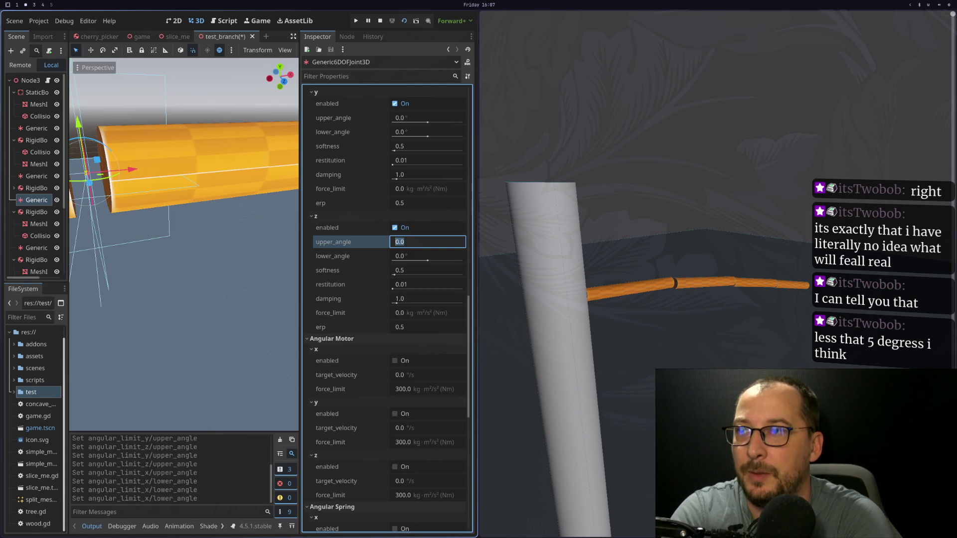
{"action": "key", "text": "super+1"}
{"action": "key", "text": "Return"}
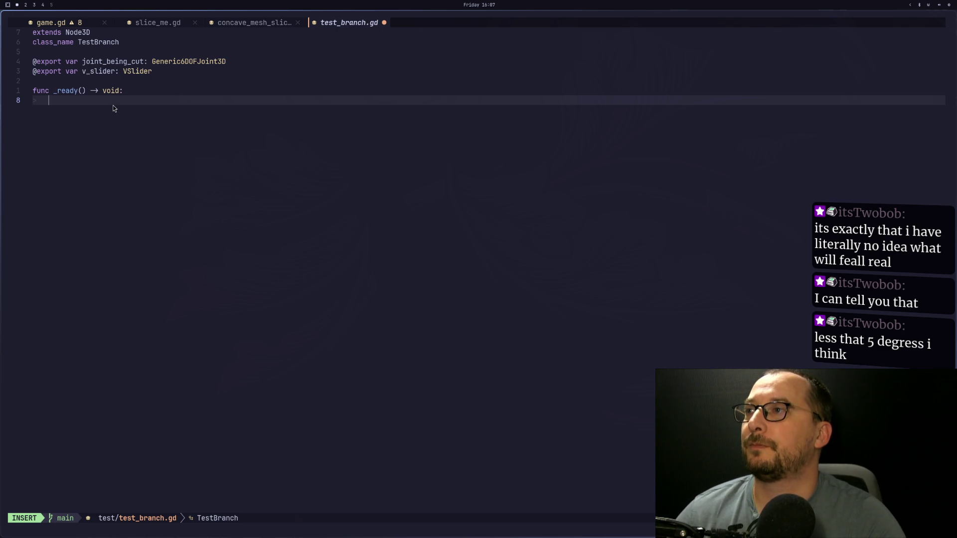
Write v_slider.value_changed inside _ready using name completions
{"action": "type", "text": "v)"}
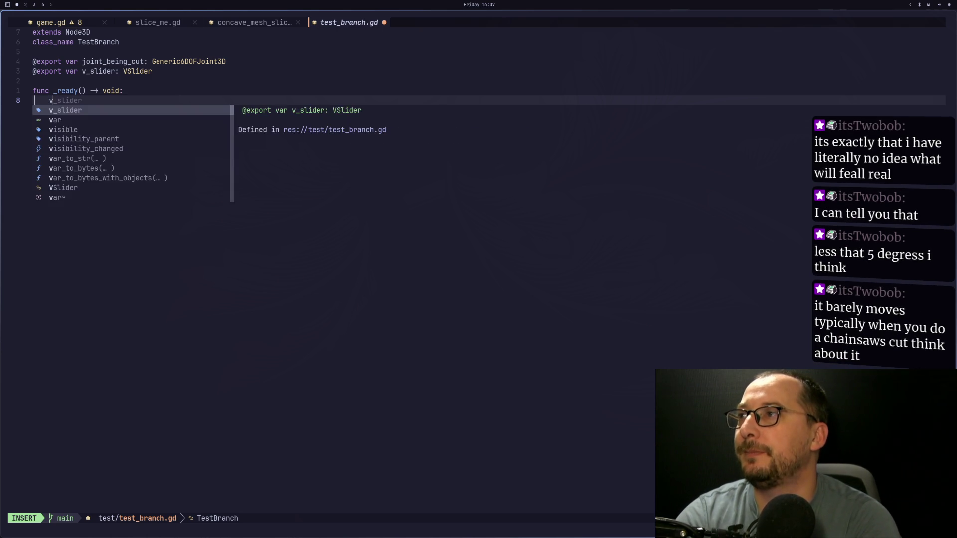
{"action": "key", "text": "BackSpace"}
{"action": "key", "text": "Tab"}
{"action": "key", "text": "Return"}
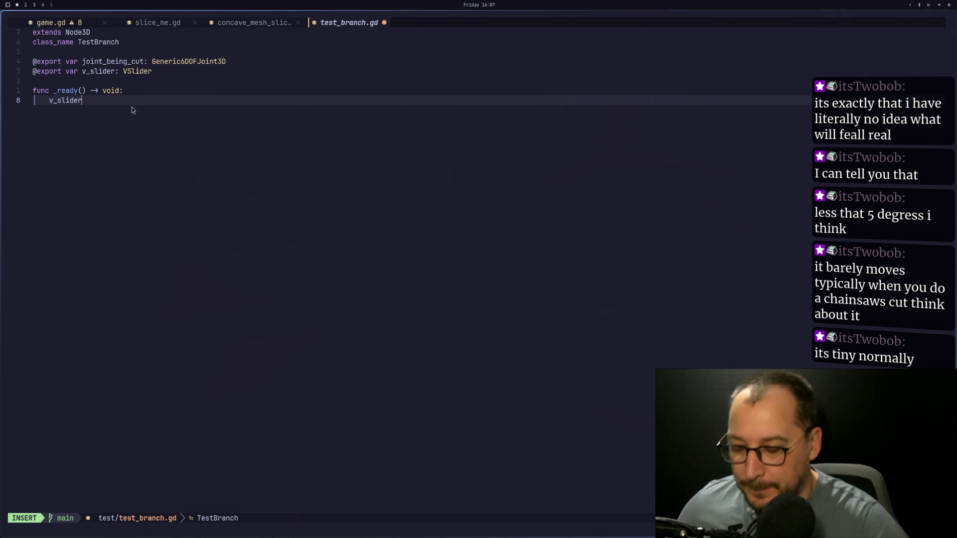
{"action": "type", "text": ".va"}
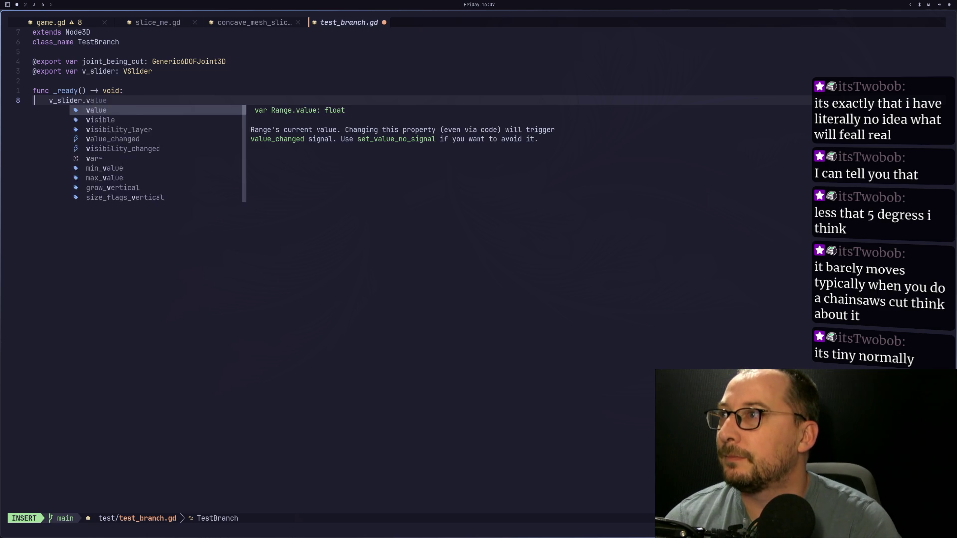
{"action": "key", "text": "Tab"}
{"action": "key", "text": "Return"}
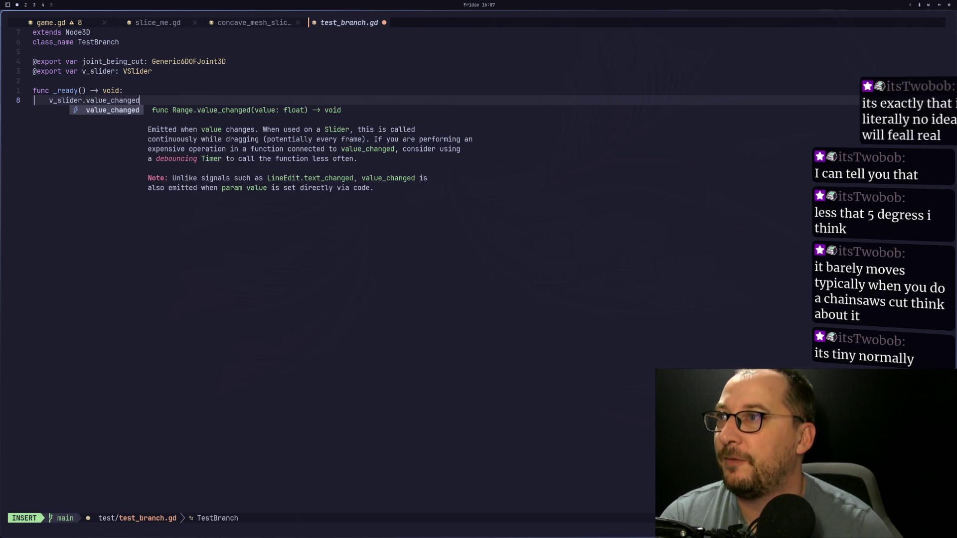
{"action": "key", "text": "Return"}
{"action": "key", "text": "Return"}
{"action": "key", "text": "Return"}
Add func _cut_value(value: float) -> void: with a pass body and leave insert mode
{"action": "type", "text": "func _cut_value("}
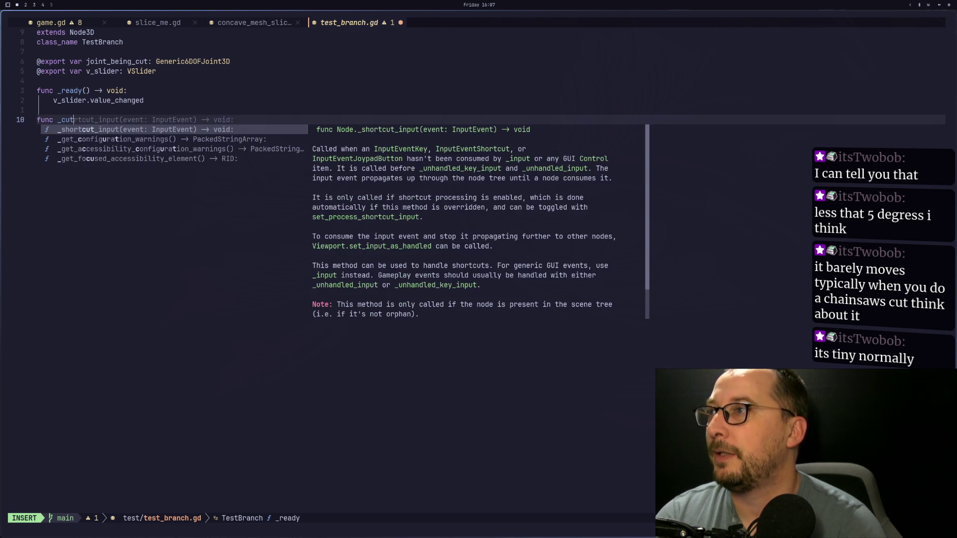
{"action": "type", "text": "value"}
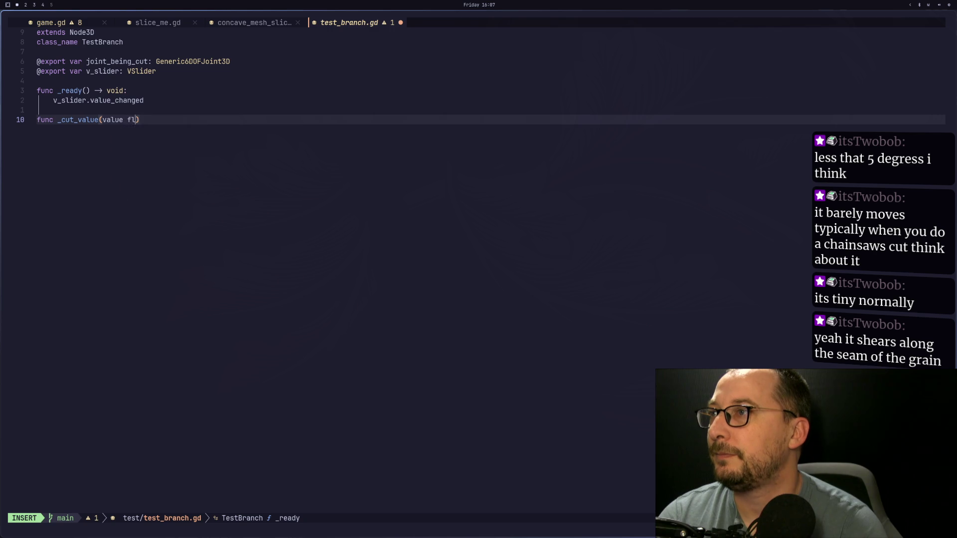
{"action": "key", "text": "BackSpace"}
{"action": "type", "text": ":"}
{"action": "type", "text": " float)"}
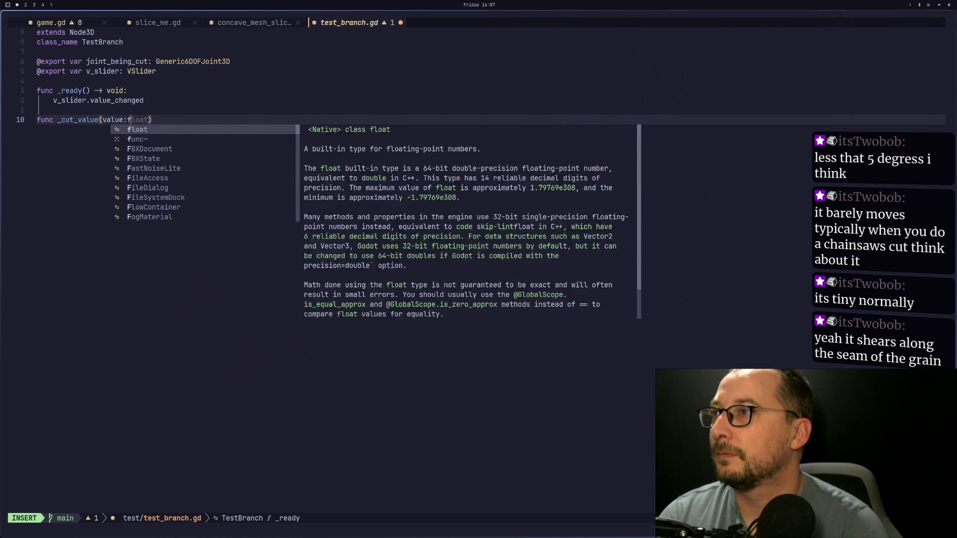
{"action": "type", "text": " -> void:"}
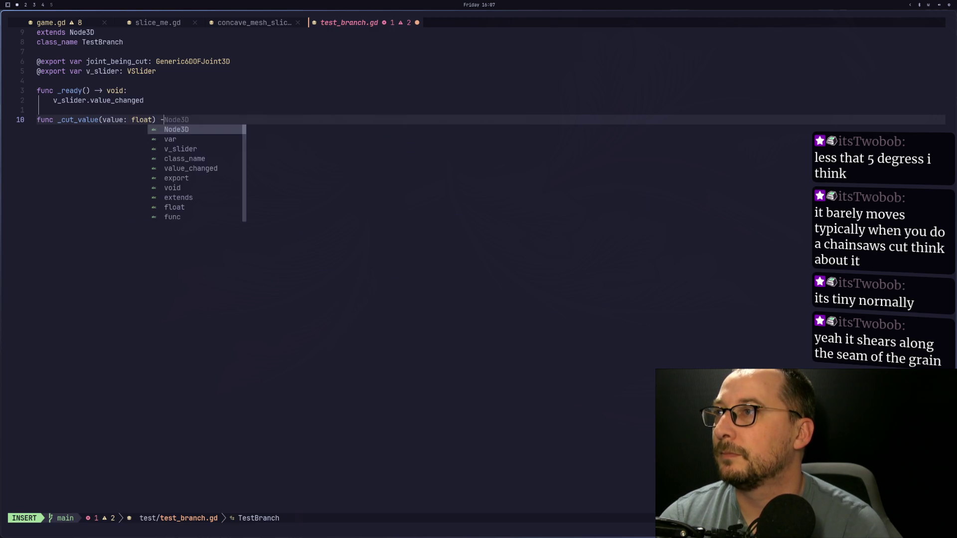
{"action": "key", "text": "Return"}
{"action": "type", "text": "pass"}
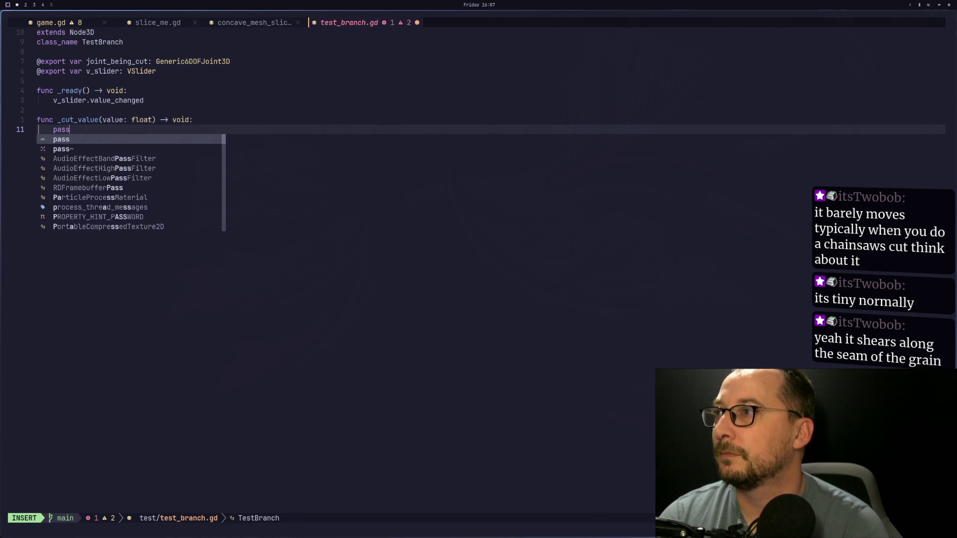
{"action": "key", "text": "Escape"}
{"action": "key", "text": "k"}
{"action": "key", "text": "k"}
{"action": "key", "text": "k"}
{"action": "key", "text": "j"}
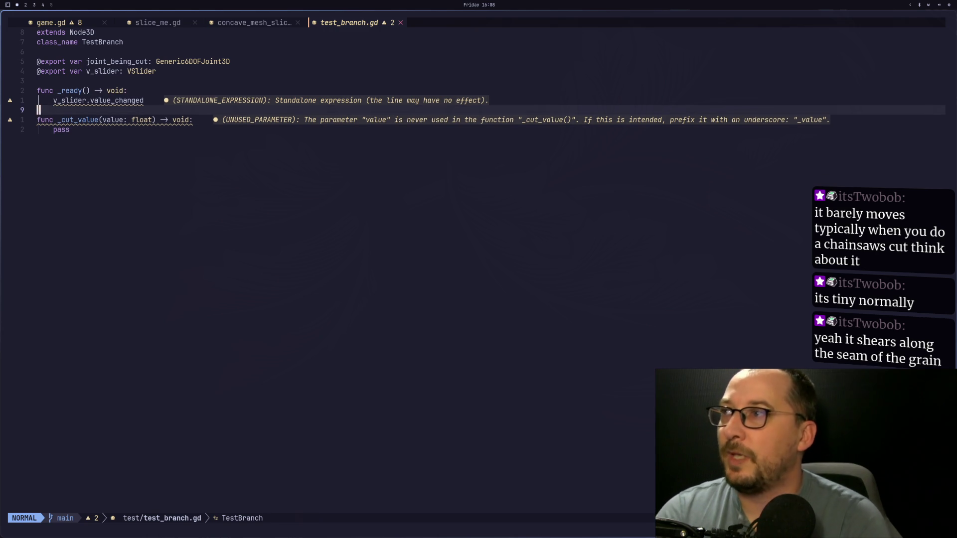
{"action": "key", "text": "k"}
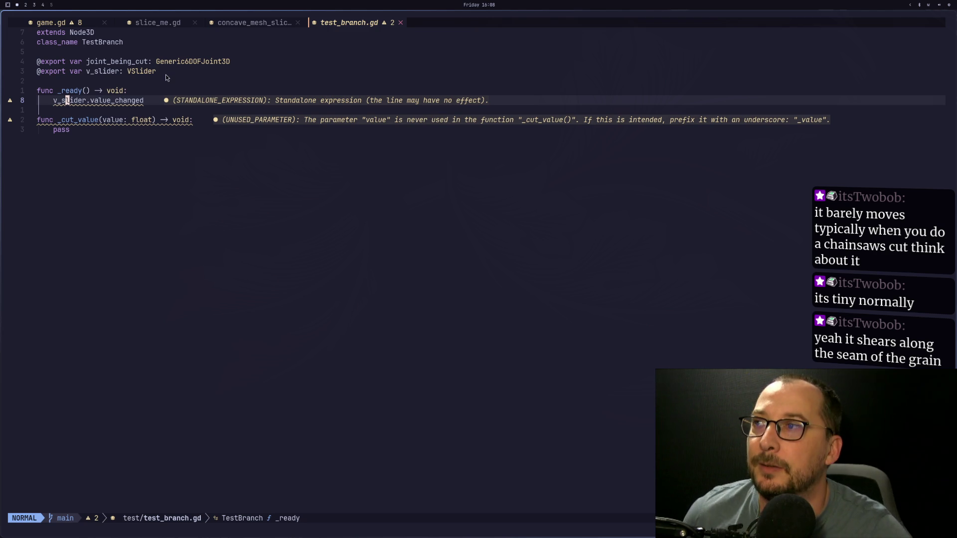
{"action": "left_click", "coordinate": [129, 103]}
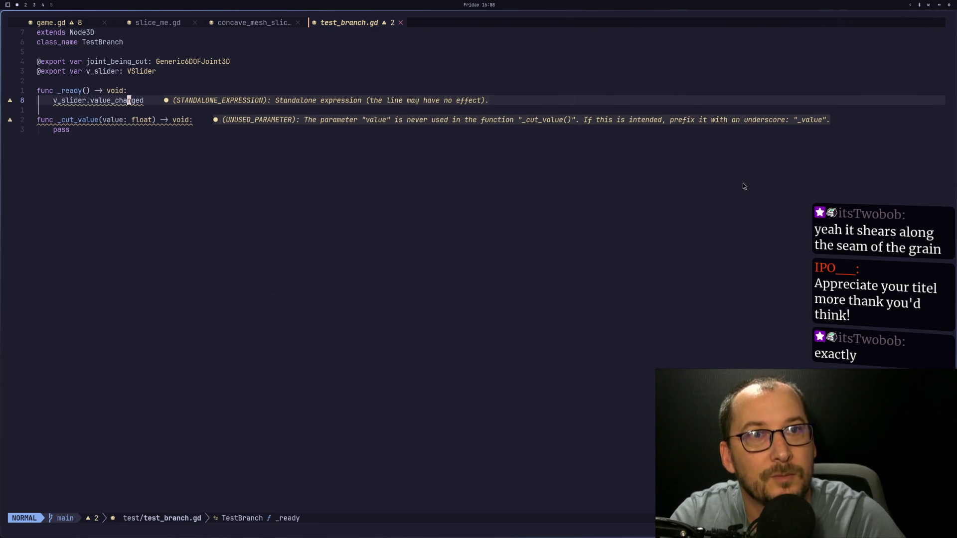
{"action": "key", "text": "super+4"}
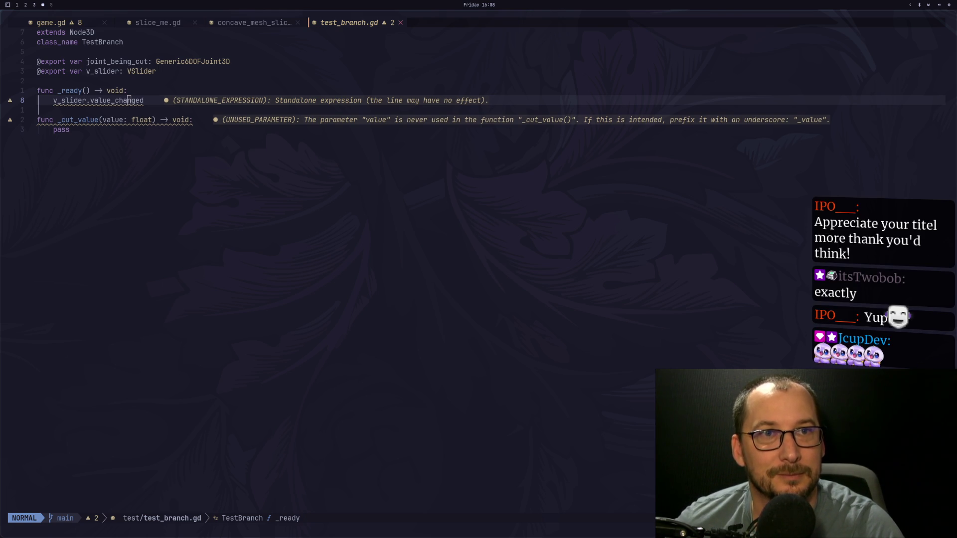
{"action": "left_click", "coordinate": [392, 193]}
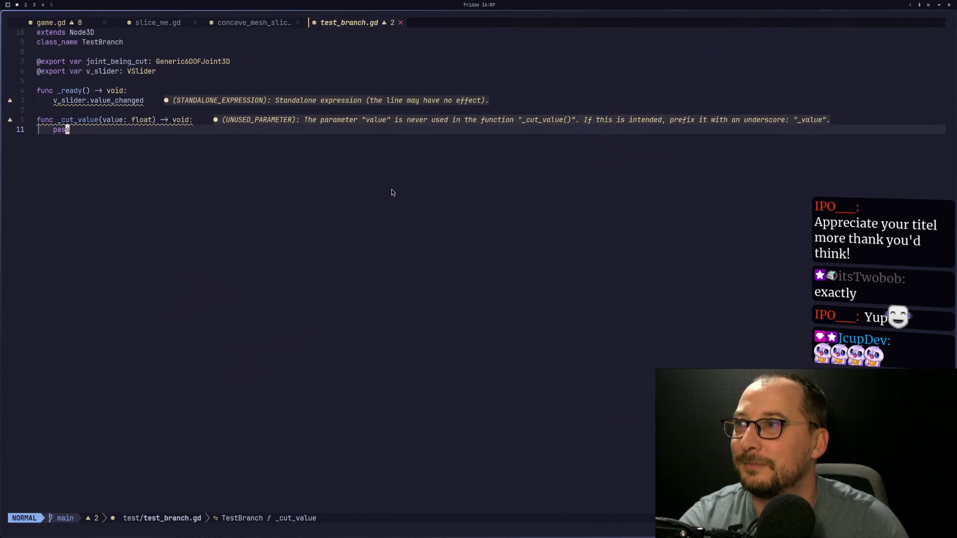
Append .connect(_cut_value) to the v_slider.value_changed line in _ready
{"action": "key", "text": "k"}
{"action": "key", "text": "k"}
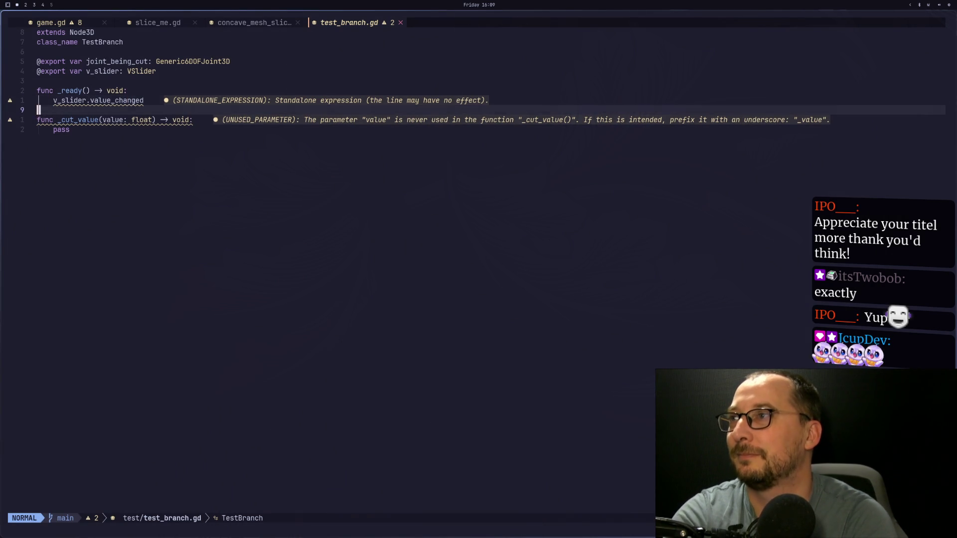
{"action": "key", "text": "j"}
{"action": "key", "text": "j"}
{"action": "key", "text": "k"}
{"action": "key", "text": "k"}
{"action": "key", "text": "k"}
{"action": "key", "text": "A"}
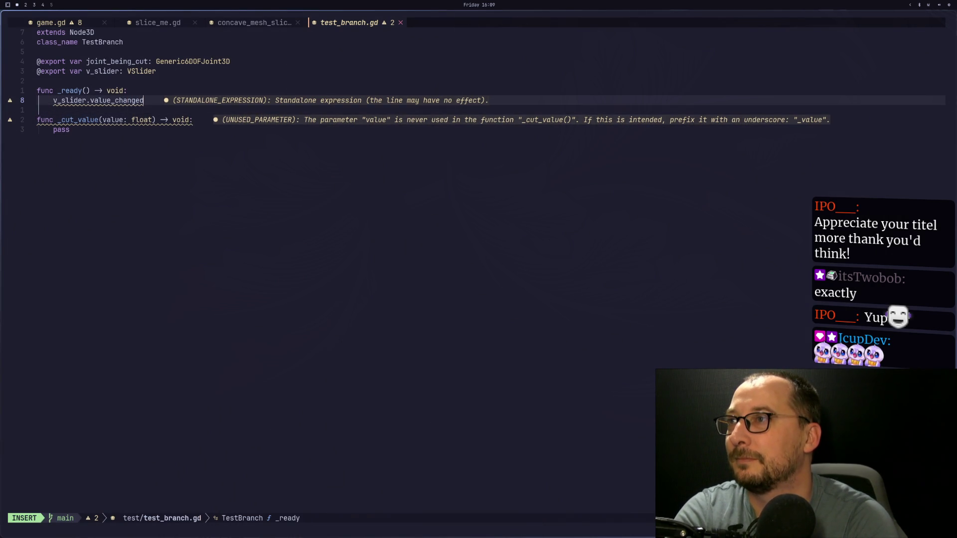
{"action": "key", "text": "BackSpace"}
{"action": "type", "text": "d.connect)"}
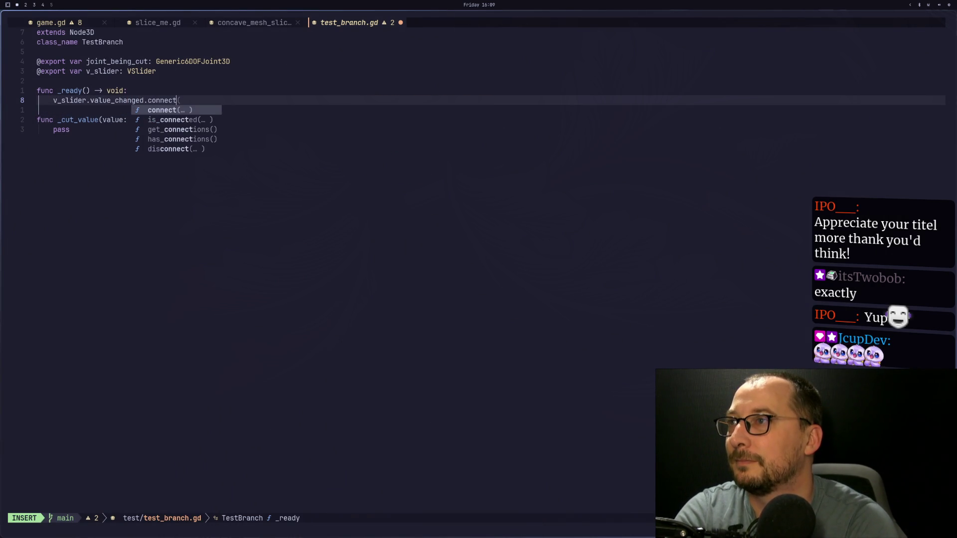
{"action": "key", "text": "BackSpace"}
{"action": "type", "text": "(_cut_value"}
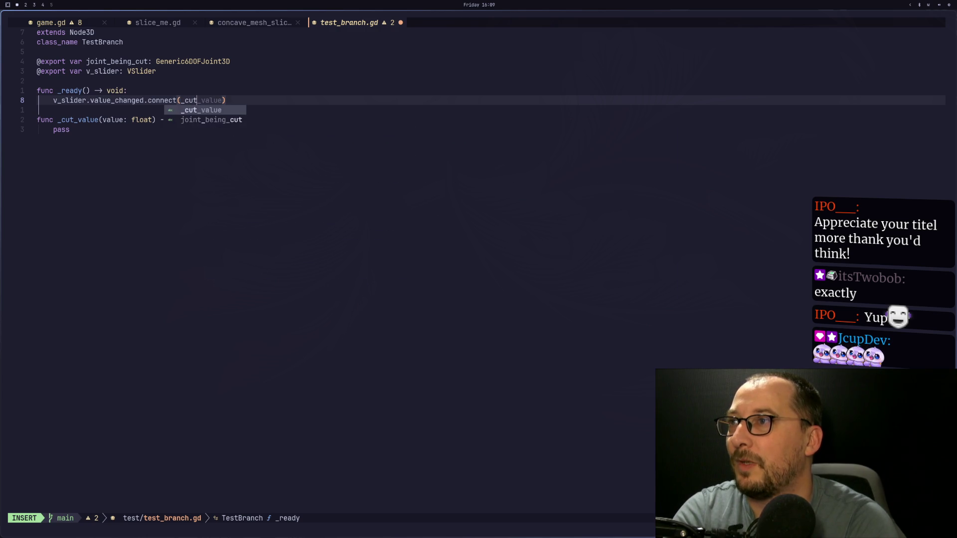
{"action": "key", "text": "Escape"}
Save test_branch.gd with :w and return to the pass line
{"action": "type", "text": ":w"}
{"action": "key", "text": "Return"}
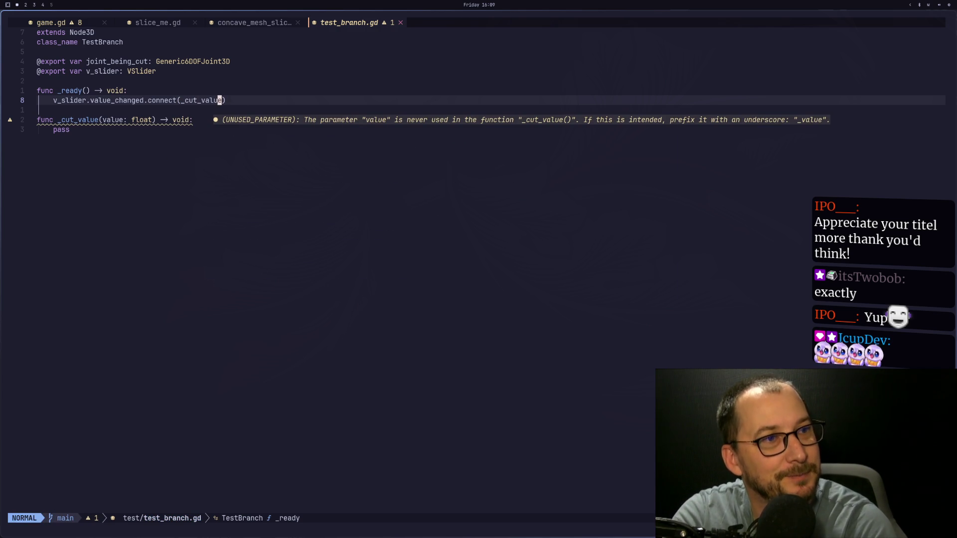
{"action": "key", "text": "super+shift+4"}
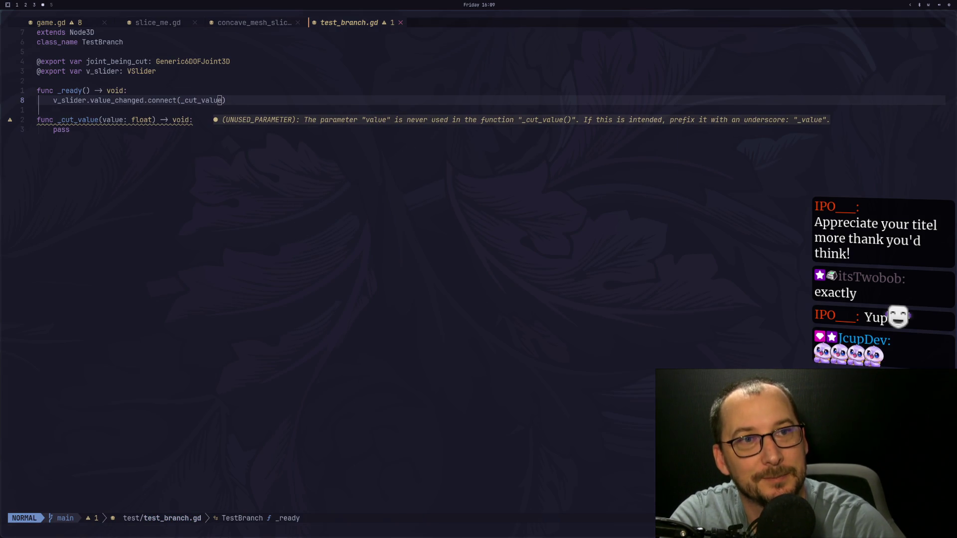
{"action": "key", "text": "super+shift+1"}
{"action": "left_click", "coordinate": [171, 286]}
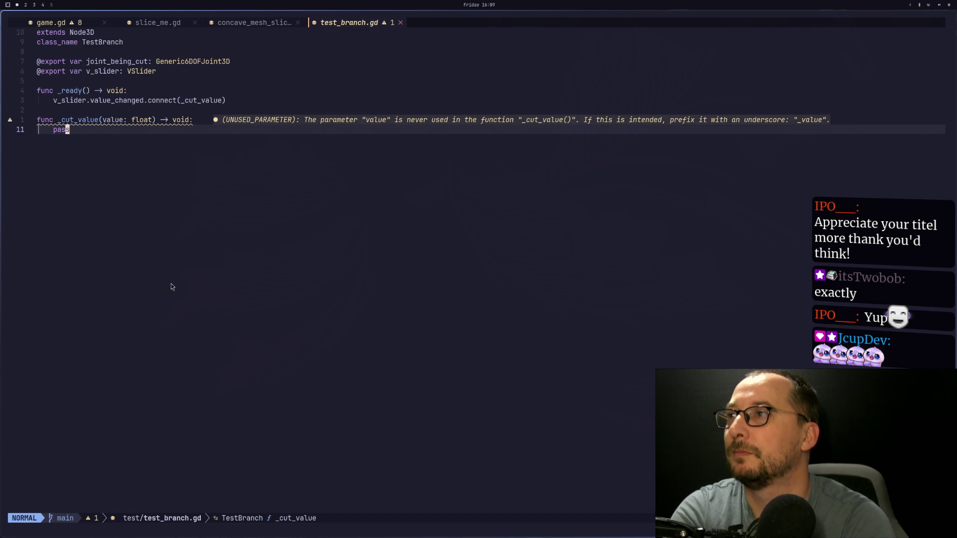
Collapse the RigidBody and StaticBody branches in the Scene dock so the VSlider node shows
{"action": "key", "text": "super+2"}
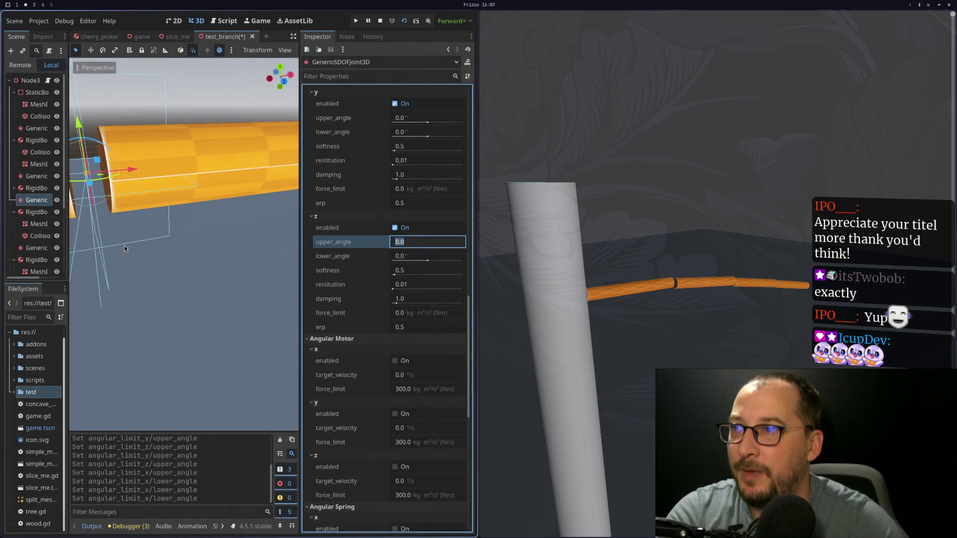
{"action": "scroll", "coordinate": [332, 246], "scroll_direction": "up", "scroll_amount": 3}
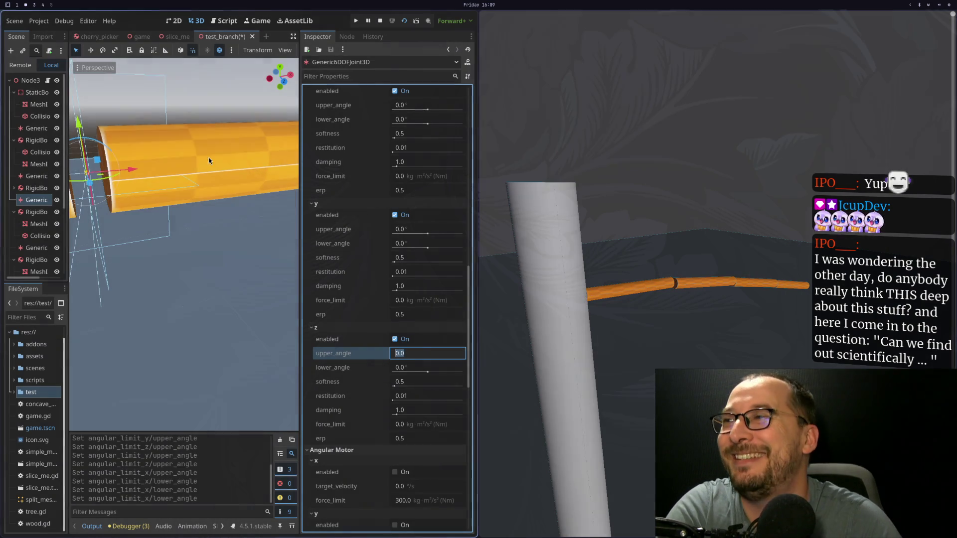
{"action": "left_click", "coordinate": [9, 213]}
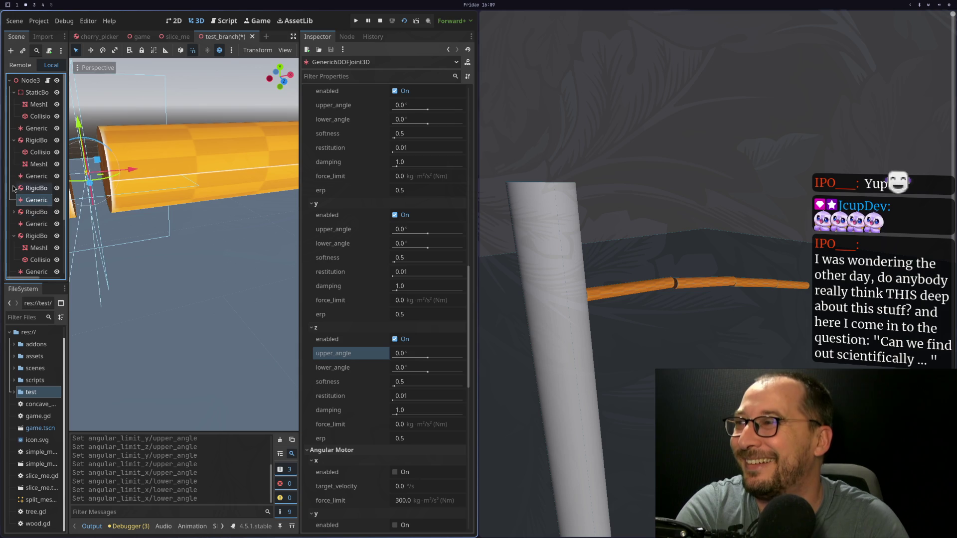
{"action": "left_click", "coordinate": [14, 140]}
{"action": "left_click", "coordinate": [14, 92]}
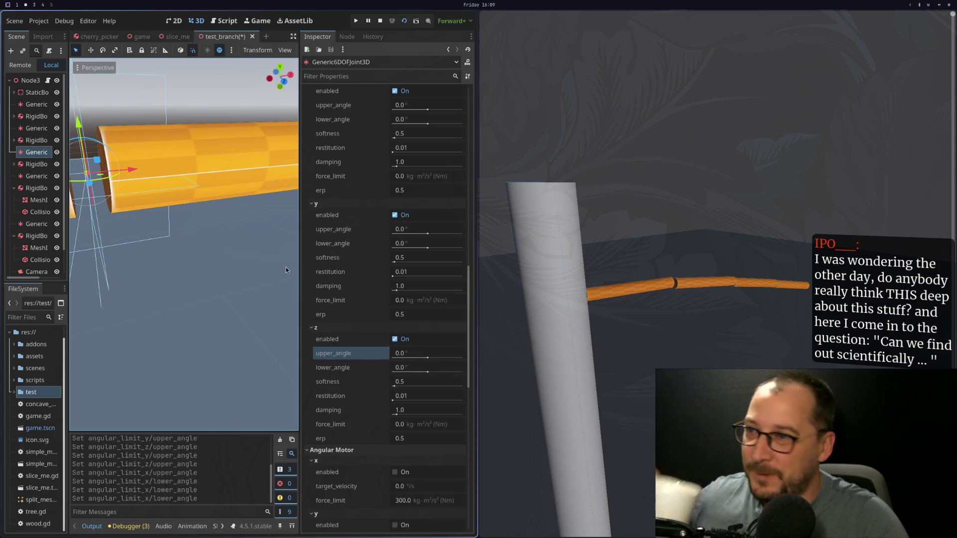
{"action": "key", "text": "super+4"}
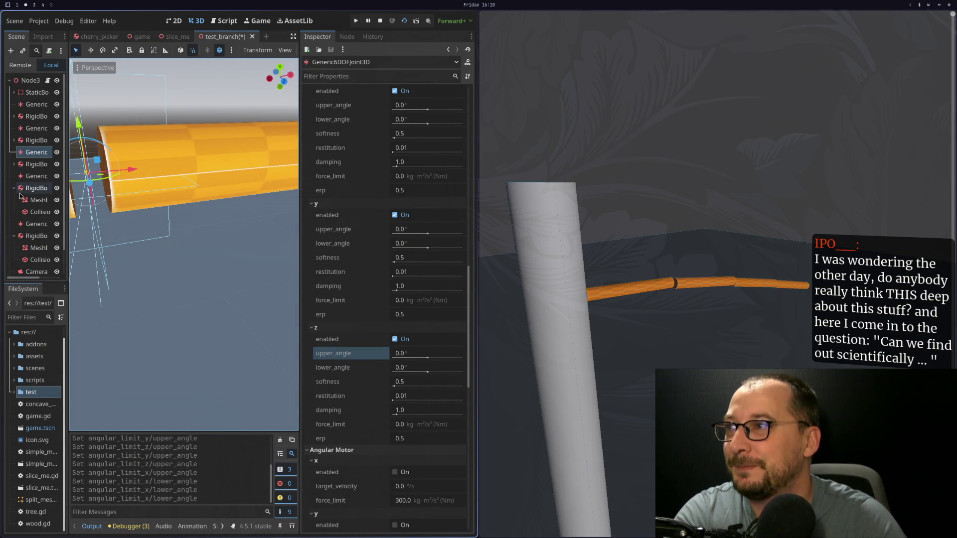
{"action": "left_click", "coordinate": [14, 188]}
{"action": "left_click", "coordinate": [13, 213]}
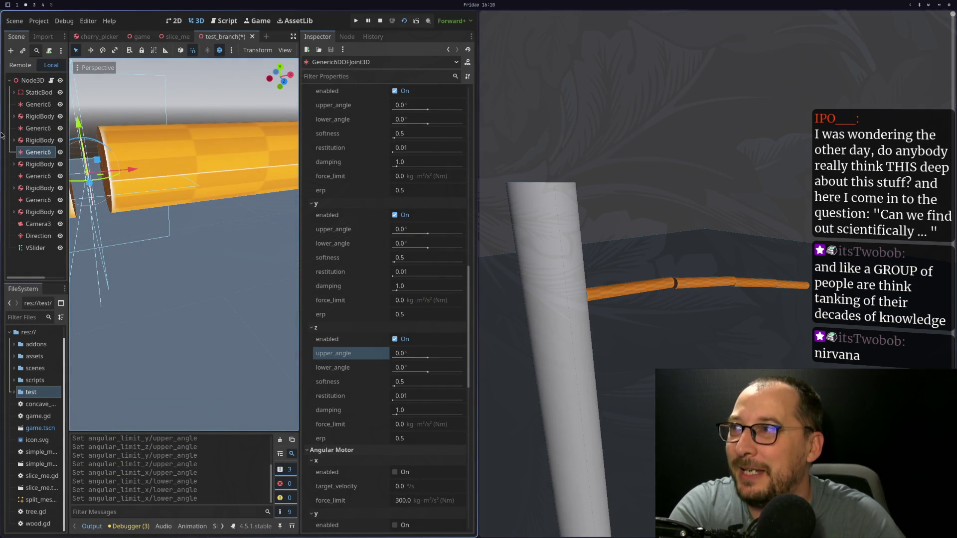
Inspect the other 6DOF joints, ending on Generic6DOFJoint3D2 and its connected bodies
{"action": "left_click", "coordinate": [35, 104]}
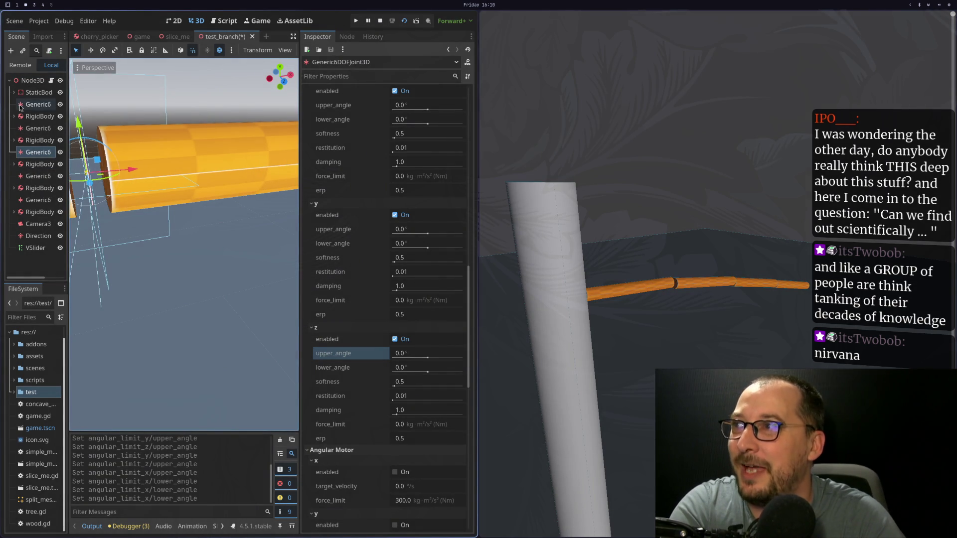
{"action": "left_click", "coordinate": [33, 128]}
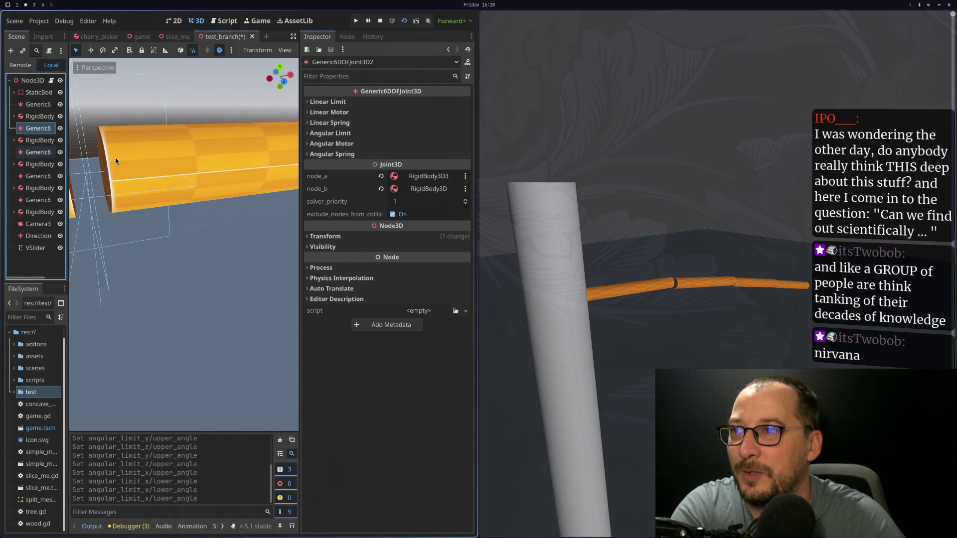
{"action": "key", "text": "super+1"}
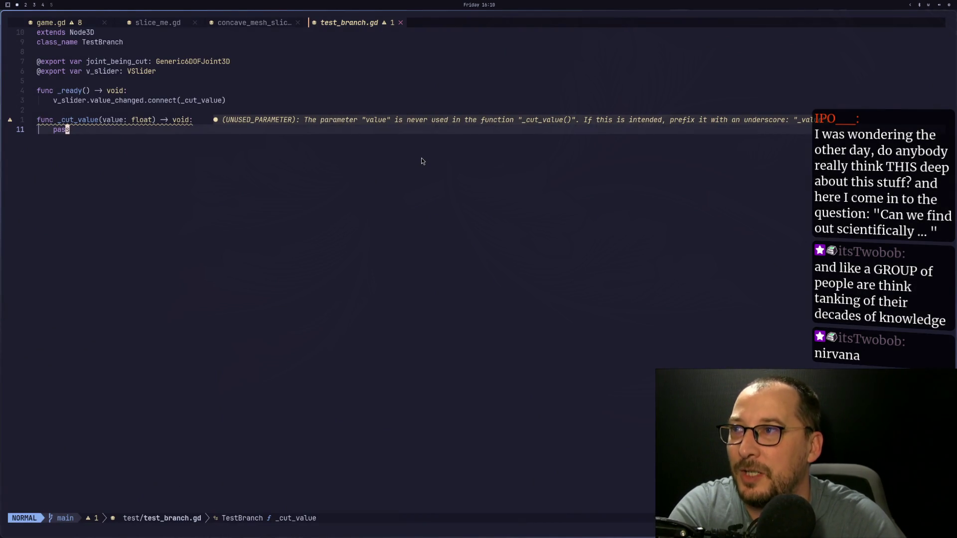
{"action": "key", "text": "super+2"}
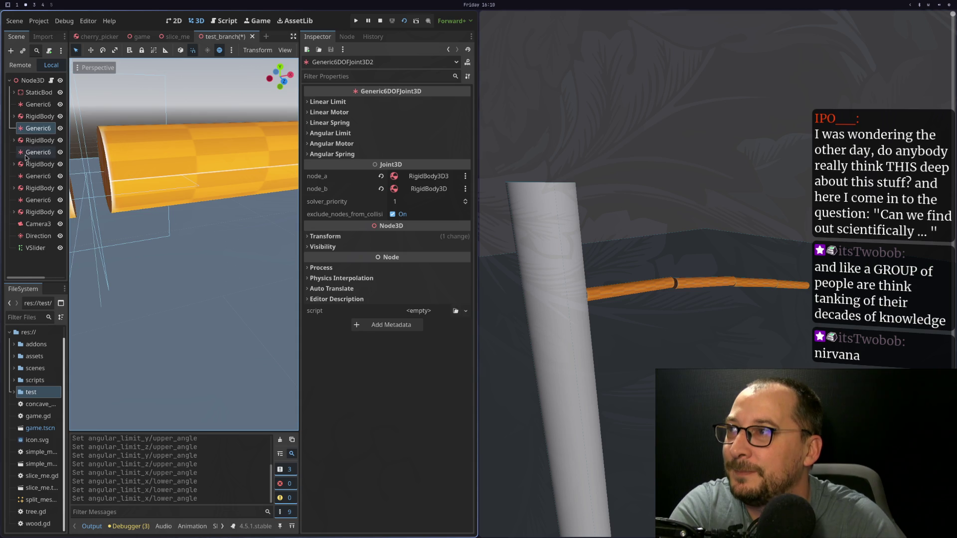
Compare angular limit properties of the first Generic6DOFJoint3D and Generic6DOFJoint3D4
{"action": "left_click", "coordinate": [27, 153]}
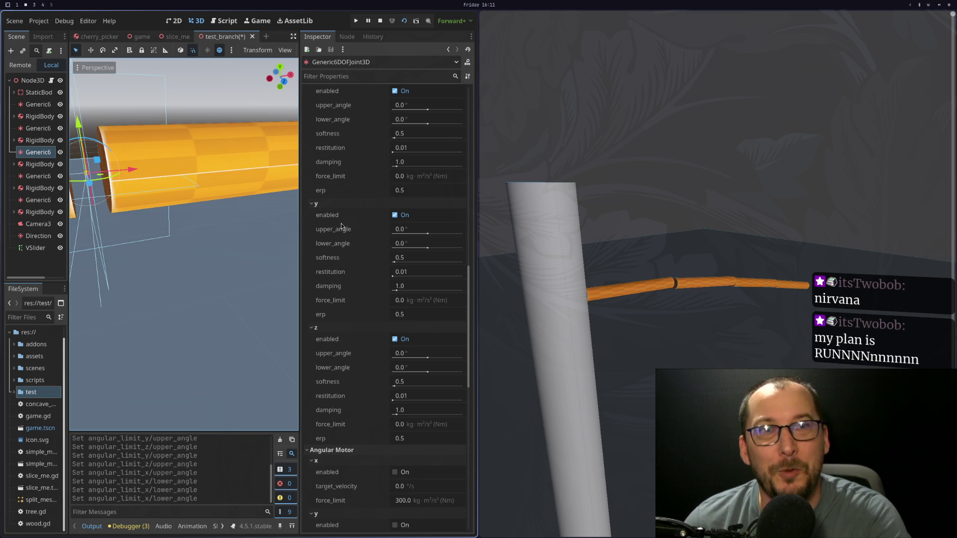
{"action": "left_click", "coordinate": [39, 177]}
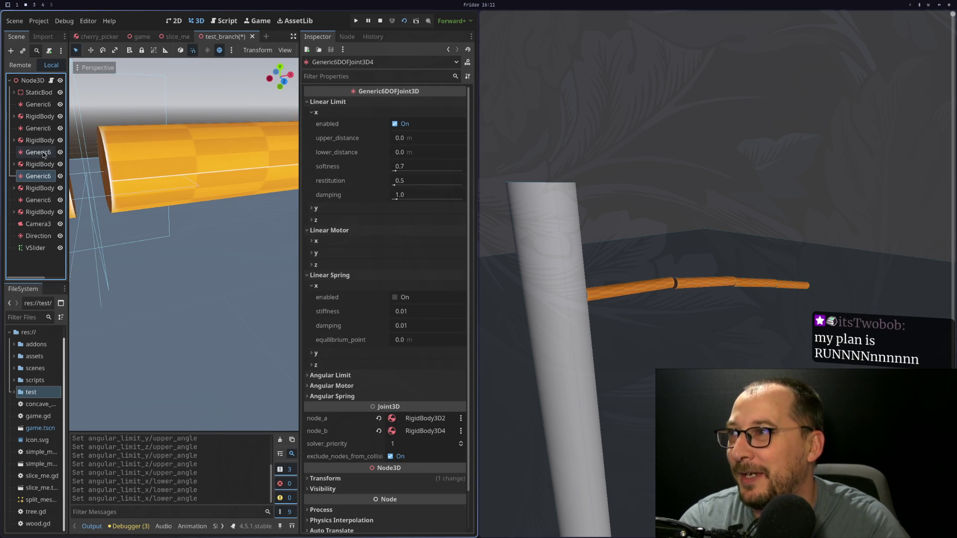
{"action": "left_click", "coordinate": [44, 154]}
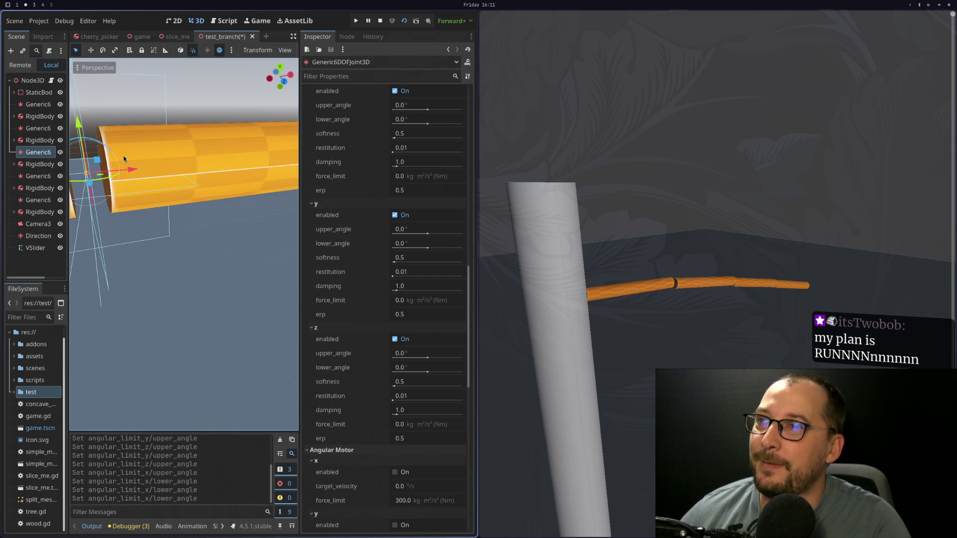
Copy the y-axis angular upper_angle property path and start replacing pass on line 11
{"action": "right_click", "coordinate": [349, 231]}
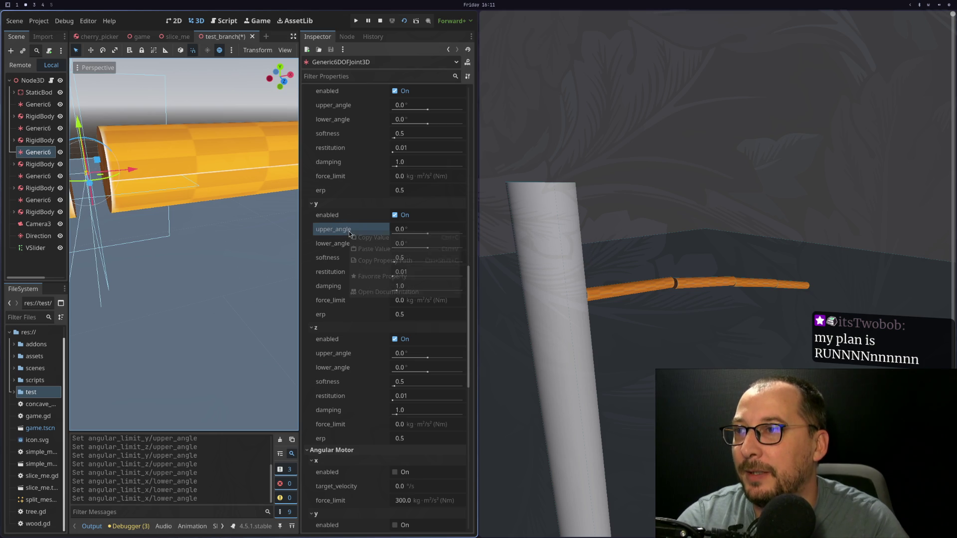
{"action": "left_click", "coordinate": [383, 262]}
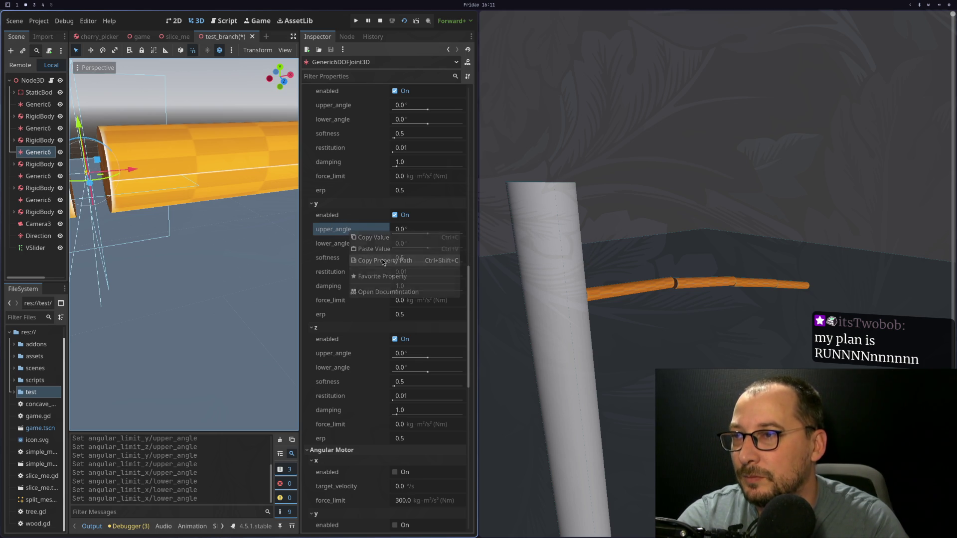
{"action": "key", "text": "super+1"}
{"action": "key", "text": "a"}
{"action": "key", "text": "BackSpace"}
{"action": "key", "text": "BackSpace"}
{"action": "key", "text": "BackSpace"}
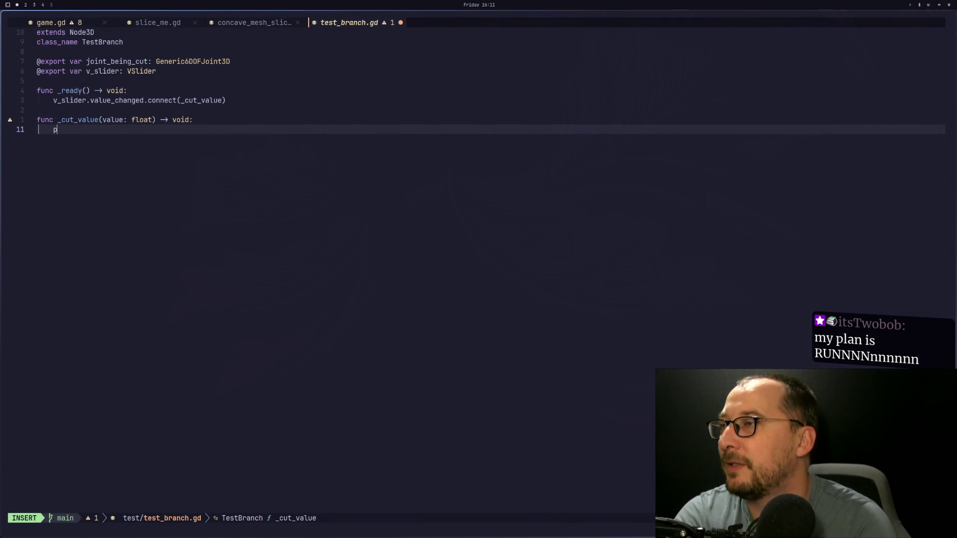
Complete joint_being_cut on line 11 and paste the angular_limit_y/upper_angle path after it
{"action": "key", "text": "Return"}
{"action": "type", "text": "."}
{"action": "key", "text": "Escape"}
{"action": "key", "text": "p"}
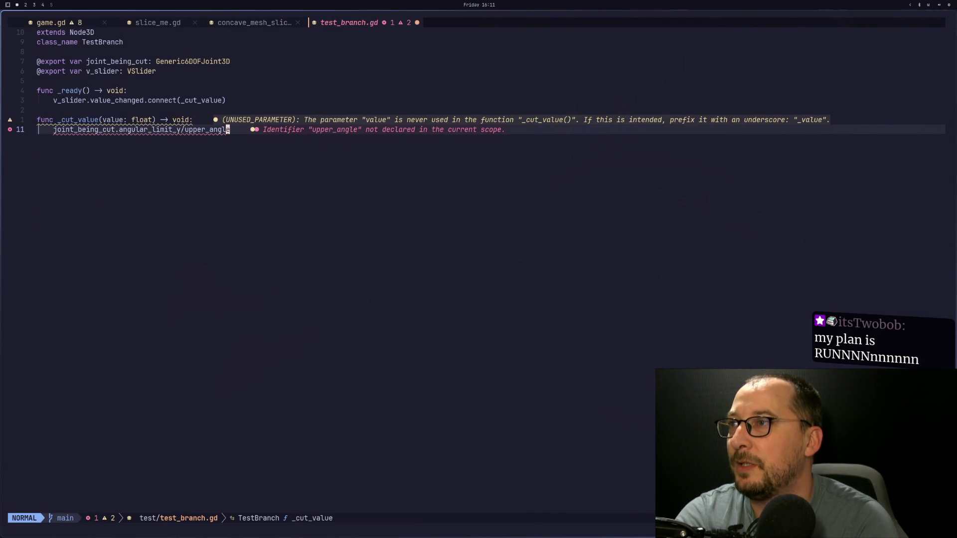
{"action": "key", "text": "F"}
{"action": "key", "text": "p"}
{"action": "key", "text": "b"}
{"action": "key", "text": "l"}
Trim line 11 back to joint_being_cut.angular_limit_ to see the angular limit suggestions
{"action": "key", "text": "A"}
{"action": "key", "text": "BackSpace"}
{"action": "key", "text": "BackSpace"}
{"action": "key", "text": "BackSpace"}
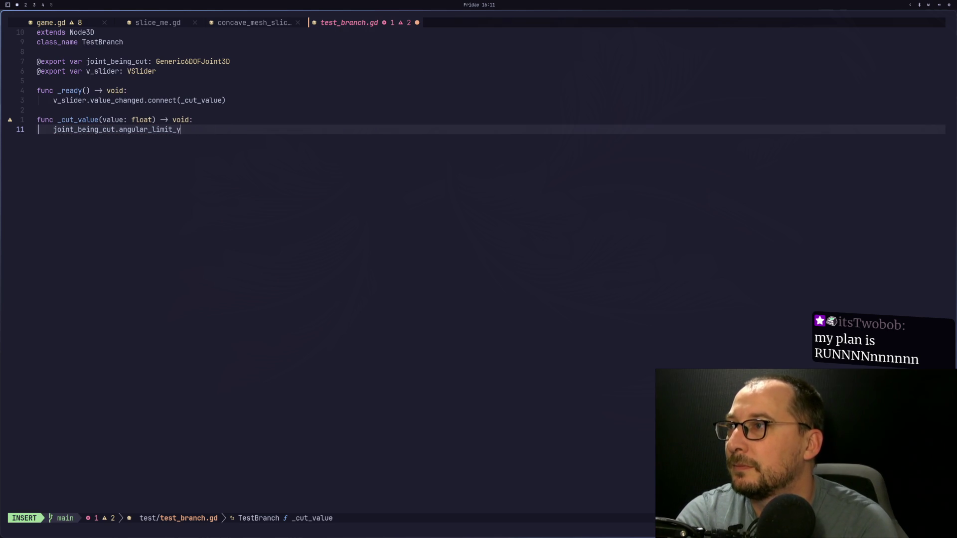
{"action": "key", "text": "BackSpace"}
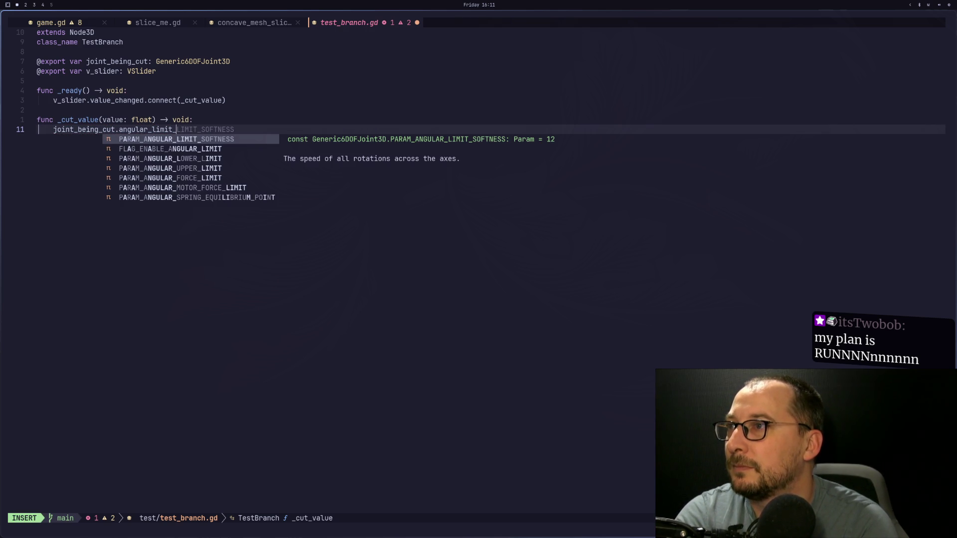
{"action": "key", "text": "Escape"}
{"action": "key", "text": "super+3"}
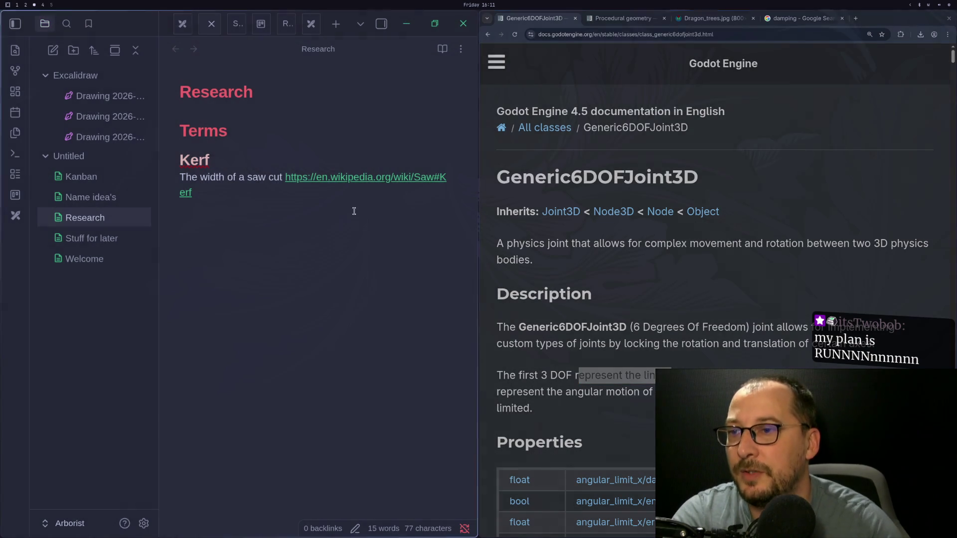
Scroll the Generic6DOFJoint3D docs to the Methods table listing get_param and set_param for x, y, z
{"action": "scroll", "coordinate": [540, 232], "scroll_direction": "down", "scroll_amount": 20}
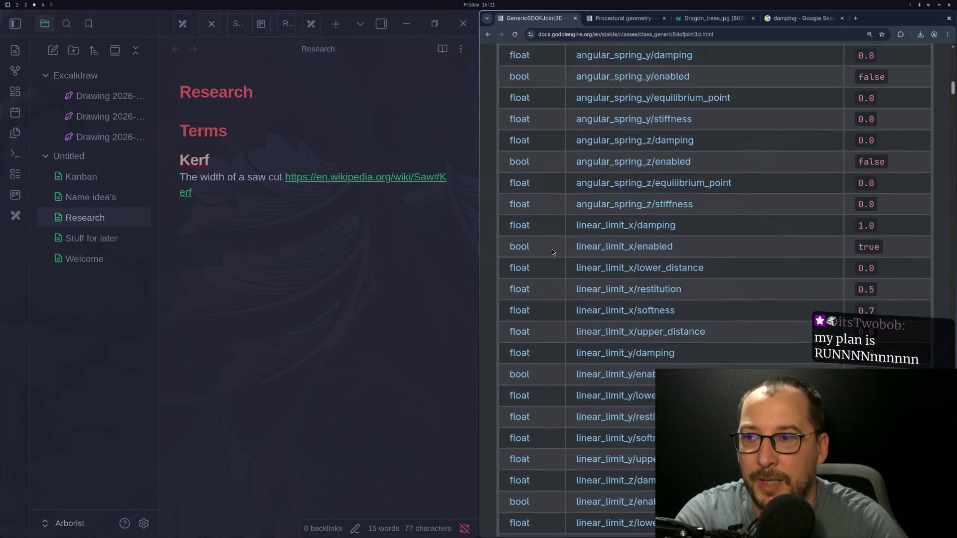
{"action": "scroll", "coordinate": [552, 252], "scroll_direction": "down", "scroll_amount": 12}
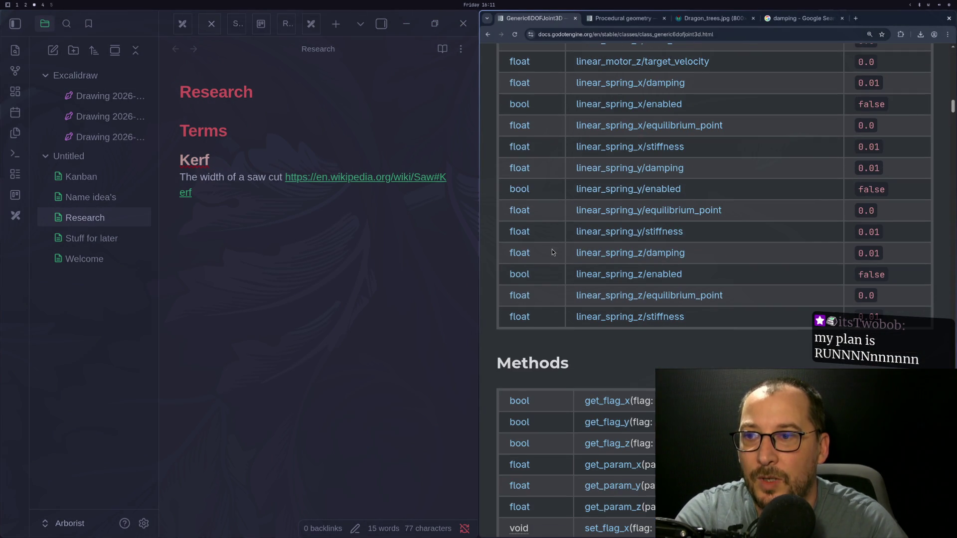
{"action": "scroll", "coordinate": [572, 295], "scroll_direction": "down", "scroll_amount": 5}
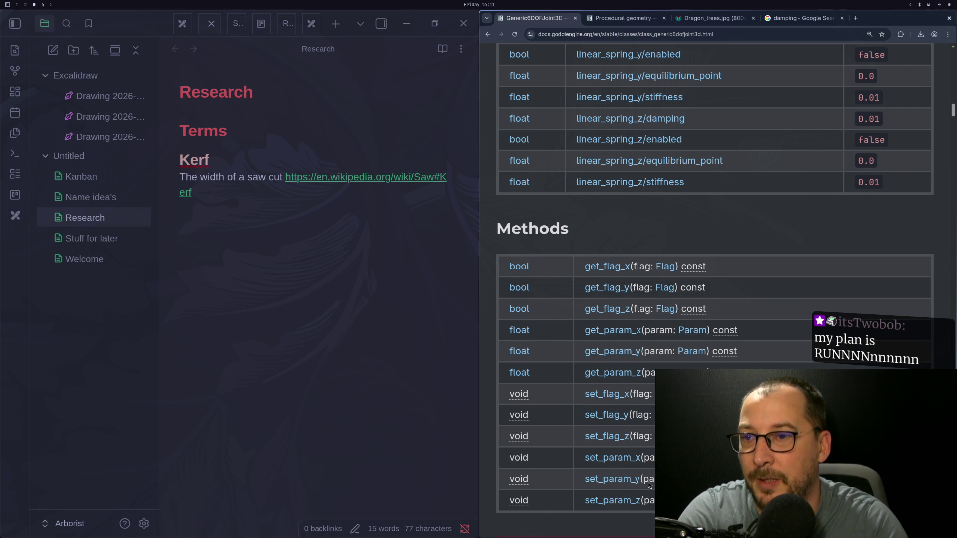
{"action": "key", "text": "super+1"}
{"action": "key", "text": "Escape"}
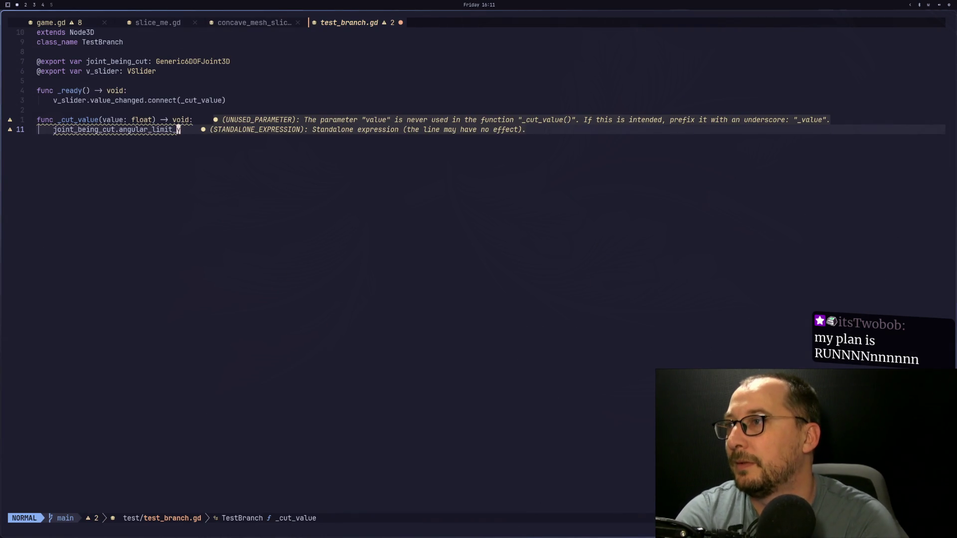
Start rewriting line 11 as a set_param( call with a quoted angular_limit argument
{"action": "key", "text": "b"}
{"action": "key", "text": "b"}
{"action": "type", "text": "aset"}
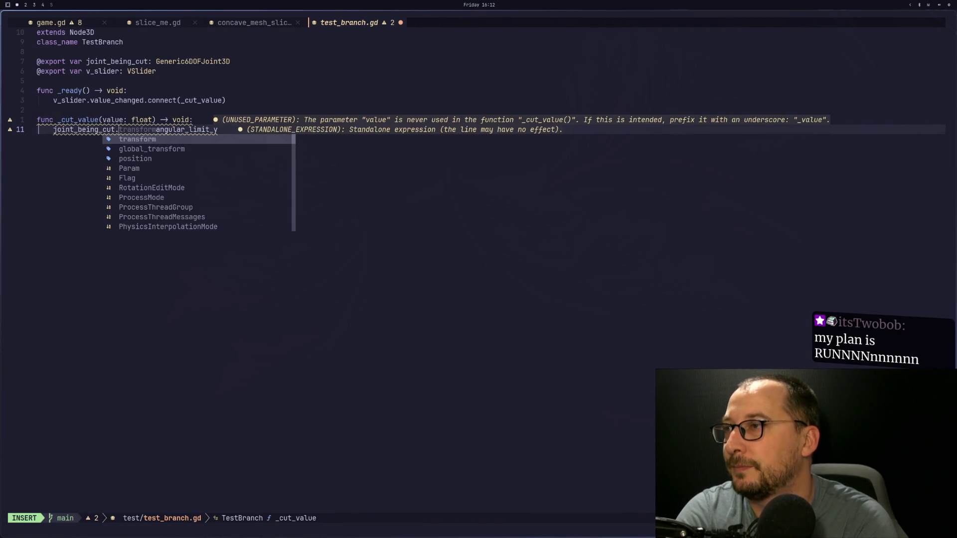
{"action": "type", "text": "para"}
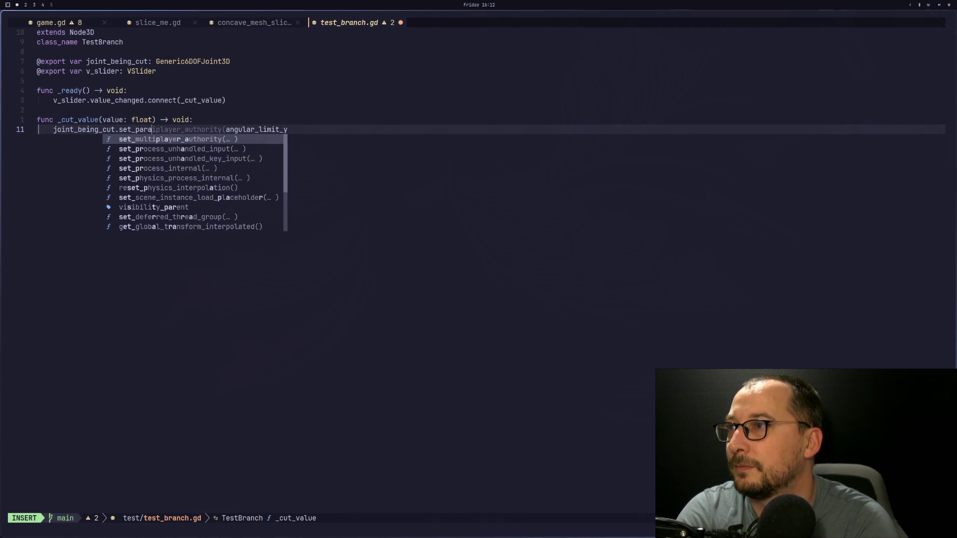
{"action": "type", "text": "m)"}
{"action": "key", "text": "BackSpace"}
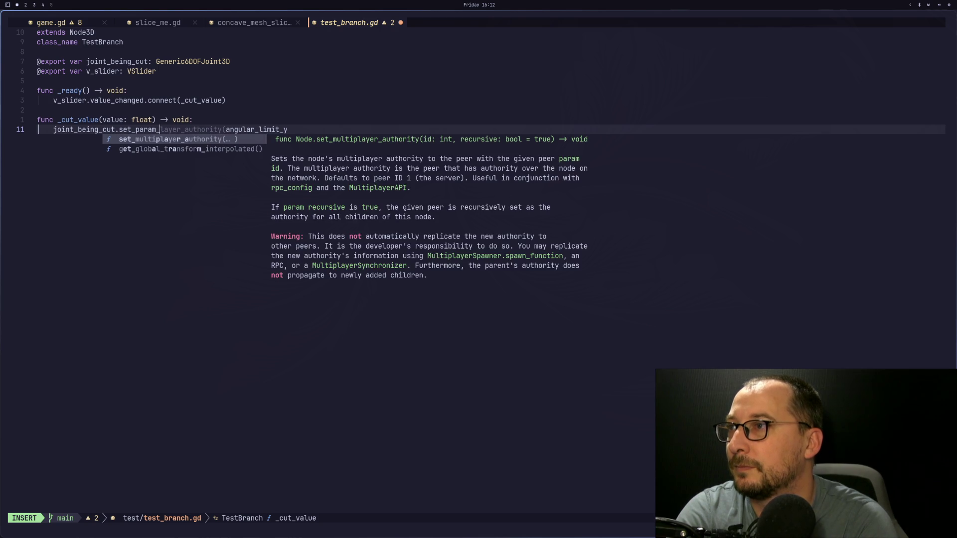
{"action": "type", "text": "("}
{"action": "key", "text": "Escape"}
{"action": "type", "text": "i\""}
{"action": "key", "text": "Escape"}
{"action": "key", "text": "t"}
{"action": "key", "text": "t"}
{"action": "key", "text": "A"}
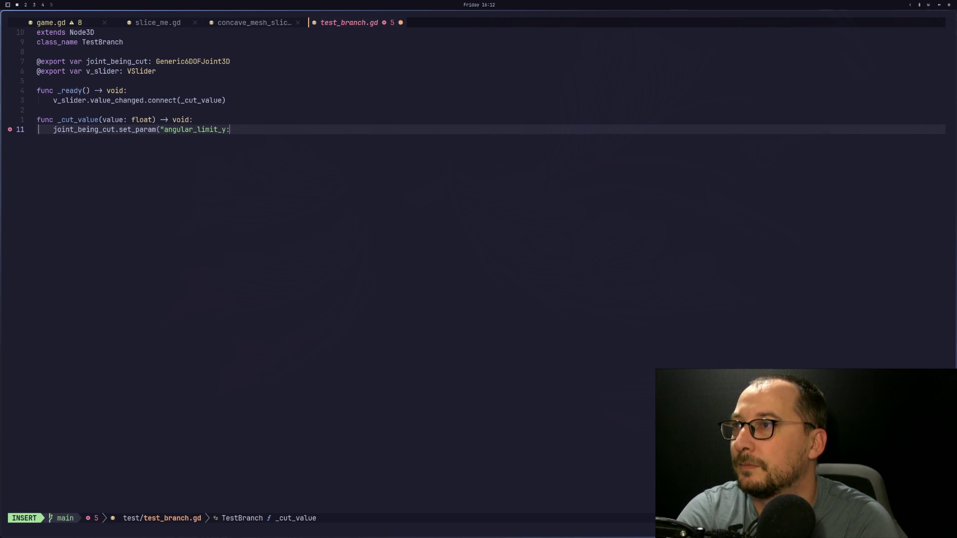
{"action": "key", "text": "super+3"}
{"action": "key", "text": "super+1"}
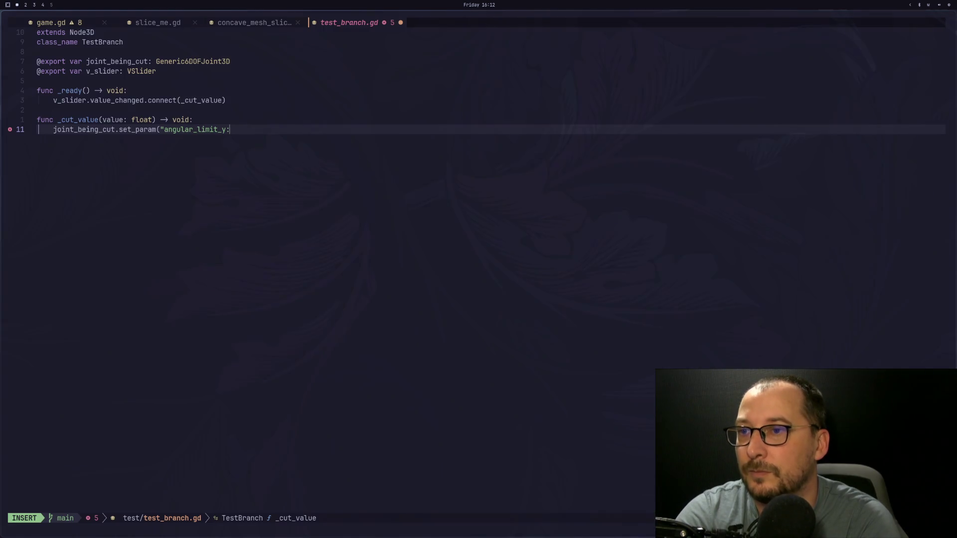
Finish line 11 as joint_being_cut.set_param_x("angular_limit", value)
{"action": "type", "text": ":hhhhhhhhhhhhhhhhh"}
{"action": "key", "text": "BackSpace"}
{"action": "key", "text": "BackSpace"}
{"action": "key", "text": "BackSpace"}
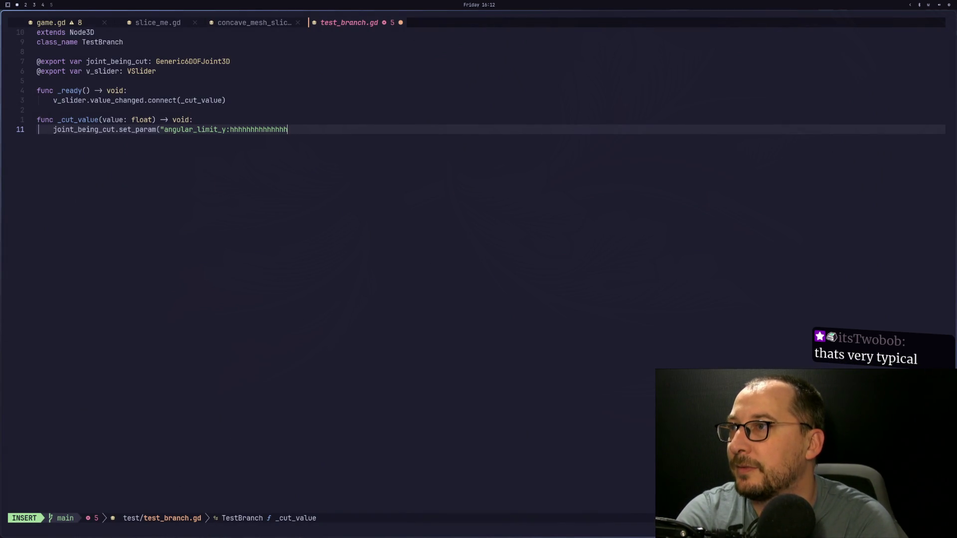
{"action": "key", "text": "Escape"}
{"action": "type", "text": "am(\""}
{"action": "key", "text": "Escape"}
{"action": "key", "text": "x"}
{"action": "key", "text": "i"}
{"action": "key", "text": "Escape"}
{"action": "key", "text": "F("}
{"action": "type", "text": "ha_x"}
{"action": "key", "text": "Escape"}
{"action": "type", "text": "l"}
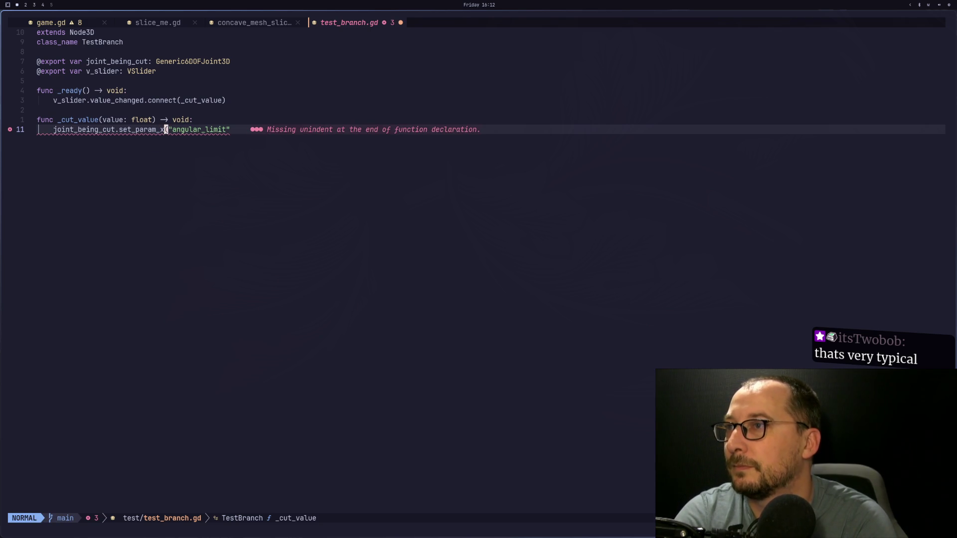
{"action": "type", "text": "$a, "}
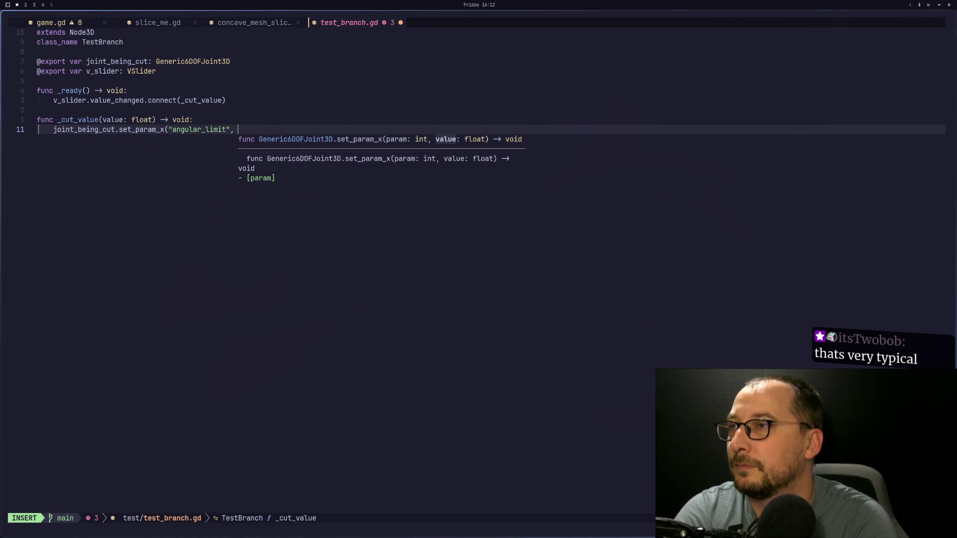
{"action": "type", "text": "value"}
{"action": "key", "text": "Escape"}
Save test_branch.gd with :w and check the Godot editor, which reports a parse error
{"action": "type", "text": ":w"}
{"action": "key", "text": "Return"}
{"action": "key", "text": "h"}
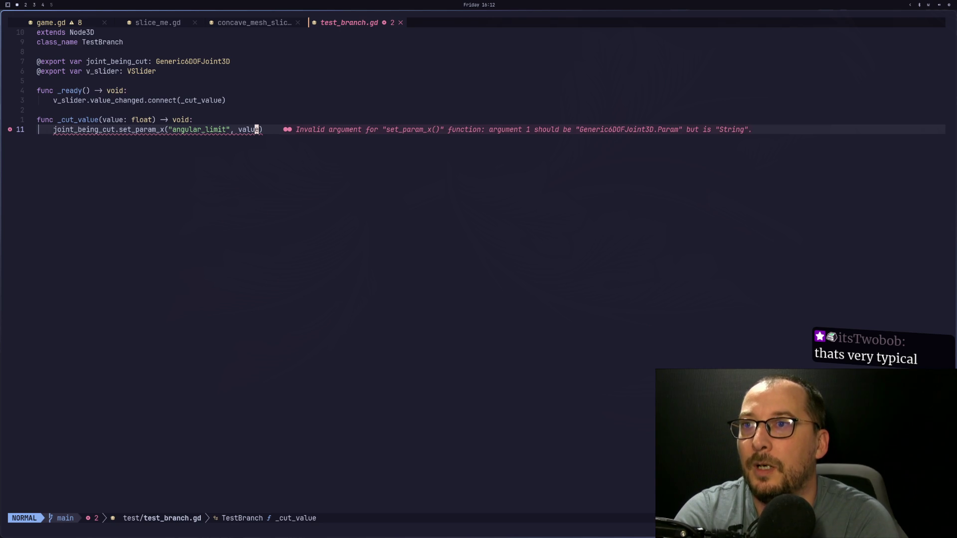
{"action": "key", "text": "alt+Tab"}
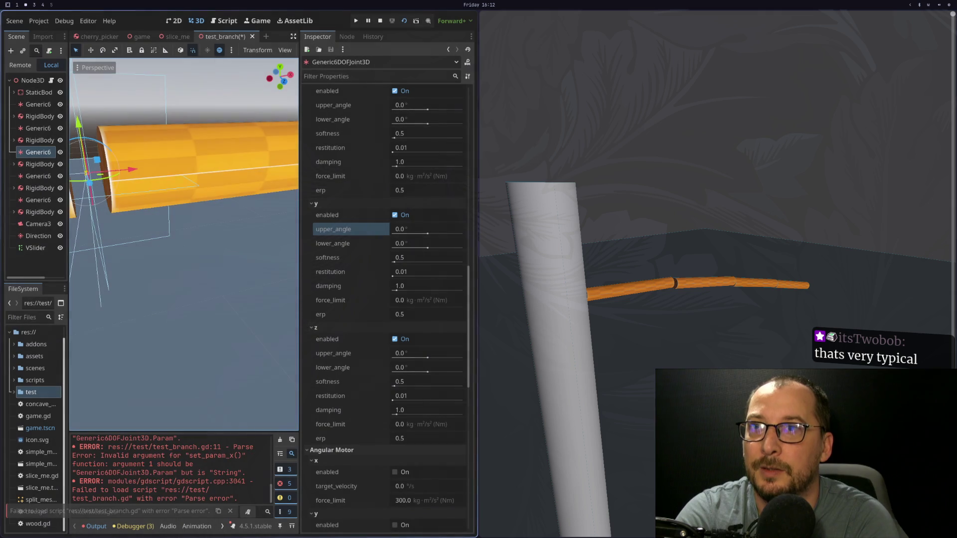
{"action": "key", "text": "alt+Tab"}
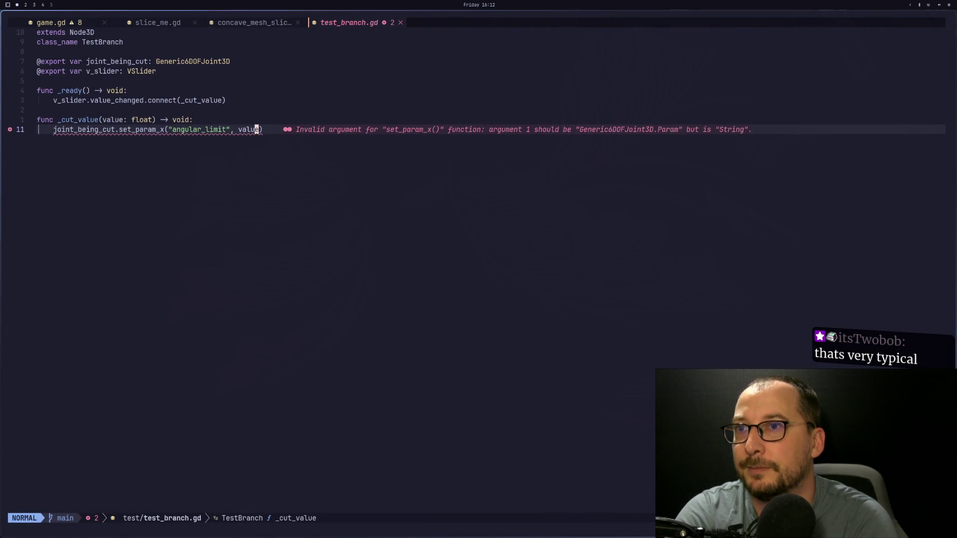
{"action": "key", "text": "alt+Tab"}
{"action": "key", "text": "super+3"}
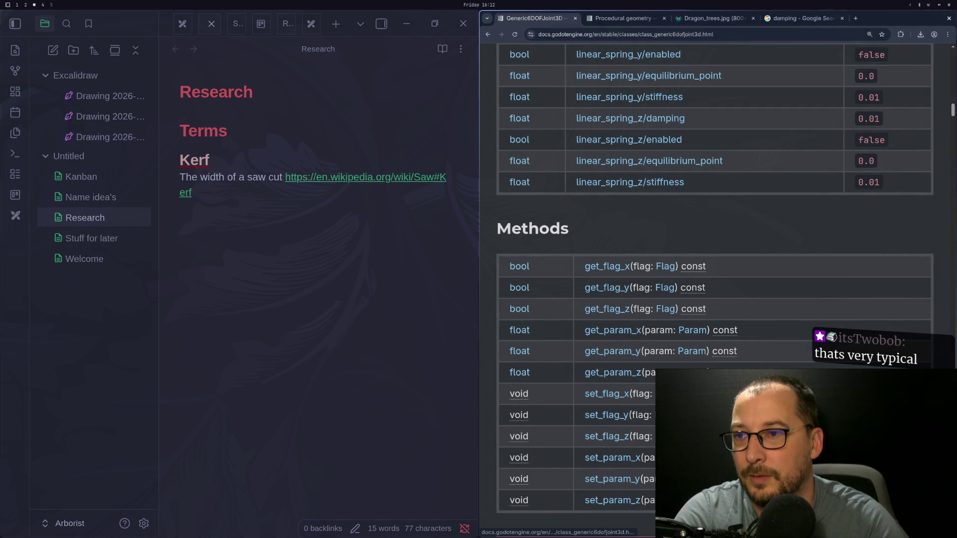
Enlarge the docs page and search it for the angular_limit_y/upper_angle property
{"action": "scroll", "coordinate": [668, 231], "scroll_direction": "up", "scroll_amount": 1}
{"action": "scroll", "coordinate": [668, 232], "scroll_direction": "up", "scroll_amount": 3}
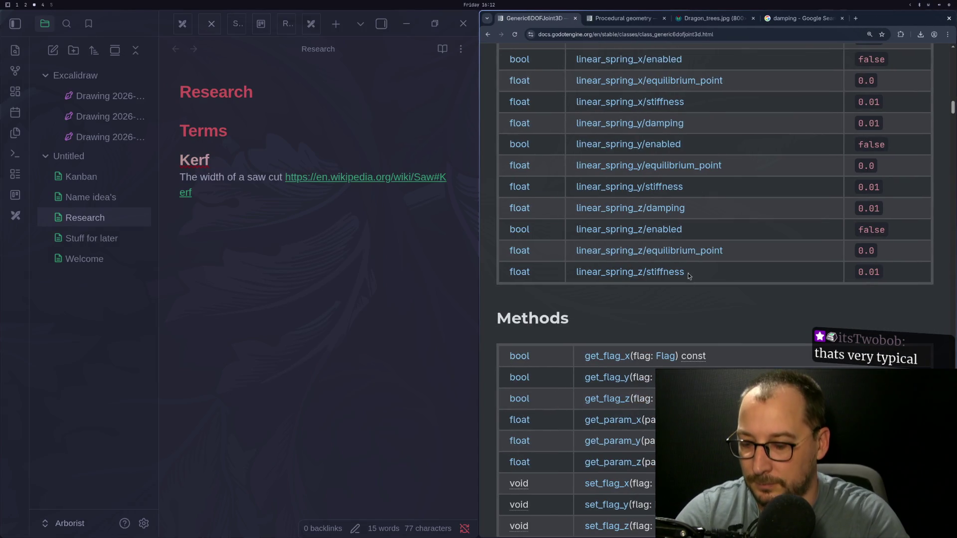
{"action": "key", "text": "ctrl+plus"}
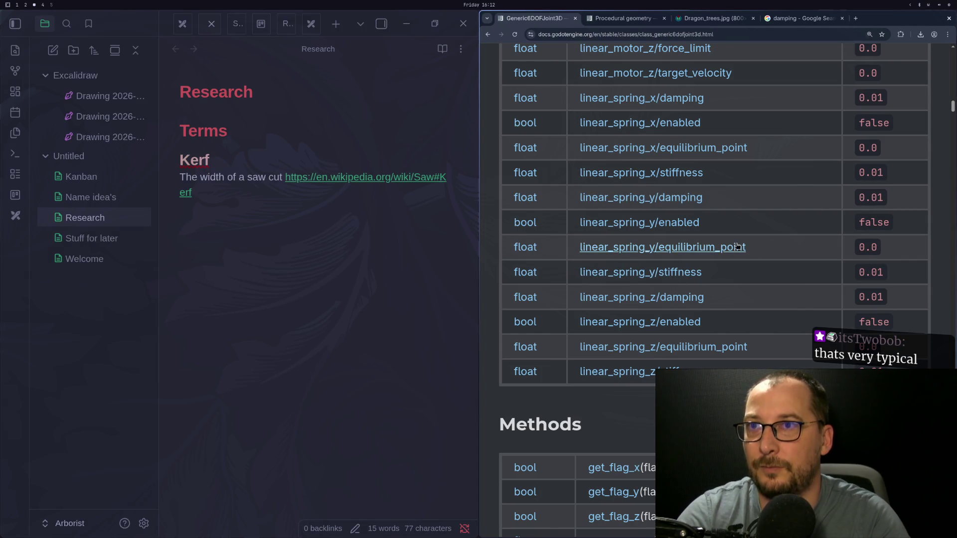
{"action": "key", "text": "ctrl+f"}
{"action": "type", "text": "angular_limit_y/upper_angle"}
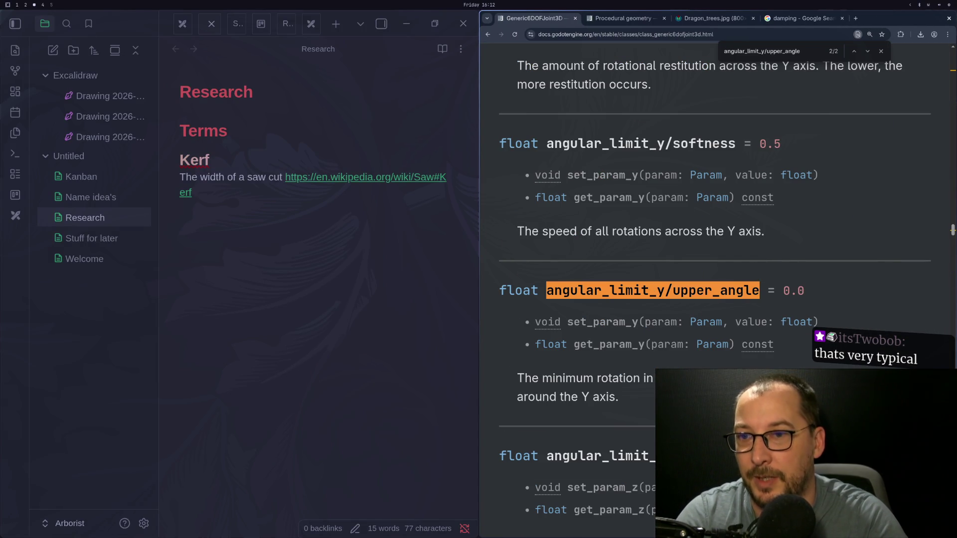
{"action": "key", "text": "Return"}
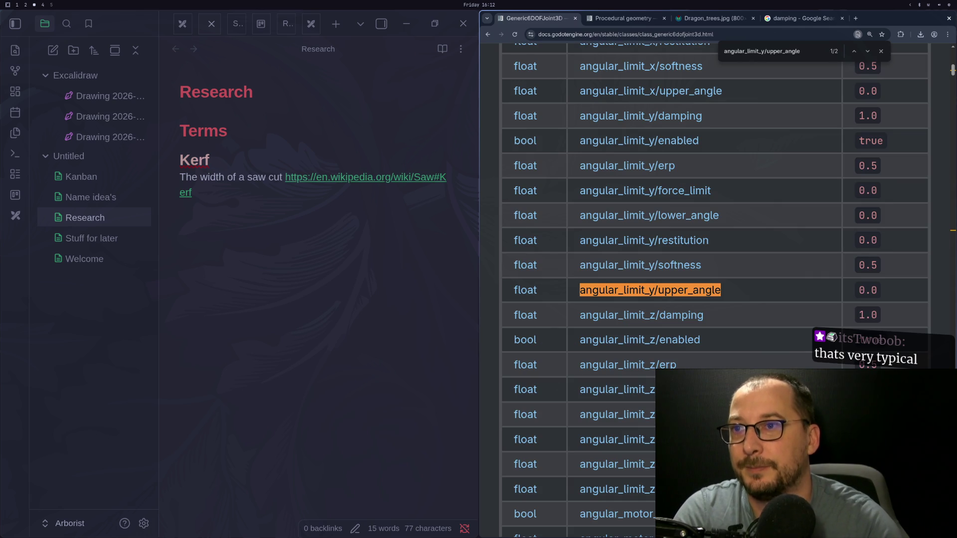
Jump to the Param enumeration and search the page for angular_limit
{"action": "scroll", "coordinate": [746, 297], "scroll_direction": "up", "scroll_amount": 5}
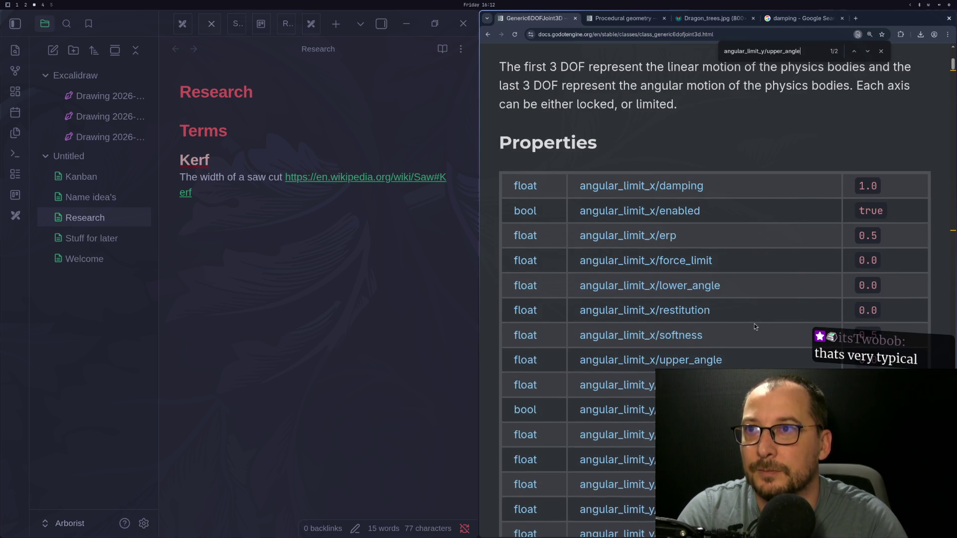
{"action": "scroll", "coordinate": [745, 360], "scroll_direction": "down", "scroll_amount": 12}
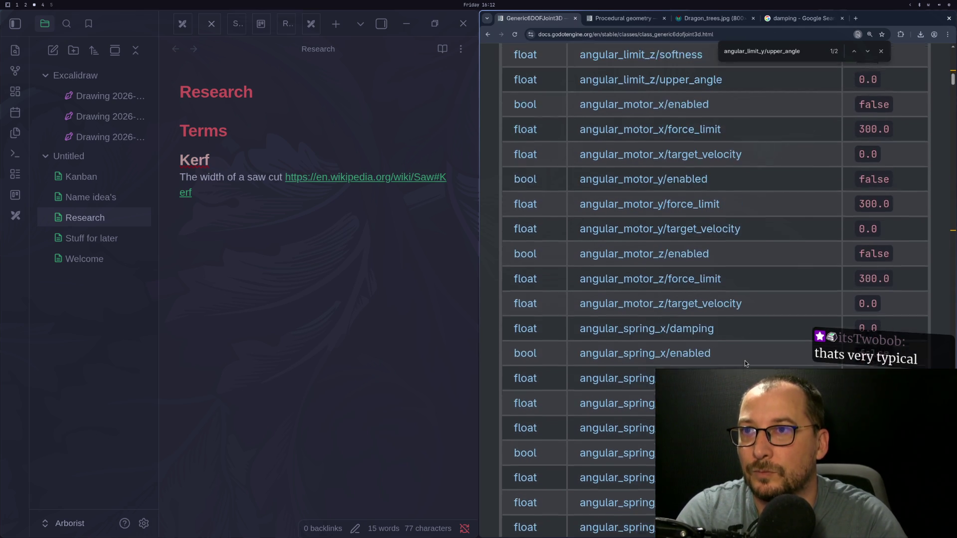
{"action": "scroll", "coordinate": [744, 360], "scroll_direction": "down", "scroll_amount": 15}
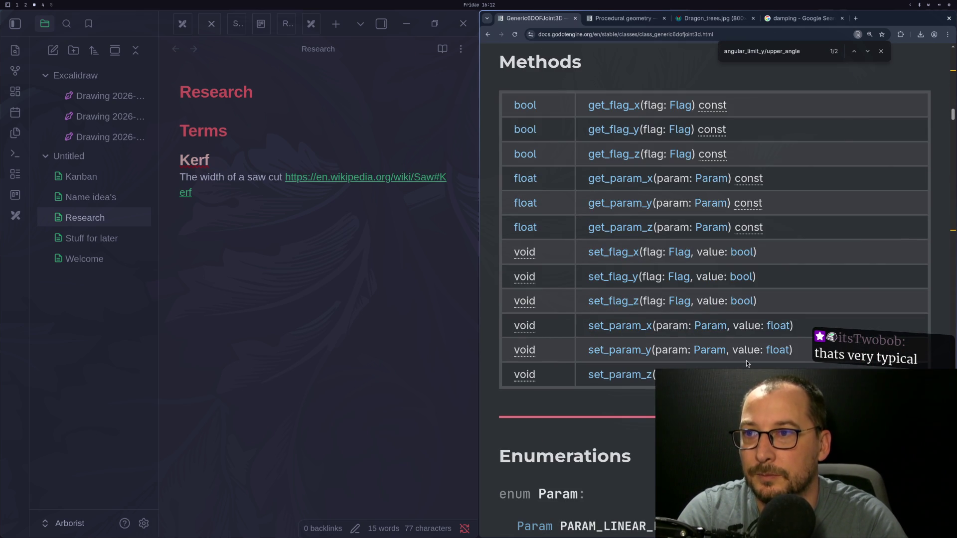
{"action": "left_click", "coordinate": [711, 330]}
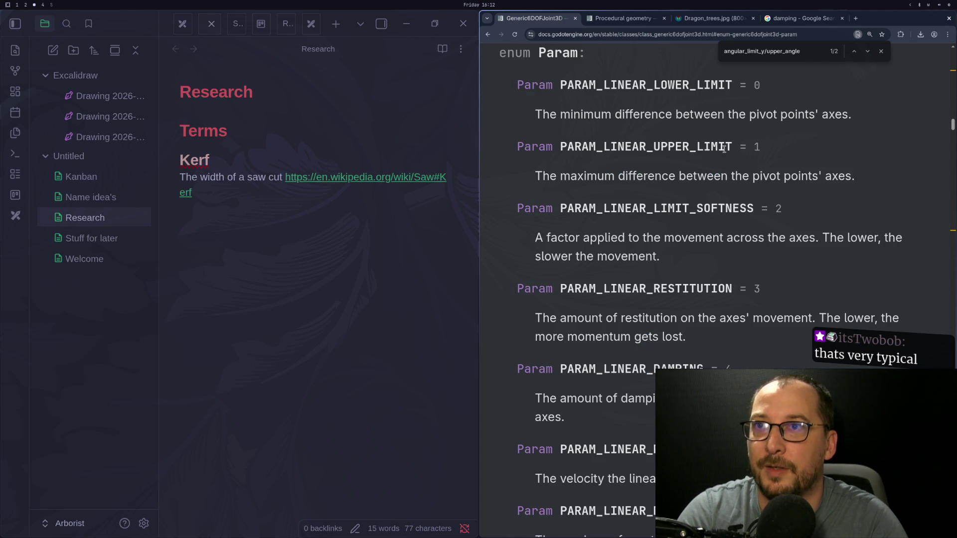
{"action": "left_click", "coordinate": [765, 54]}
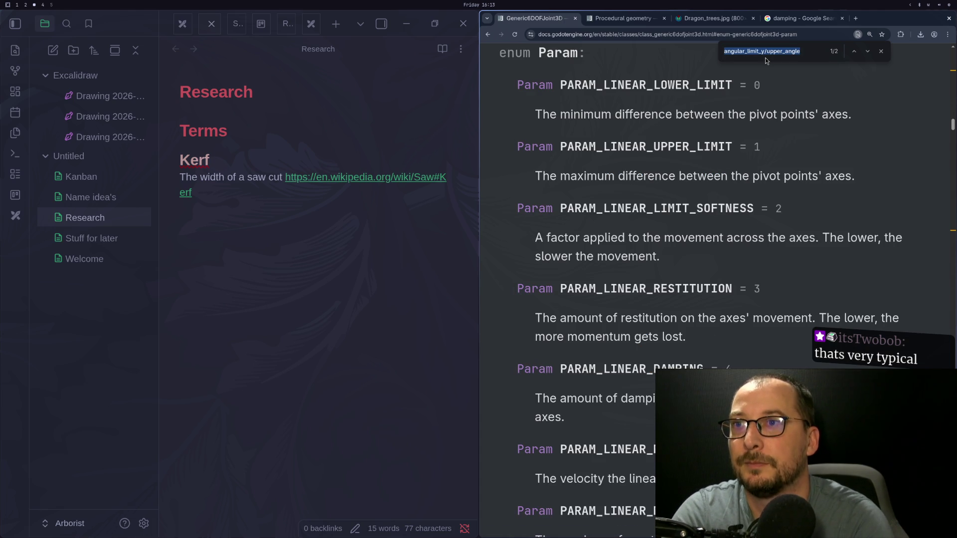
{"action": "type", "text": "angular"}
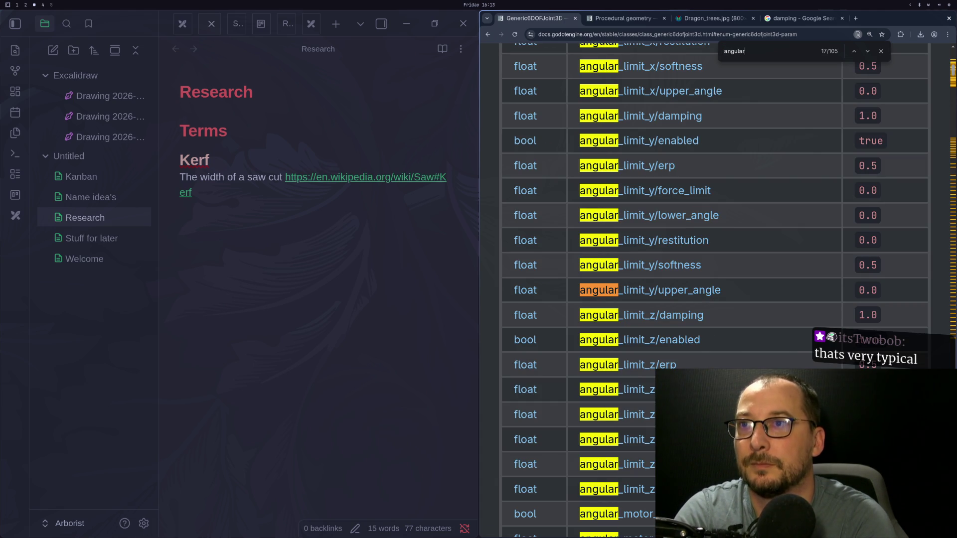
{"action": "type", "text": "_limit"}
{"action": "key", "text": "Return"}
{"action": "key", "text": "Return"}
Locate PARAM_ANGULAR_LOWER_LIMIT (10) in the Param enum and select its name
{"action": "scroll", "coordinate": [691, 220], "scroll_direction": "down", "scroll_amount": 15}
{"action": "scroll", "coordinate": [691, 221], "scroll_direction": "down", "scroll_amount": 20}
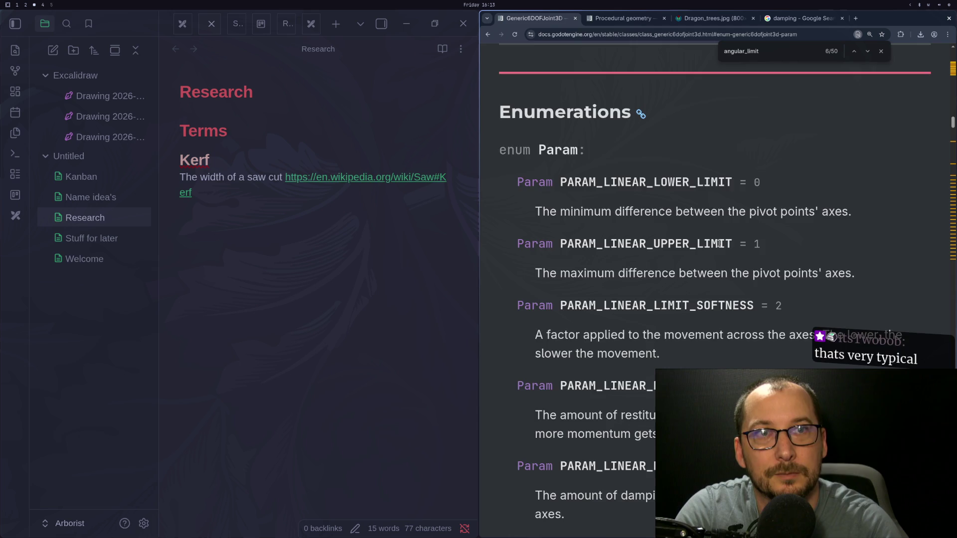
{"action": "scroll", "coordinate": [720, 244], "scroll_direction": "down", "scroll_amount": 3}
{"action": "scroll", "coordinate": [719, 244], "scroll_direction": "down", "scroll_amount": 15}
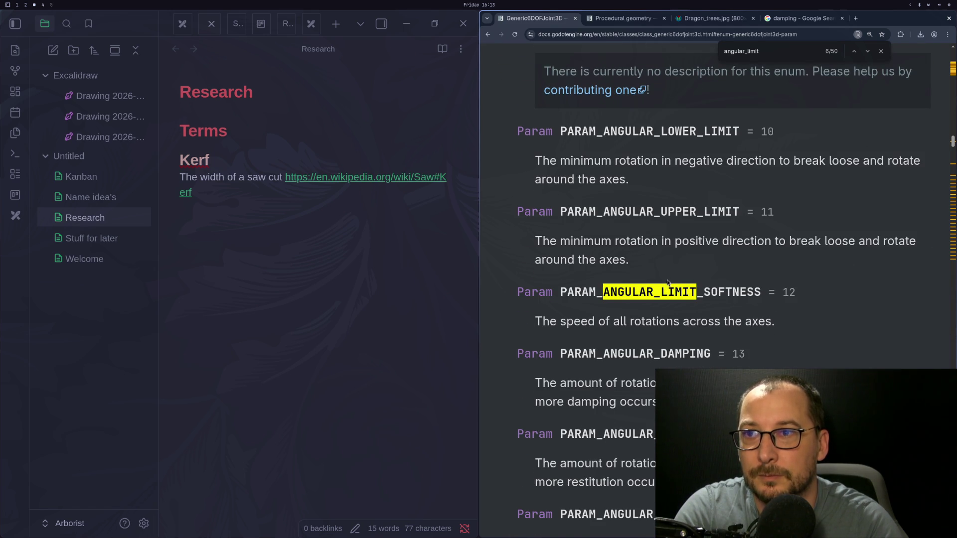
{"action": "key", "text": "super+2"}
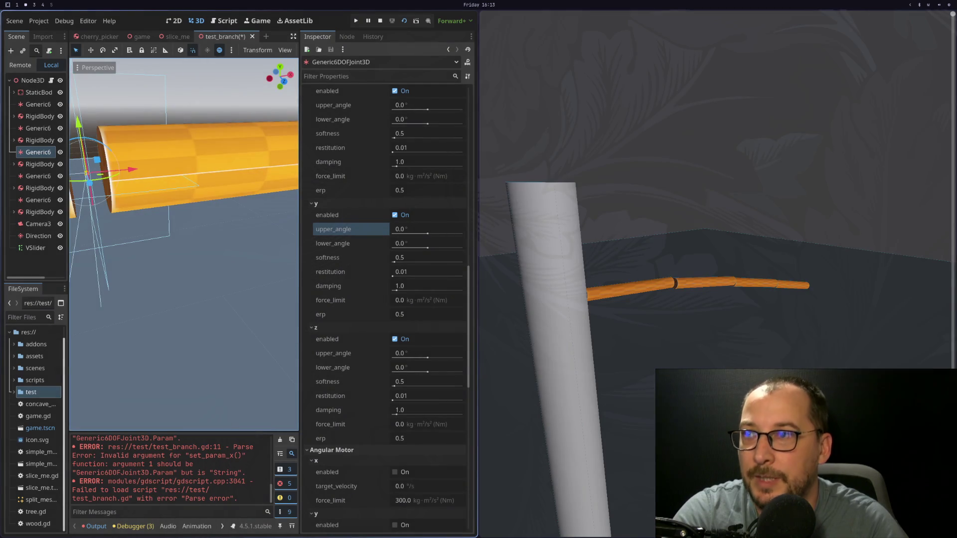
{"action": "key", "text": "super+3"}
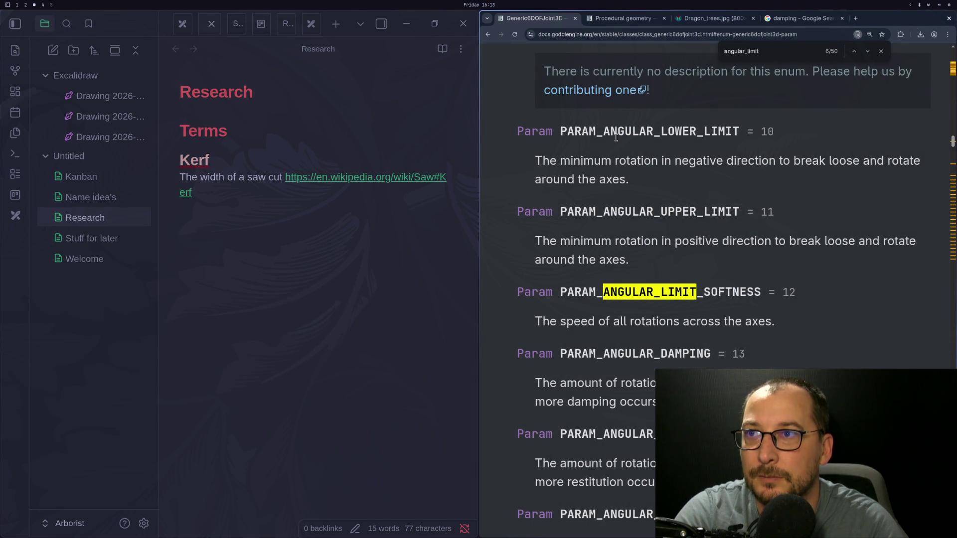
{"action": "double_click", "coordinate": [642, 133]}
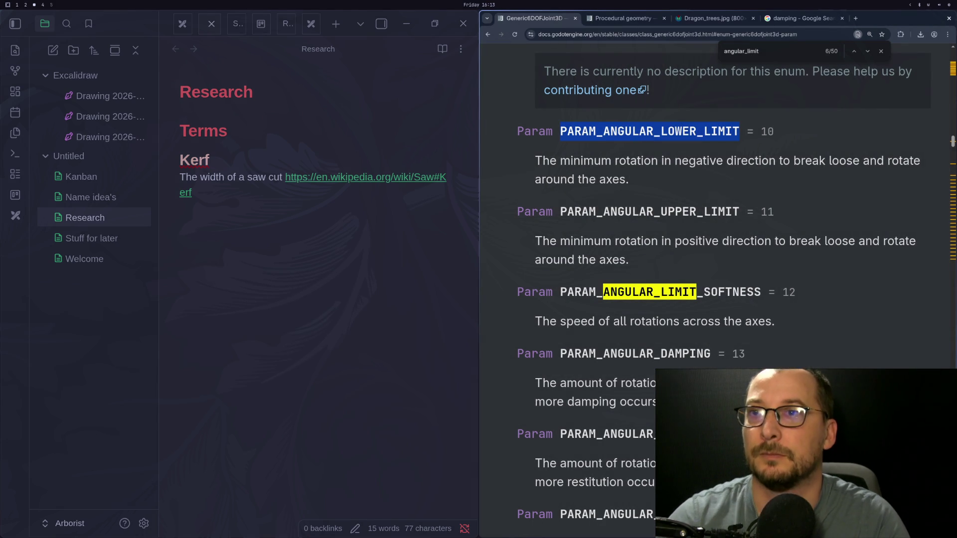
{"action": "key", "text": "super+1"}
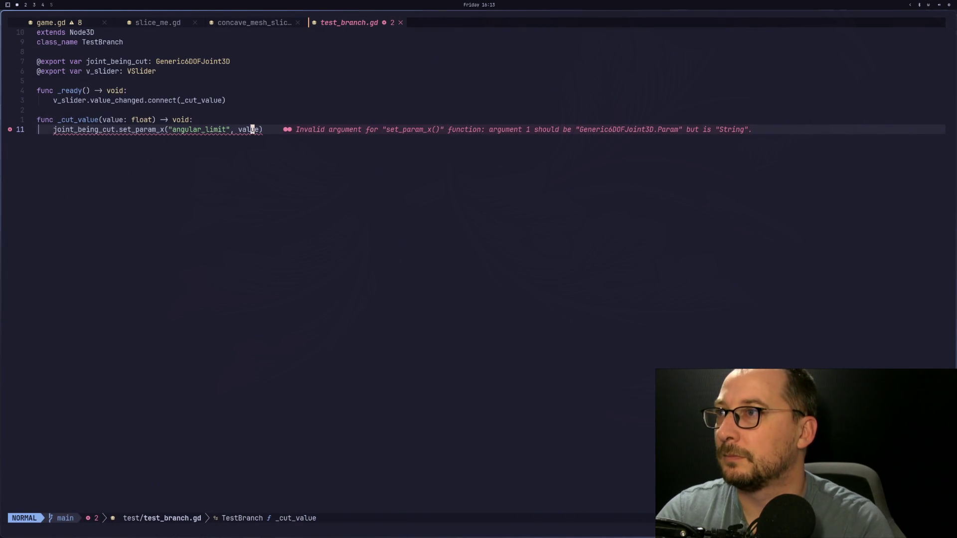
Change the set_param_x argument to Generic6DOFJoint3D.Param.PARAM_ANGULAR_LOWER_LIMIT
{"action": "key", "text": "s"}
{"action": "key", "text": "BackSpace"}
{"action": "key", "text": "BackSpace"}
{"action": "key", "text": "BackSpace"}
{"action": "key", "text": "BackSpace"}
{"action": "key", "text": "BackSpace"}
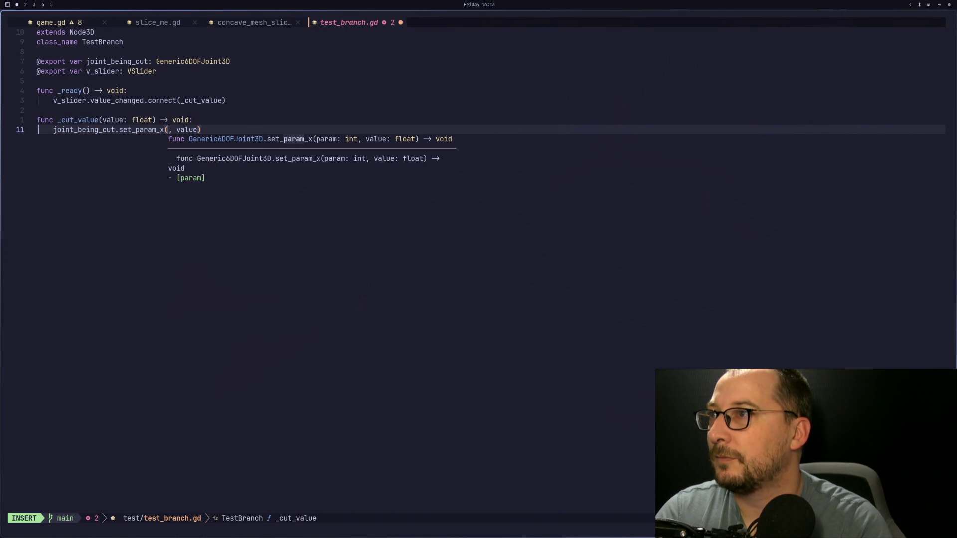
{"action": "type", "text": "Generic6DOFJoint3D.P"}
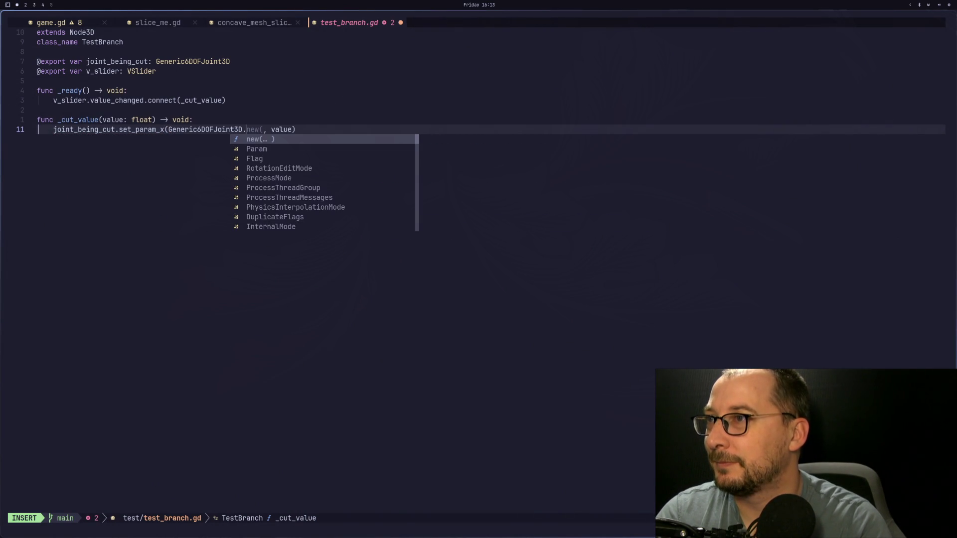
{"action": "key", "text": "Tab"}
{"action": "type", "text": ".p"}
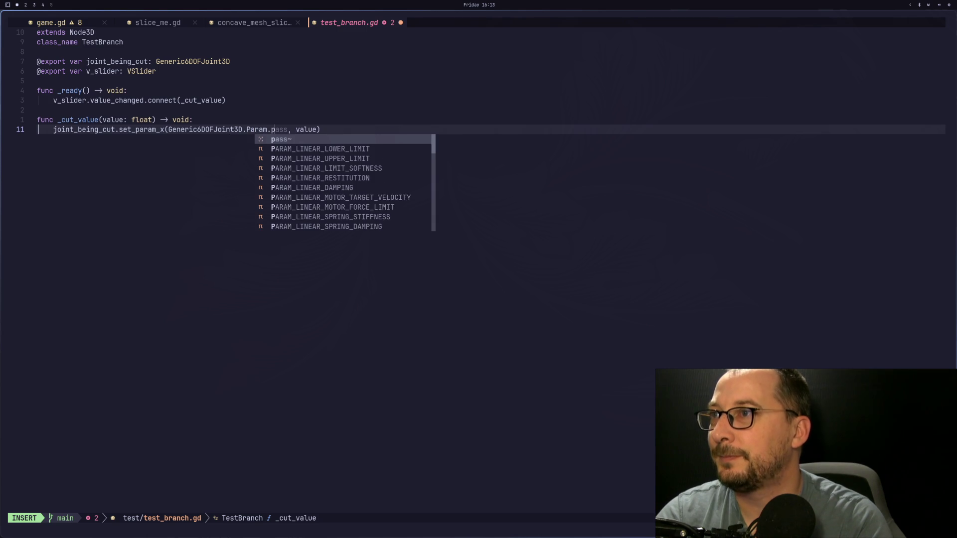
{"action": "key", "text": "Escape"}
{"action": "key", "text": "R"}
Duplicate the set_param_x line into several copies with yy and p
{"action": "key", "text": "y"}
{"action": "key", "text": "y"}
{"action": "key", "text": "p"}
{"action": "key", "text": "p"}
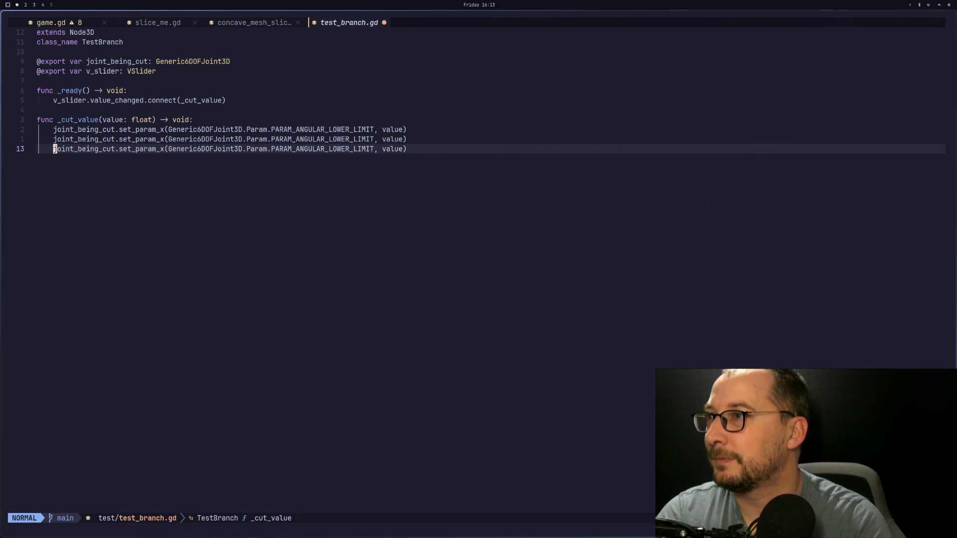
{"action": "key", "text": "p"}
{"action": "key", "text": "p"}
{"action": "key", "text": "p"}
{"action": "key", "text": "k"}
{"action": "key", "text": "k"}
{"action": "key", "text": "k"}
{"action": "key", "text": "w"}
{"action": "key", "text": "w"}
{"action": "key", "text": "w"}
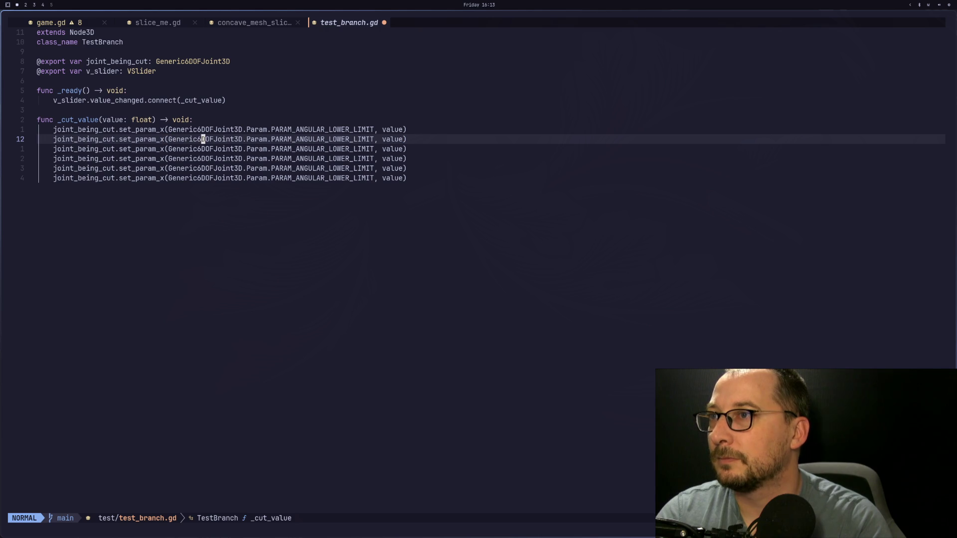
Change the second set_param_x line's LOWER limit to UPPER, fixing the UPPPER typo
{"action": "key", "text": "shift+f"}
{"action": "key", "text": "underscore"}
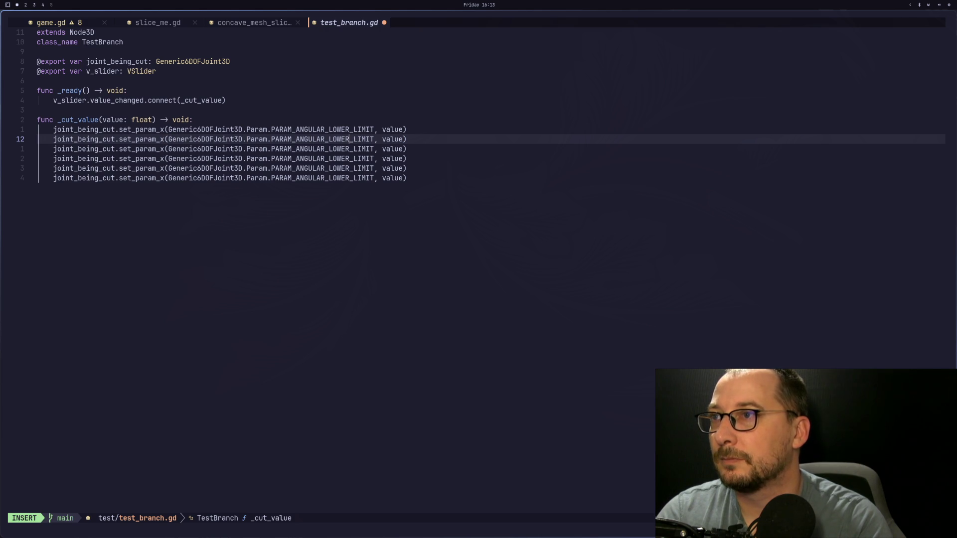
{"action": "key", "text": "c"}
{"action": "key", "text": "shift+t"}
{"action": "key", "text": "underscore"}
{"action": "type", "text": "Y"}
{"action": "key", "text": "BackSpace"}
{"action": "type", "text": "UPPPER"}
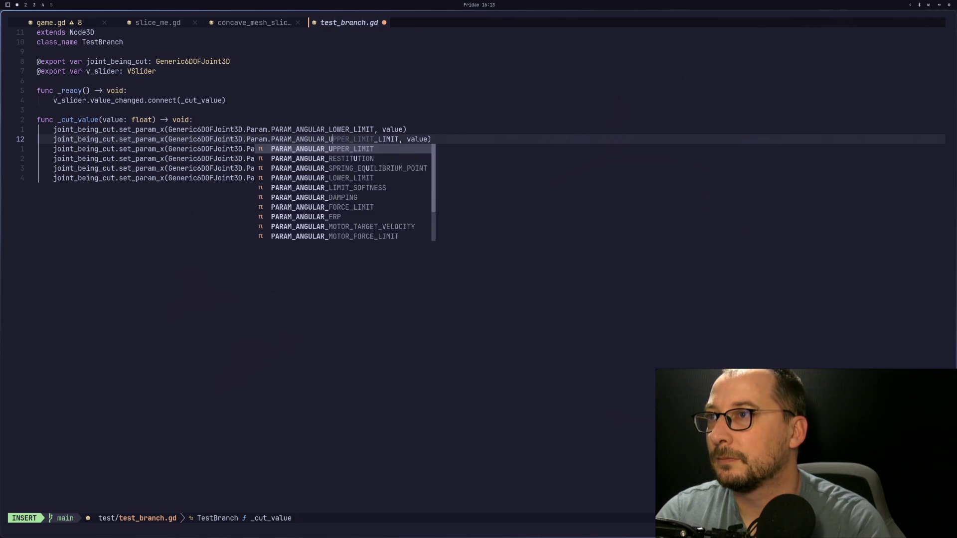
{"action": "key", "text": "Escape"}
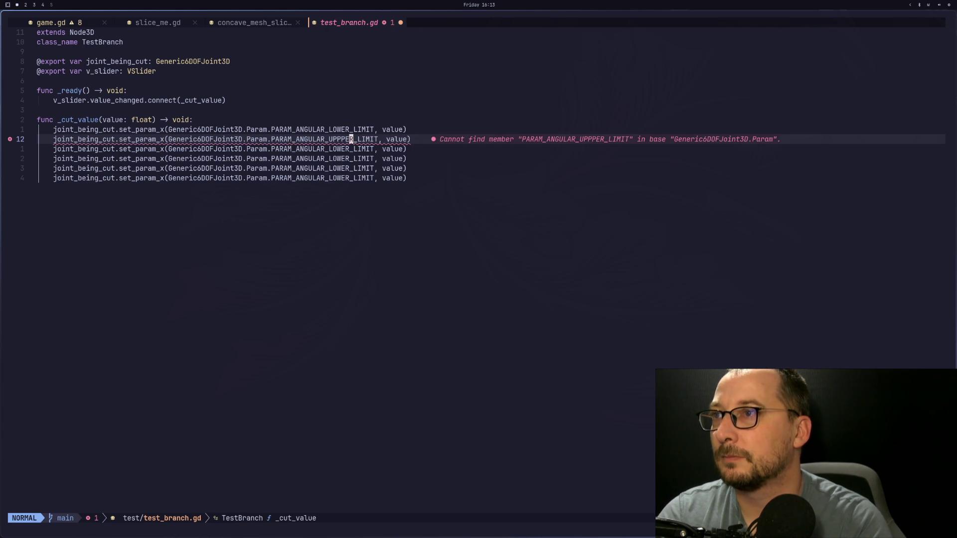
{"action": "key", "text": "x"}
{"action": "key", "text": "k"}
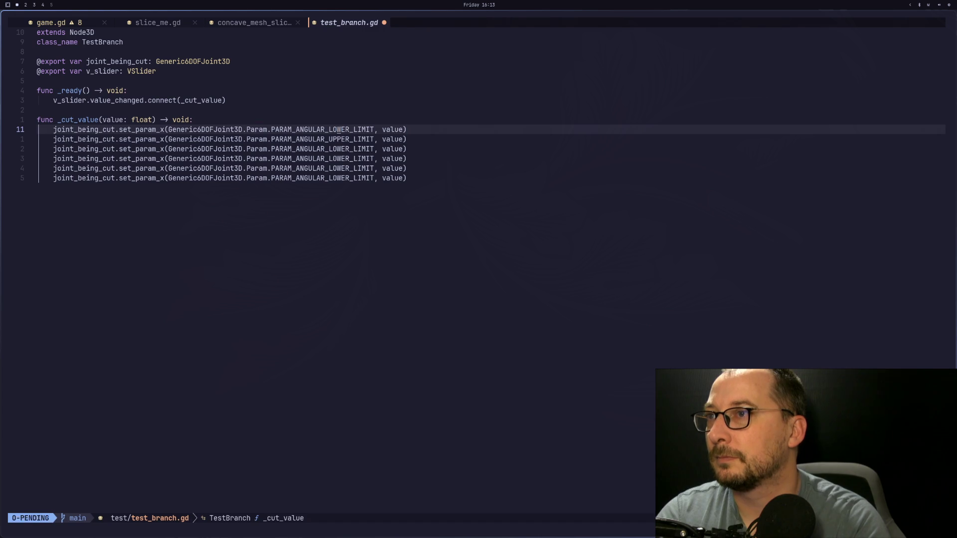
Copy the lower/upper limit pair and paste it further down the function
{"action": "key", "text": "y"}
{"action": "key", "text": "j"}
{"action": "key", "text": "j"}
{"action": "key", "text": "p"}
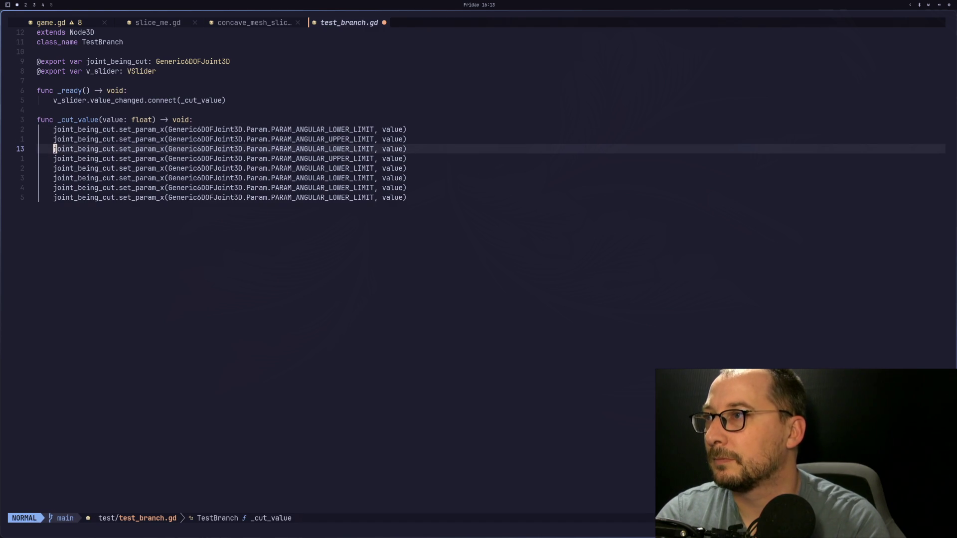
{"action": "key", "text": "u"}
{"action": "key", "text": "j"}
{"action": "key", "text": "j"}
{"action": "key", "text": "j"}
{"action": "key", "text": "j"}
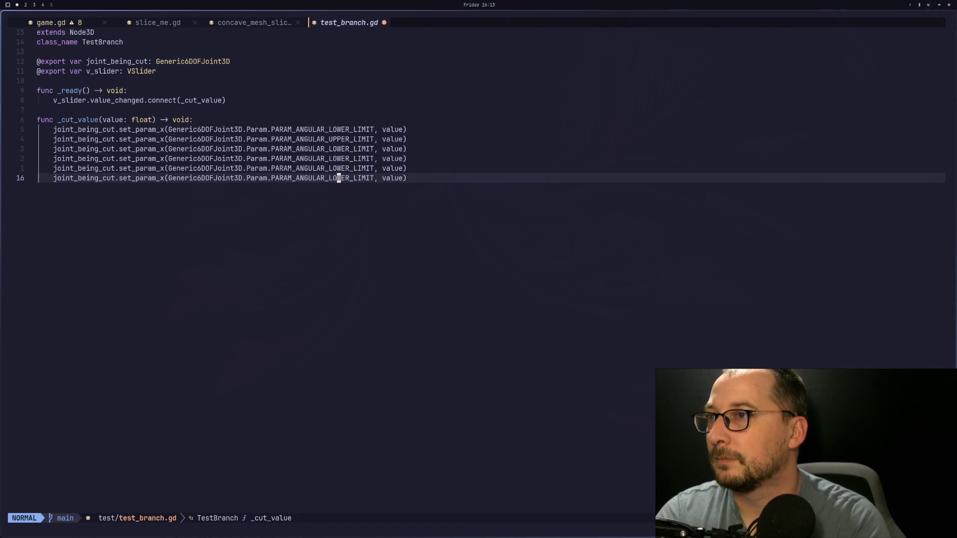
{"action": "key", "text": "p"}
{"action": "key", "text": "p"}
{"action": "key", "text": "d"}
{"action": "key", "text": "G"}
{"action": "key", "text": "d"}
{"action": "key", "text": "d"}
{"action": "key", "text": "p"}
{"action": "key", "text": "p"}
{"action": "key", "text": "p"}
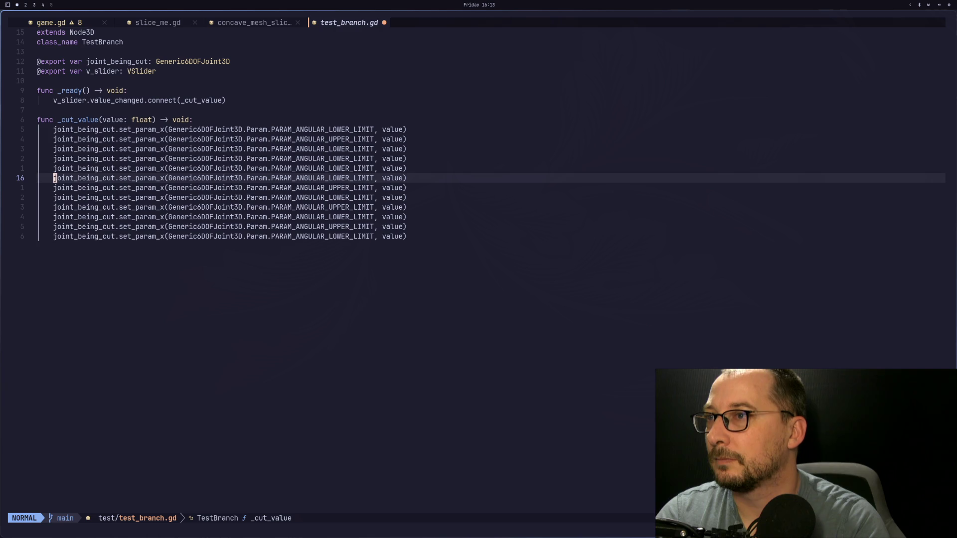
Delete surplus set_param_x lines so only alternating lower/upper limit pairs remain
{"action": "key", "text": "k"}
{"action": "key", "text": "k"}
{"action": "key", "text": "k"}
{"action": "key", "text": "k"}
{"action": "key", "text": "j"}
{"action": "key", "text": "d"}
{"action": "key", "text": "d"}
{"action": "key", "text": "d"}
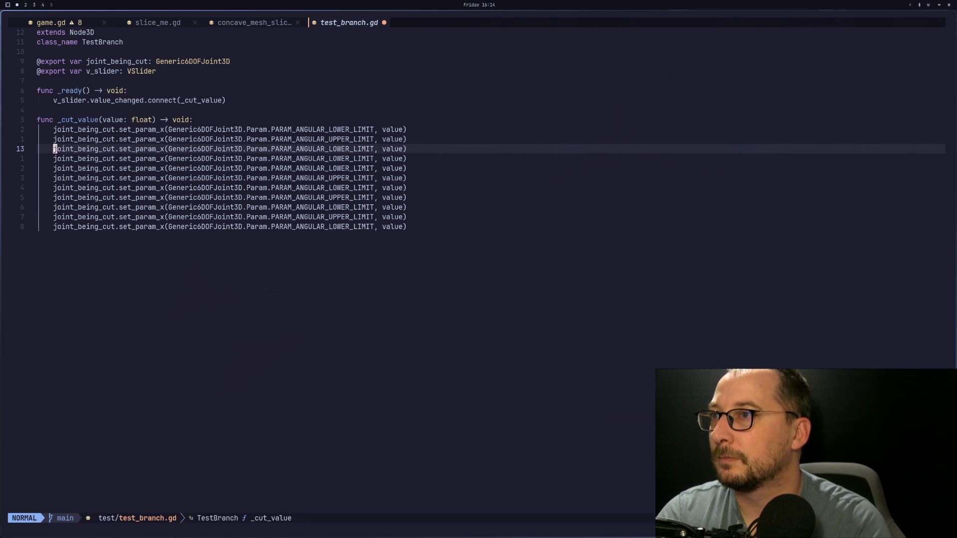
{"action": "key", "text": "d"}
{"action": "key", "text": "d"}
{"action": "key", "text": "d"}
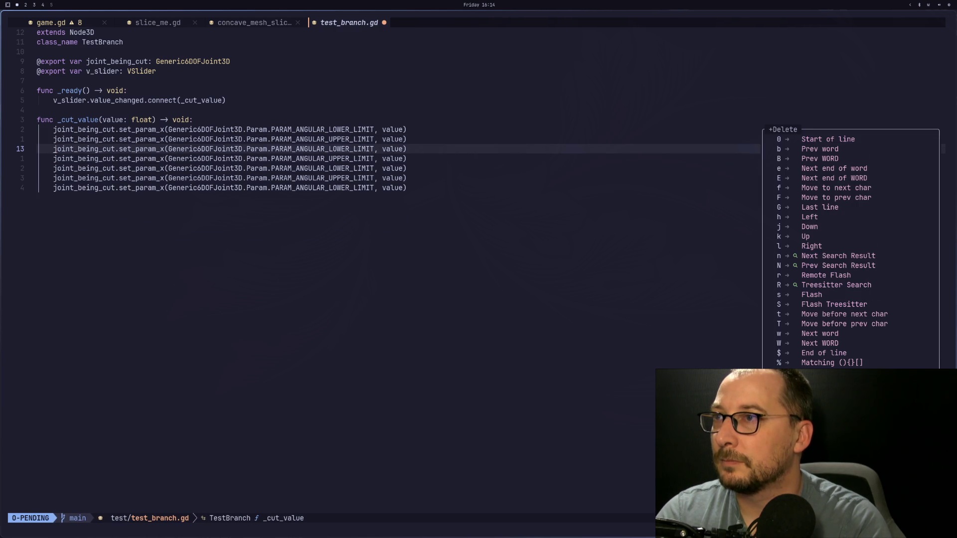
{"action": "key", "text": "d"}
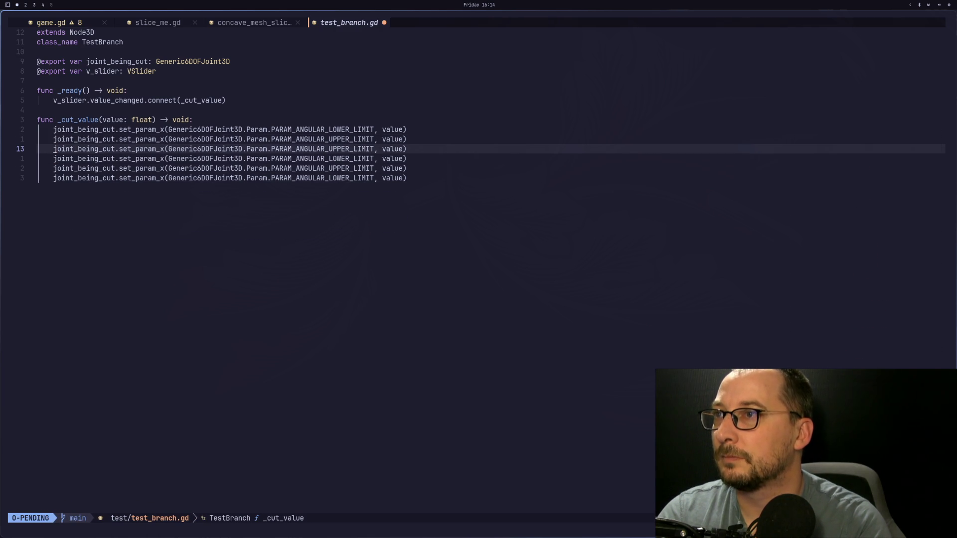
{"action": "key", "text": "d"}
{"action": "key", "text": "d"}
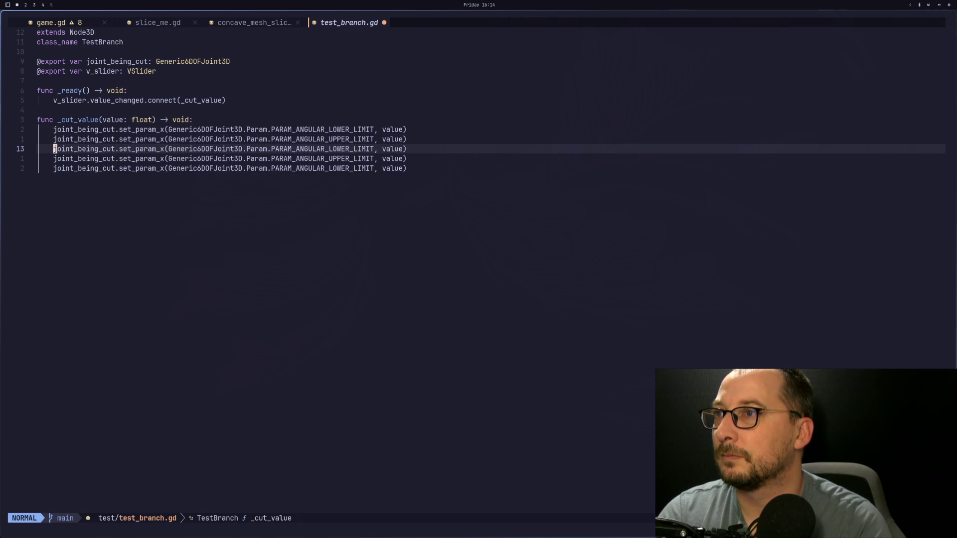
{"action": "key", "text": "d"}
{"action": "key", "text": "d"}
{"action": "key", "text": "d"}
{"action": "key", "text": "d"}
{"action": "key", "text": "u"}
{"action": "key", "text": "u"}
{"action": "key", "text": "j"}
{"action": "key", "text": "j"}
{"action": "key", "text": "d"}
{"action": "key", "text": "d"}
{"action": "key", "text": "k"}
{"action": "key", "text": "p"}
{"action": "key", "text": "d"}
{"action": "key", "text": "d"}
{"action": "key", "text": "k"}
{"action": "key", "text": "j"}
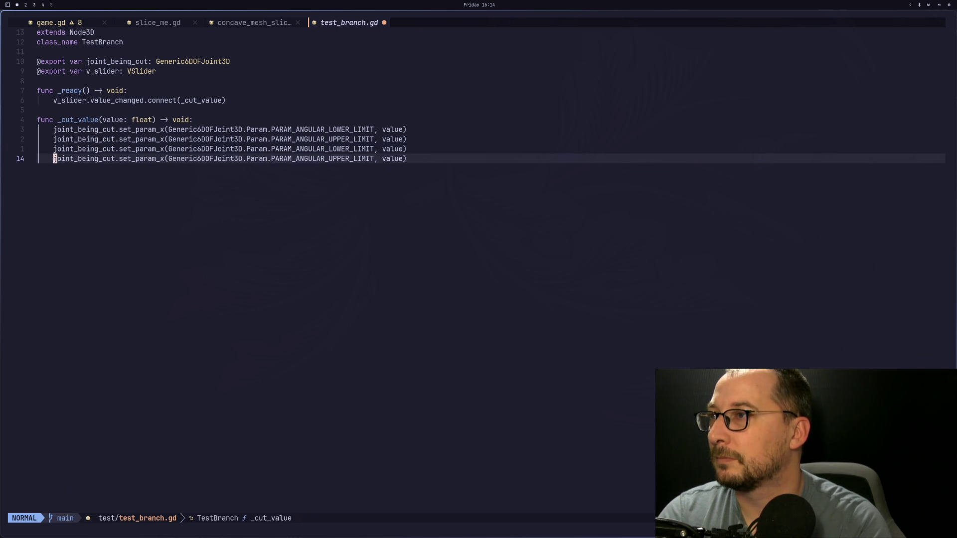
{"action": "key", "text": "P"}
Change lines 13–16 to set_param_y, set_param_y, set_param_z and set_param_z
{"action": "key", "text": "j"}
{"action": "key", "text": "y"}
{"action": "key", "text": "y"}
{"action": "key", "text": "p"}
{"action": "key", "text": "k"}
{"action": "key", "text": "k"}
{"action": "key", "text": "k"}
{"action": "key", "text": "w"}
{"action": "key", "text": "w"}
{"action": "key", "text": "w"}
{"action": "type", "text": "hsy"}
{"action": "key", "text": "Escape"}
{"action": "type", "text": "jsy"}
{"action": "key", "text": "Escape"}
{"action": "type", "text": "jsz"}
{"action": "key", "text": "Escape"}
{"action": "type", "text": "jsz"}
{"action": "key", "text": "Escape"}
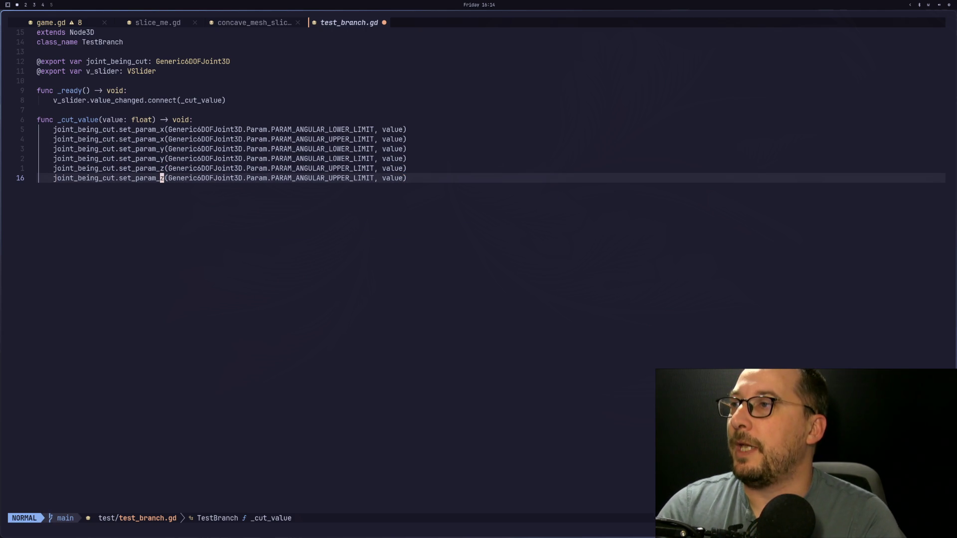
Review the enum argument on line 11, then select the VSlider node in Godot
{"action": "key", "text": "k"}
{"action": "key", "text": "k"}
{"action": "key", "text": "k"}
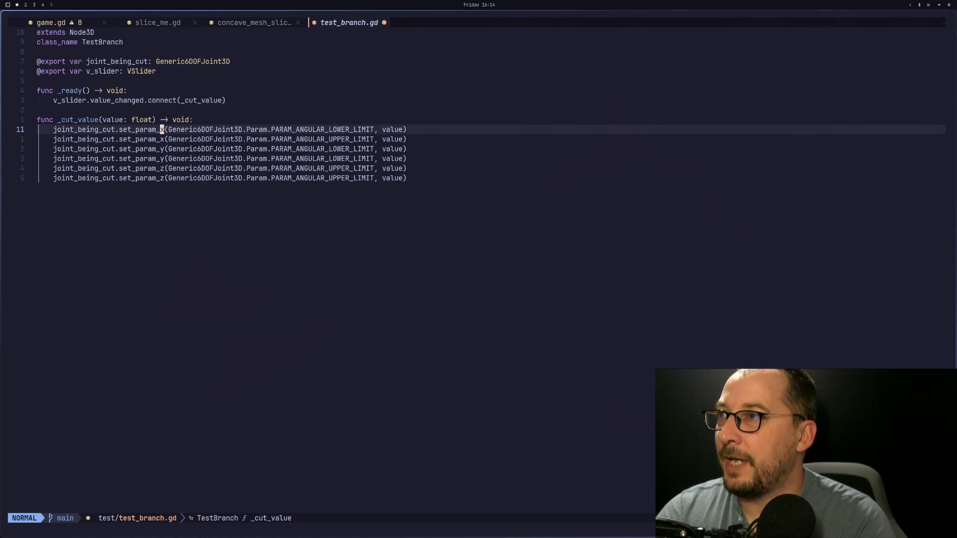
{"action": "key", "text": "l"}
{"action": "key", "text": "l"}
{"action": "key", "text": "l"}
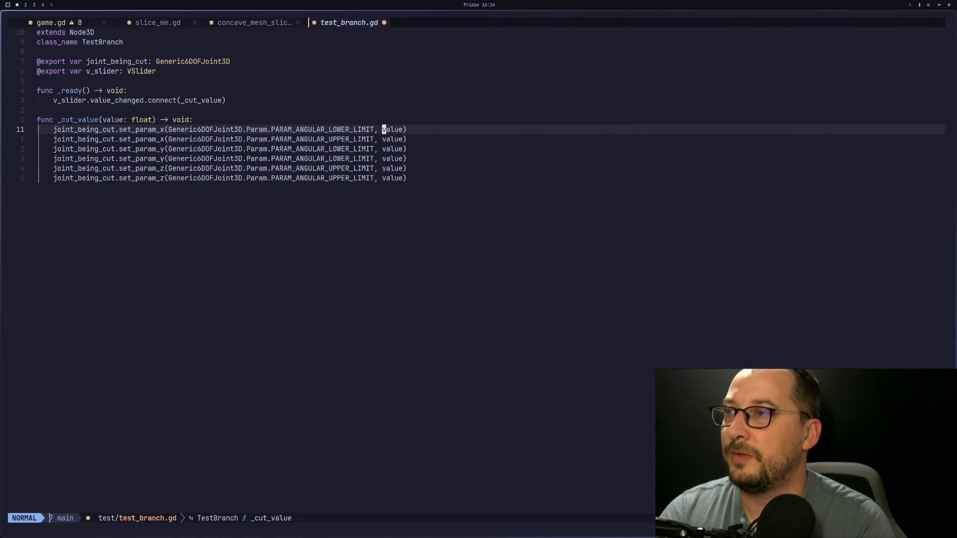
{"action": "key", "text": "y"}
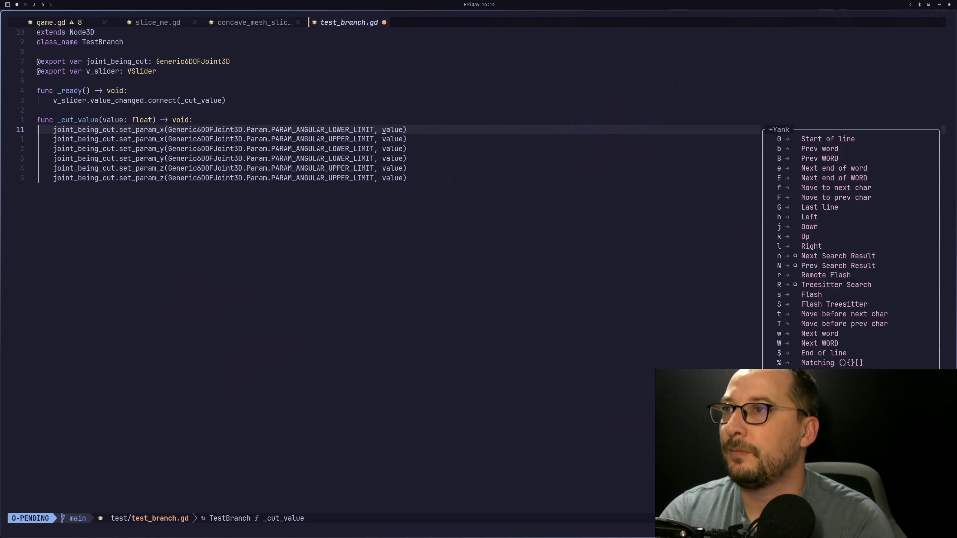
{"action": "key", "text": "Escape"}
{"action": "key", "text": "super+2"}
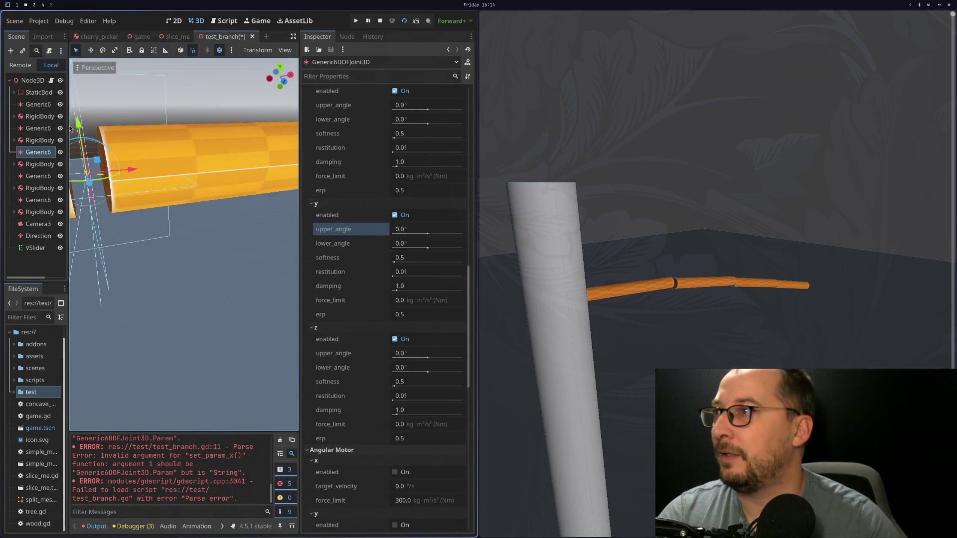
{"action": "left_click", "coordinate": [36, 248]}
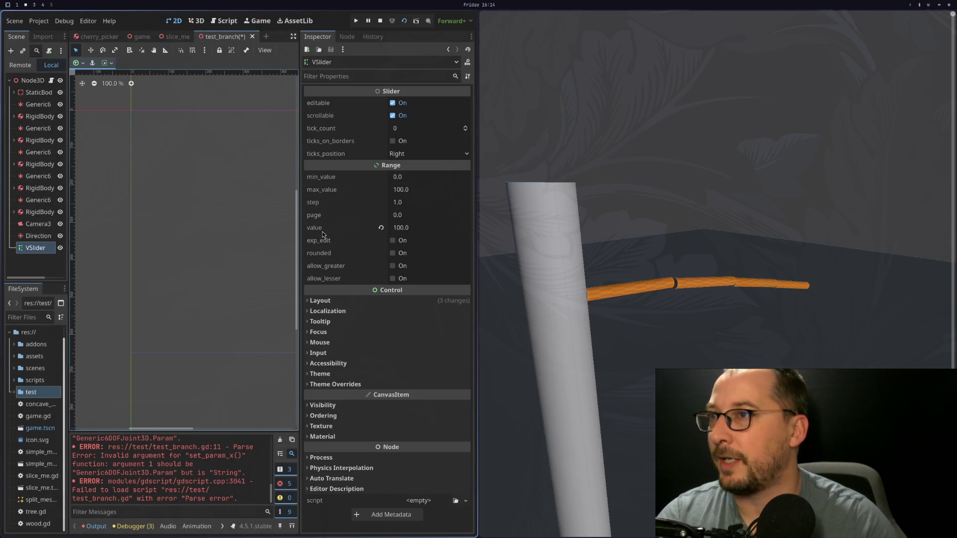
Set the VSlider's max_value to 5 in the Inspector
{"action": "left_click", "coordinate": [418, 194]}
{"action": "type", "text": "5"}
{"action": "key", "text": "Tab"}
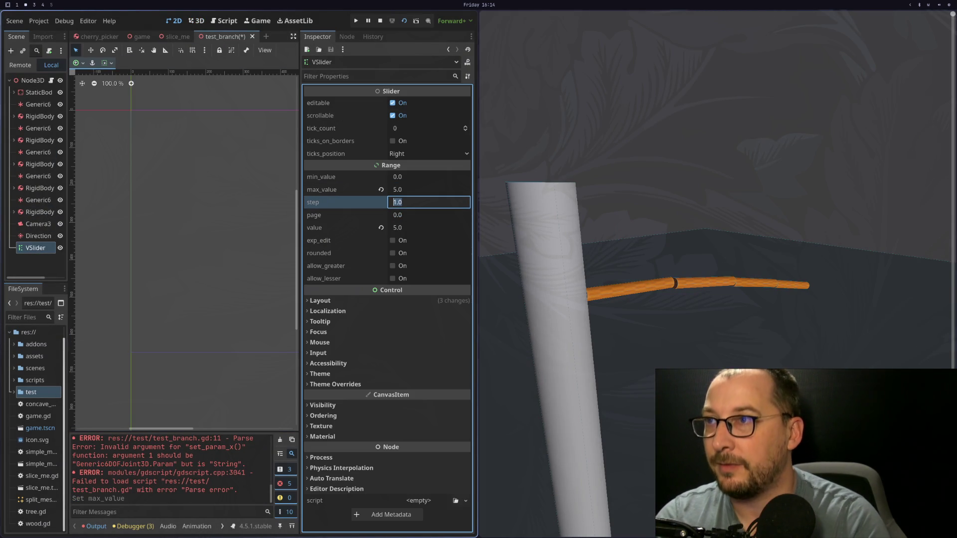
Check the Godot documentation in the browser, then return to the script and editor
{"action": "key", "text": "super+3"}
{"action": "scroll", "coordinate": [710, 213], "scroll_direction": "up", "scroll_amount": 15}
{"action": "scroll", "coordinate": [710, 213], "scroll_direction": "up", "scroll_amount": 6}
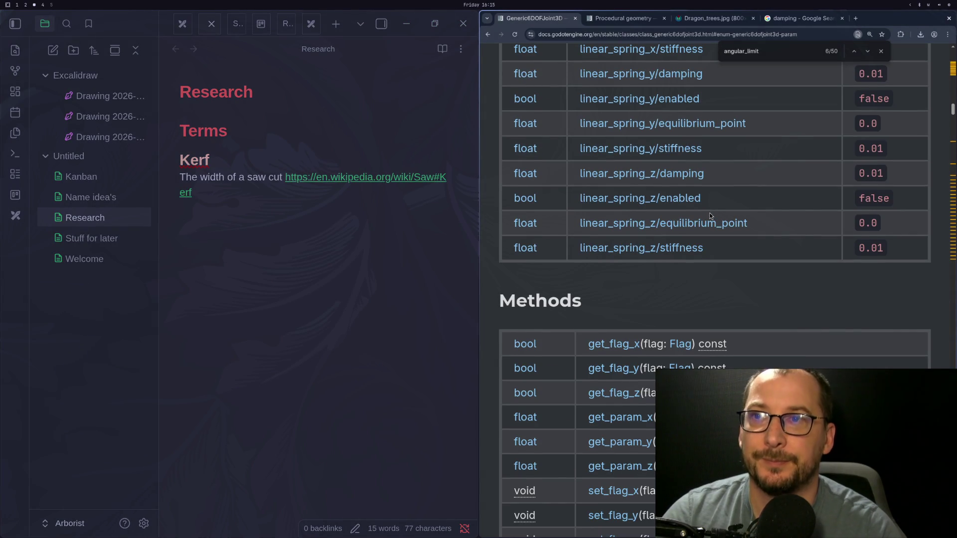
{"action": "scroll", "coordinate": [681, 262], "scroll_direction": "down", "scroll_amount": 3}
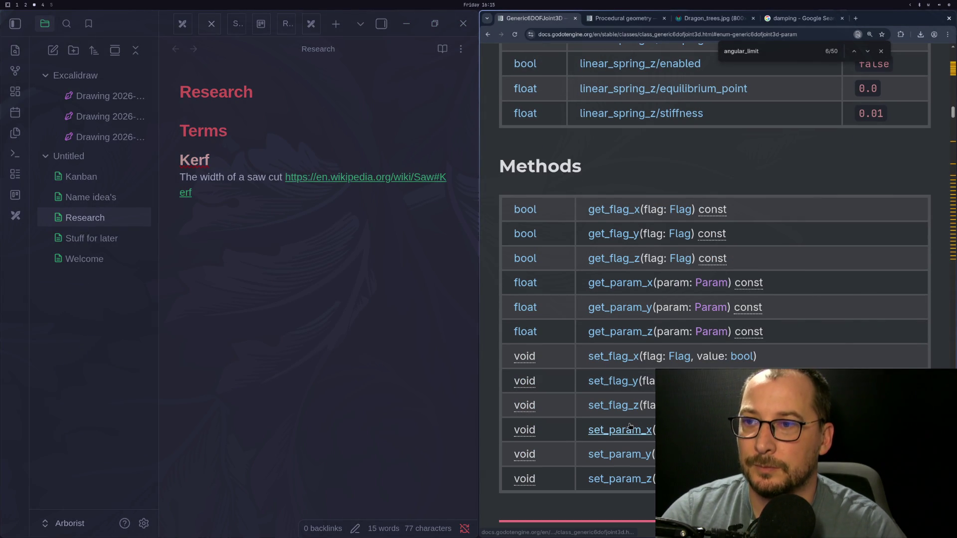
{"action": "key", "text": "super+1"}
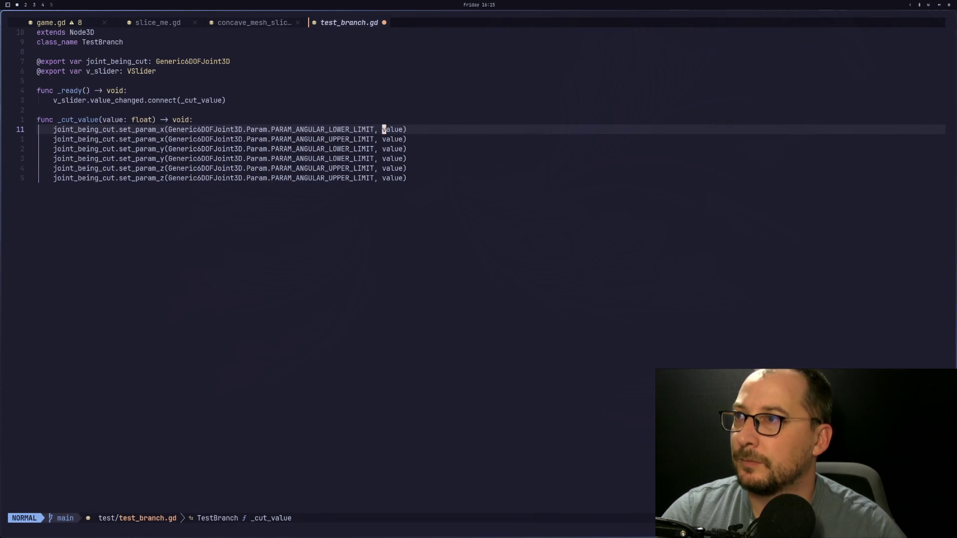
{"action": "key", "text": "super+2"}
Run the current scene with F6 and inspect the parser error at test_branch.gd line 11
{"action": "key", "text": "F6"}
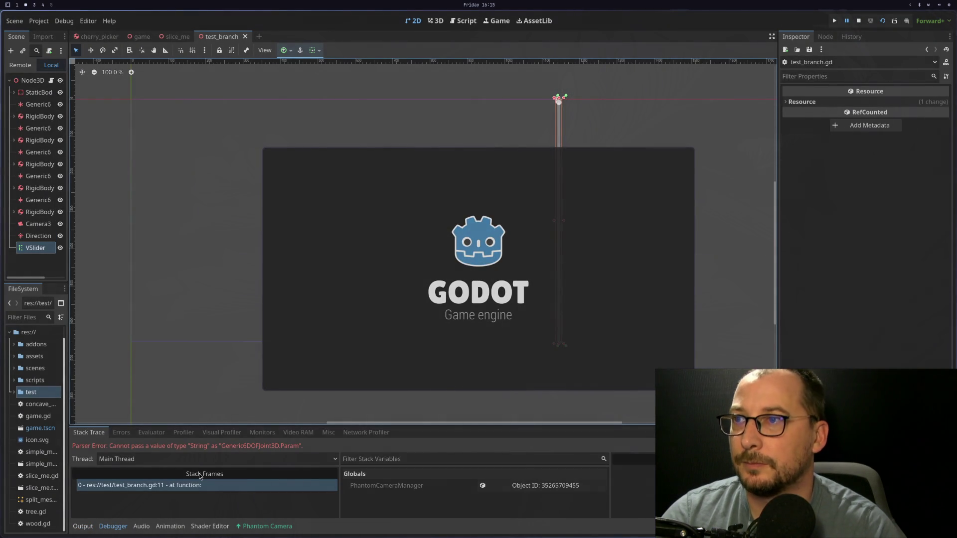
{"action": "double_click", "coordinate": [203, 481]}
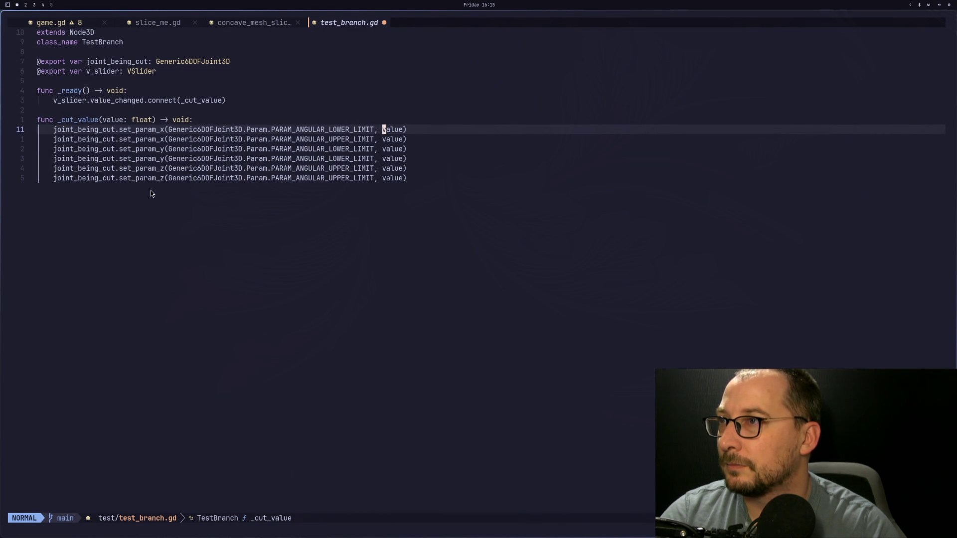
{"action": "key", "text": "super+3"}
{"action": "key", "text": "super+2"}
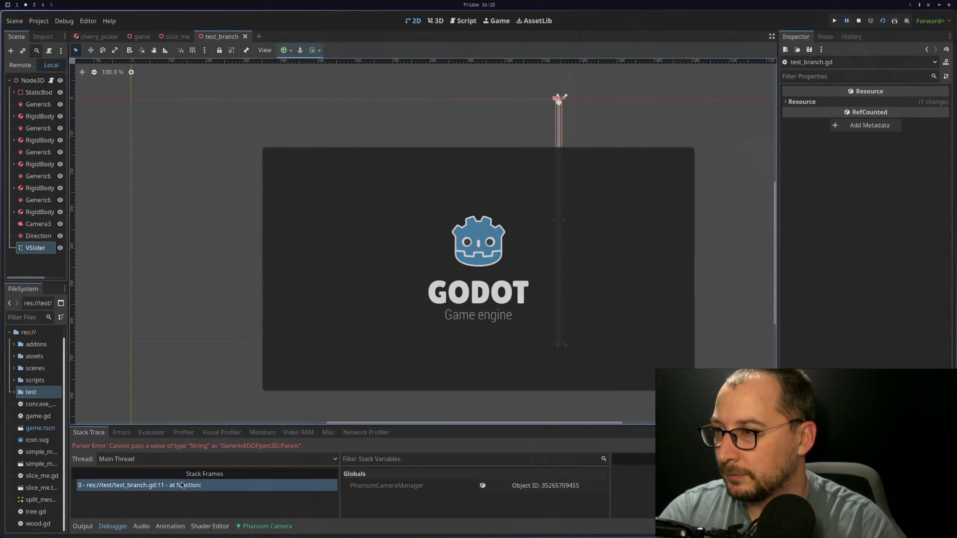
{"action": "key", "text": "super+1"}
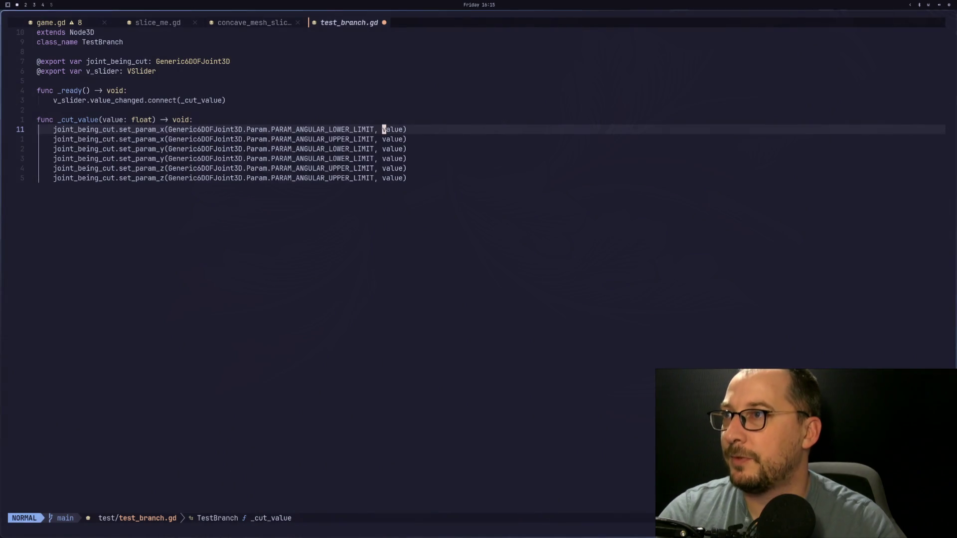
{"action": "key", "text": "super+3"}
{"action": "scroll", "coordinate": [580, 393], "scroll_direction": "down", "scroll_amount": 10}
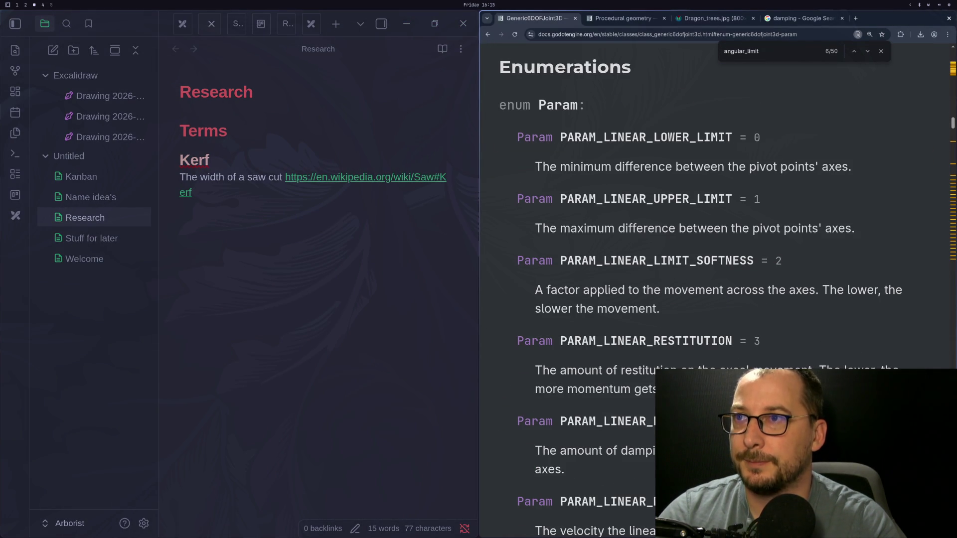
{"action": "key", "text": "super+1"}
Save test_branch.gd in Neovim with :w
{"action": "key", "text": "j"}
{"action": "key", "text": "j"}
{"action": "key", "text": "j"}
{"action": "type", "text": ":w"}
{"action": "key", "text": "Return"}
{"action": "key", "text": "super+2"}
{"action": "key", "text": "super+1"}
{"action": "key", "text": "super+2"}
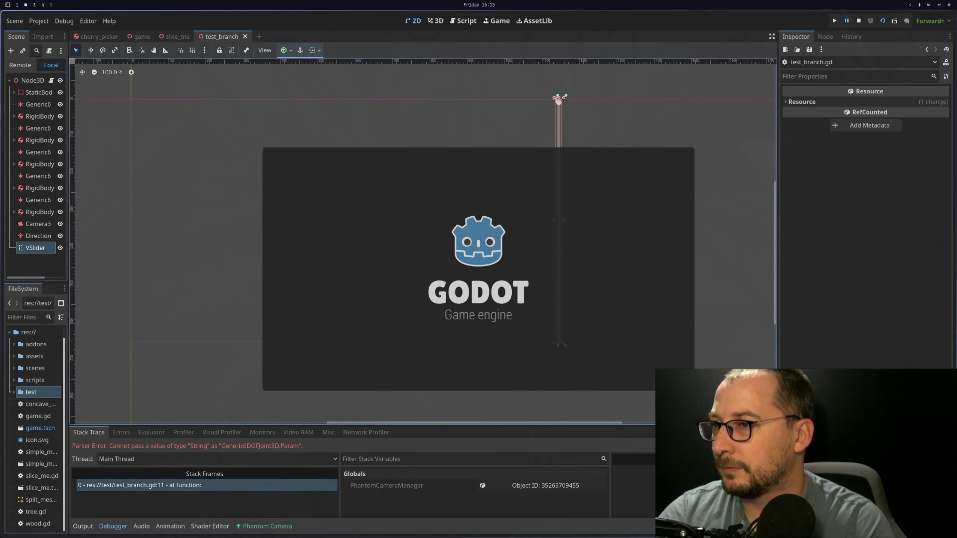
Stop the running test scene and put the caret on the script's y limit line
{"action": "left_click", "coordinate": [857, 24]}
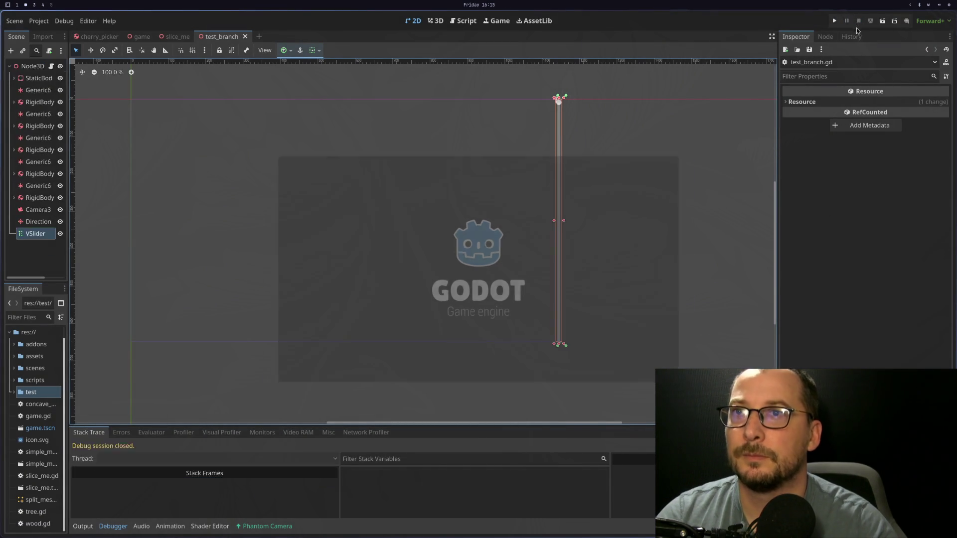
{"action": "key", "text": "super+3"}
{"action": "key", "text": "super+1"}
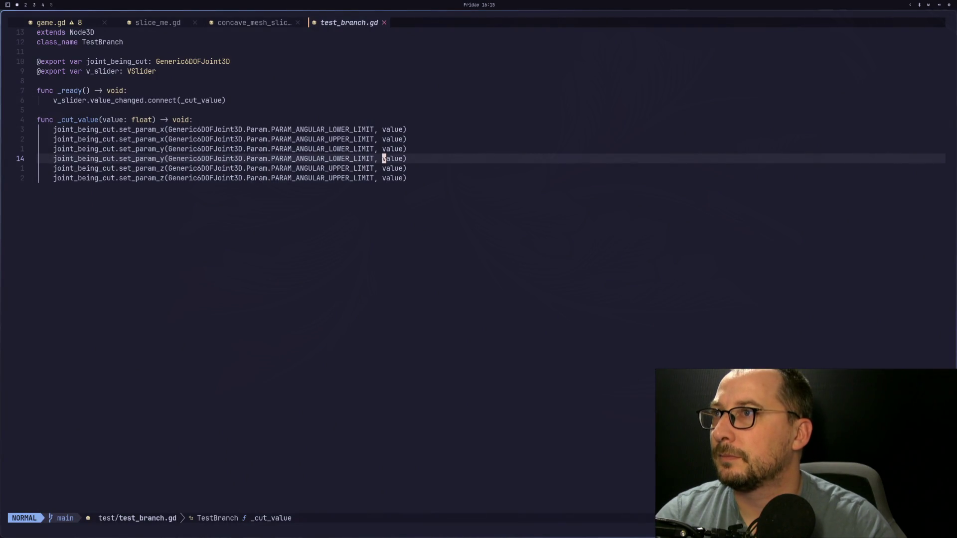
{"action": "key", "text": "super+3"}
{"action": "key", "text": "super+2"}
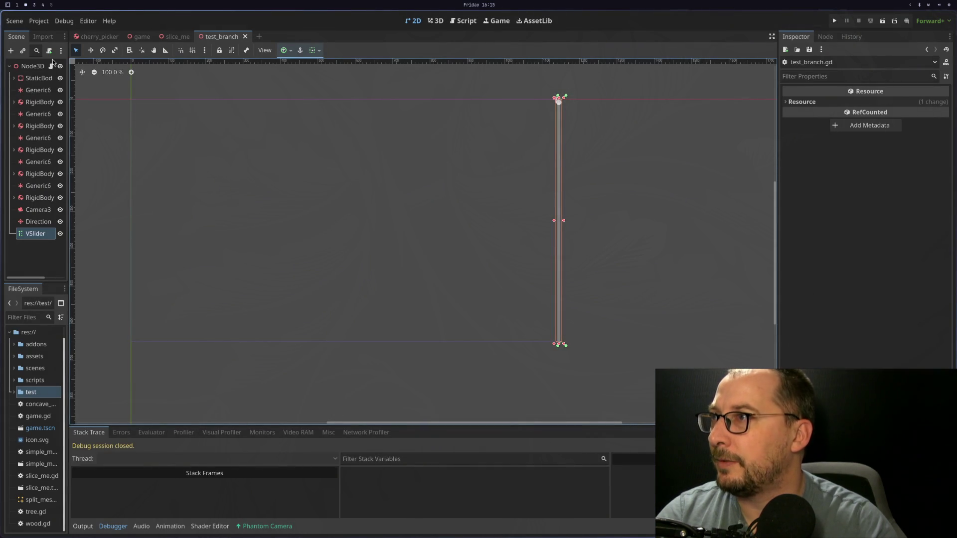
{"action": "key", "text": "super+1"}
{"action": "key", "text": "space"}
{"action": "key", "text": "space"}
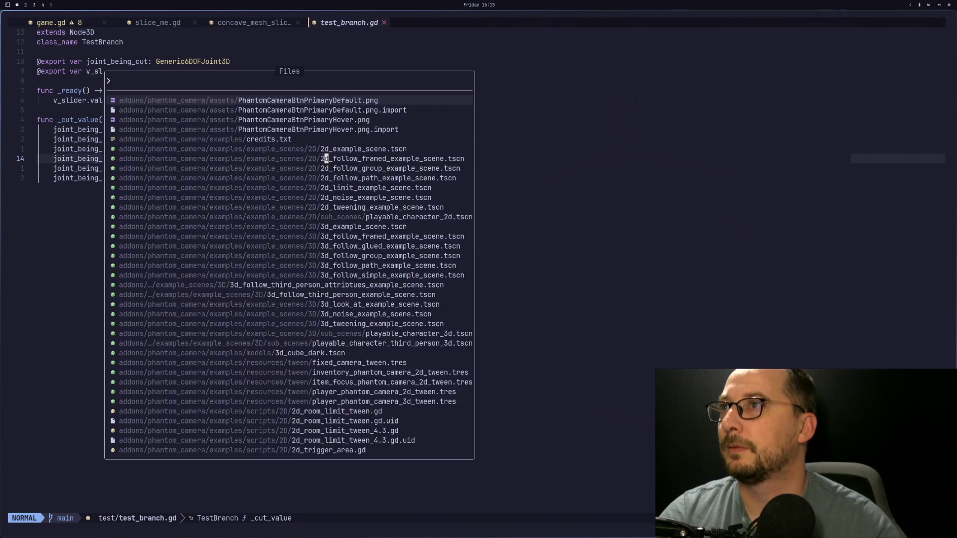
{"action": "type", "text": "test"}
{"action": "key", "text": "Escape"}
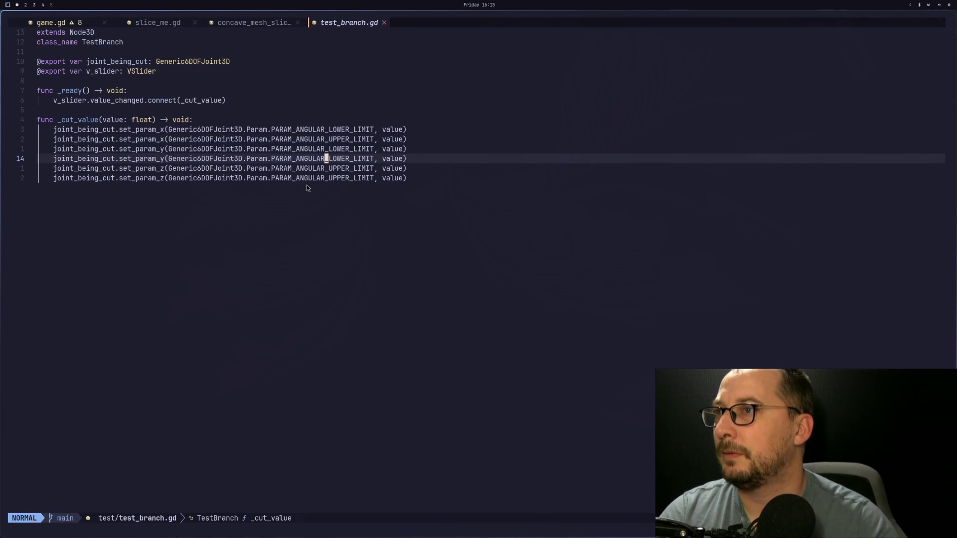
{"action": "left_click", "coordinate": [306, 185]}
Reload the current project from Godot's Project menu
{"action": "key", "text": "super+2"}
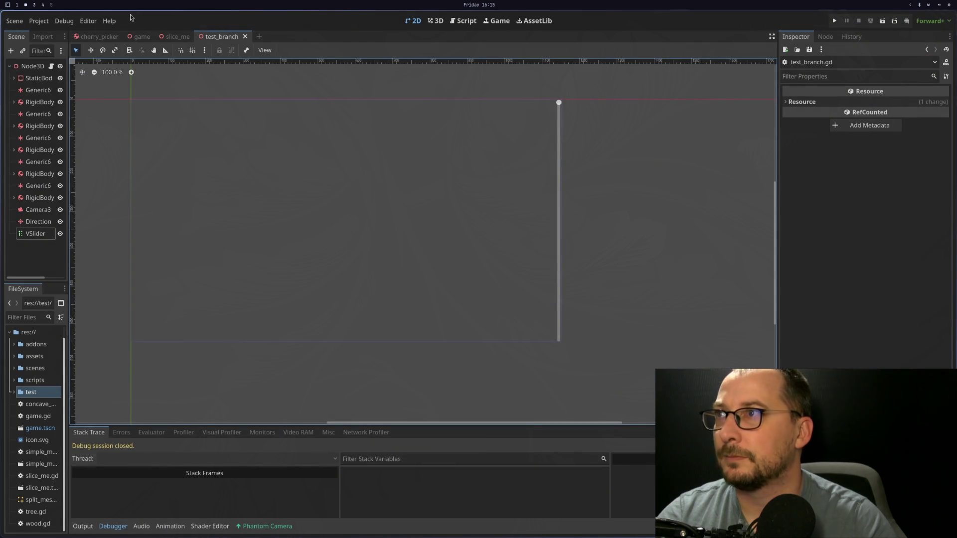
{"action": "left_click", "coordinate": [38, 21]}
{"action": "left_click", "coordinate": [159, 156]}
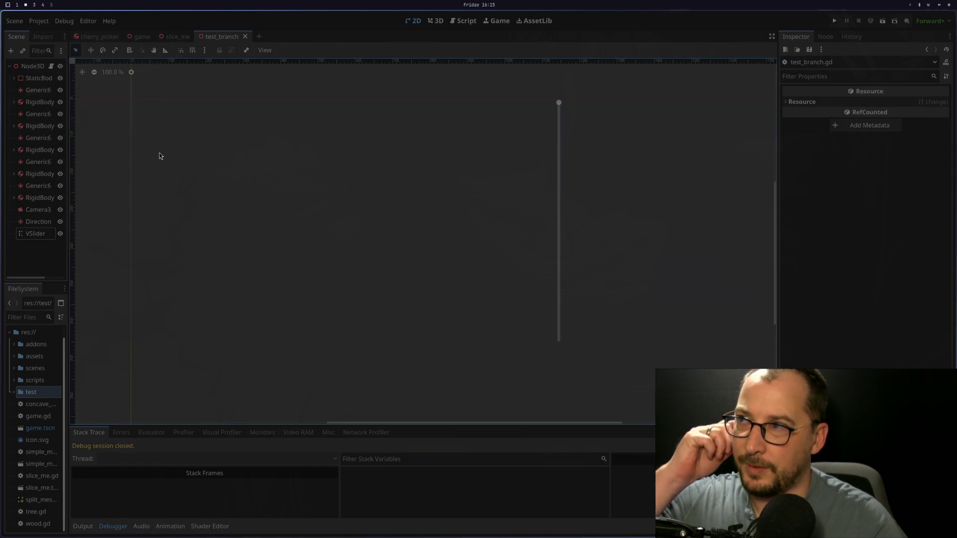
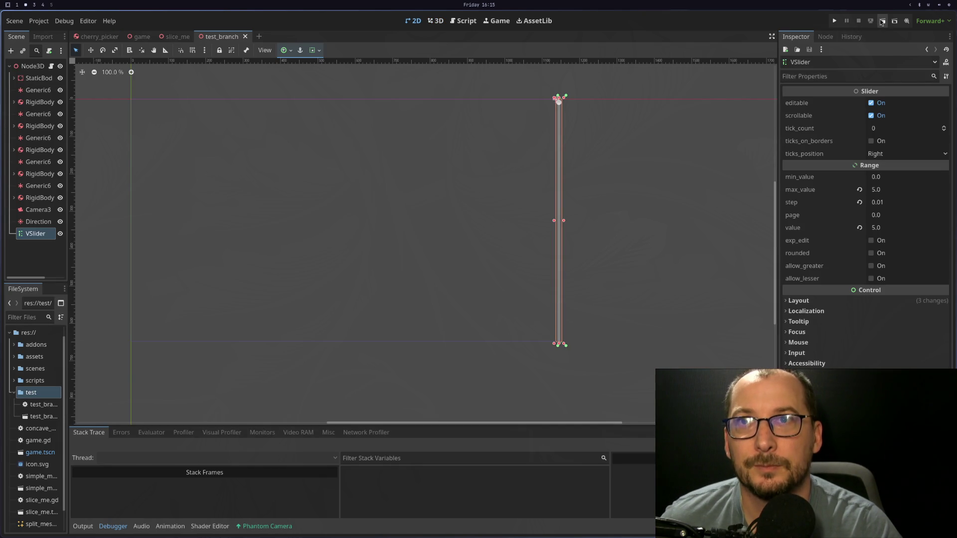
Run the scene and lower the slider, which fails with a null joint error, then stop it
{"action": "left_click", "coordinate": [879, 22]}
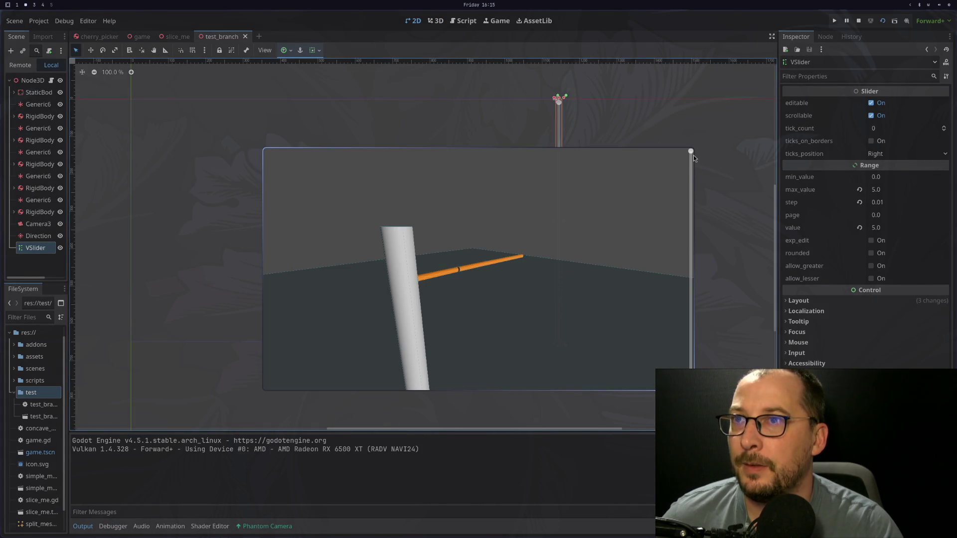
{"action": "left_click_drag", "start_coordinate": [693, 154], "coordinate": [468, 327]}
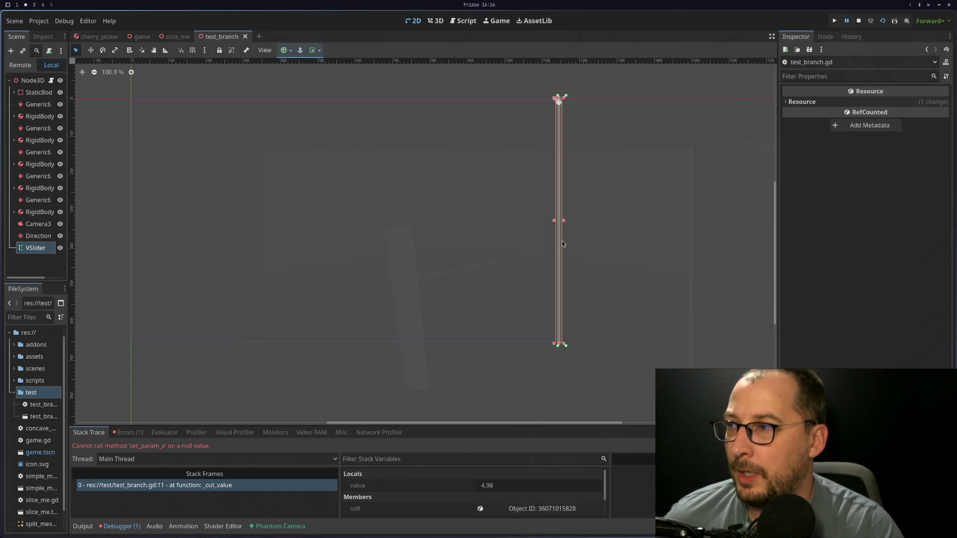
{"action": "left_click", "coordinate": [859, 22]}
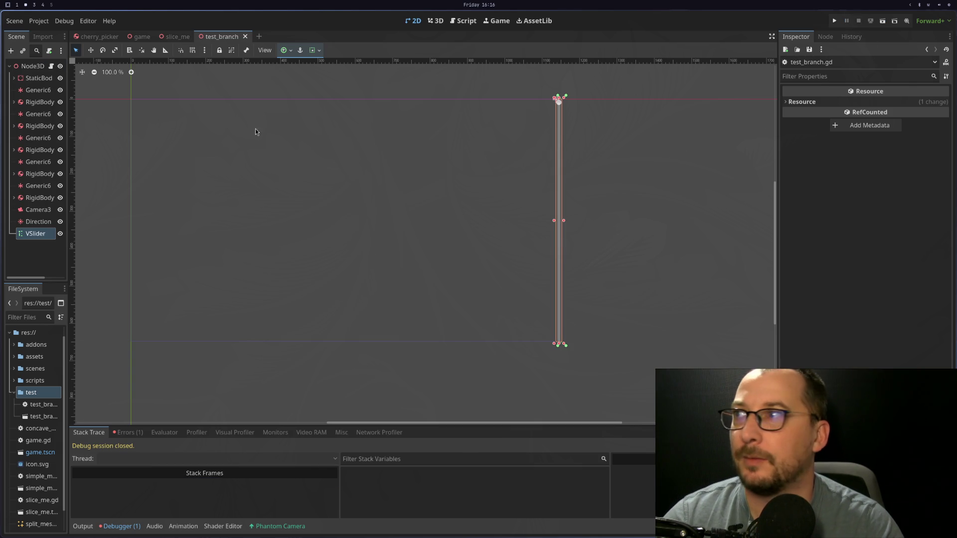
Assign the Generic6DOFJoint3D at the branch gap to Node3D's joint_being_cut property
{"action": "left_click", "coordinate": [34, 66]}
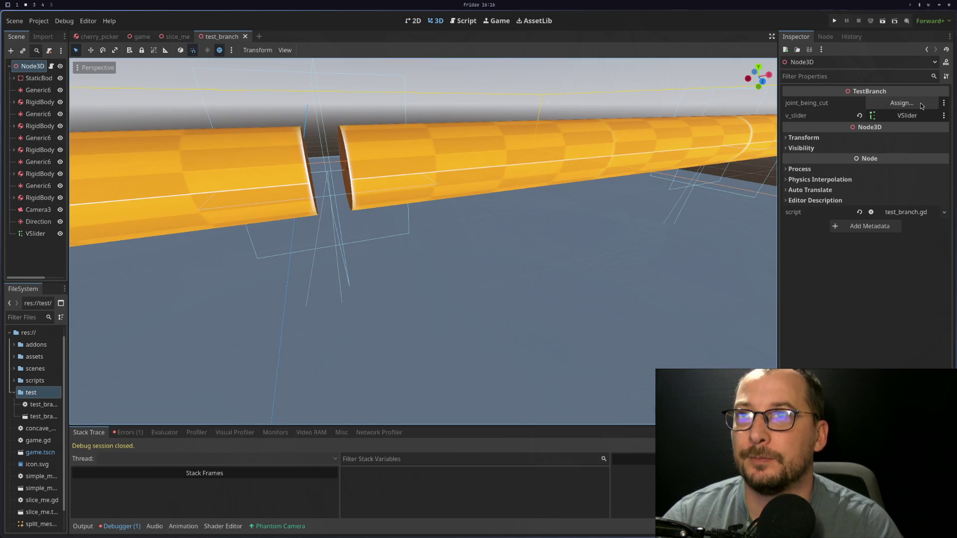
{"action": "left_click", "coordinate": [43, 116]}
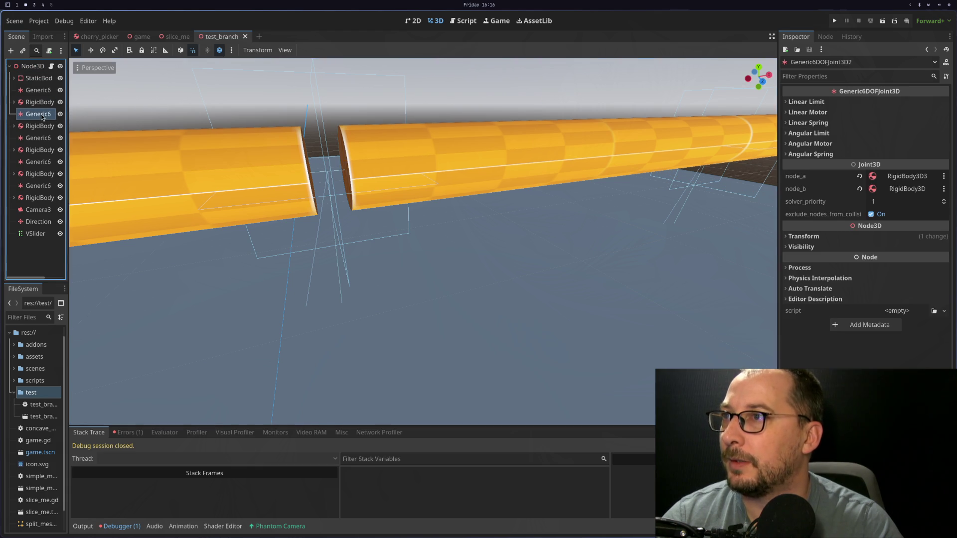
{"action": "key", "text": "f"}
{"action": "left_click", "coordinate": [394, 221]}
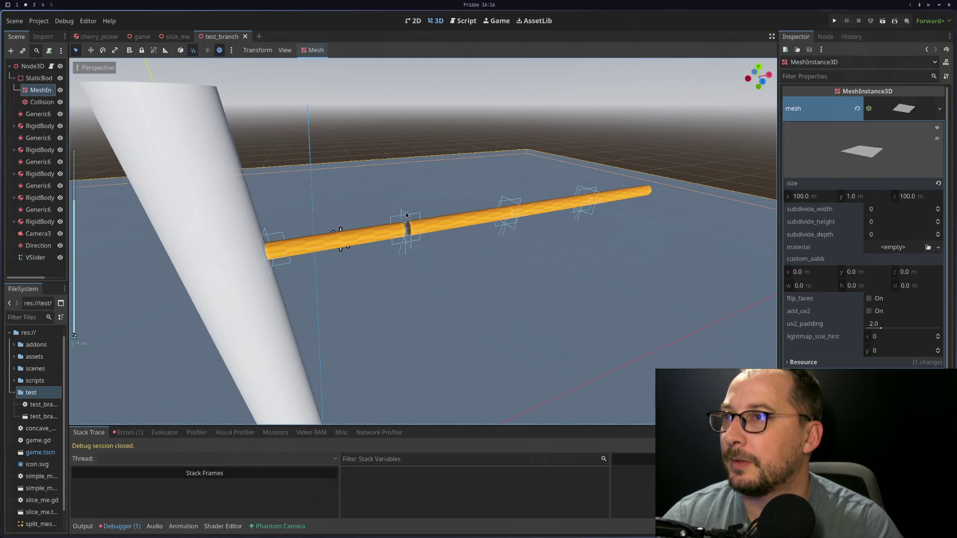
{"action": "left_click", "coordinate": [401, 222]}
{"action": "mouse_move", "coordinate": [50, 162]}
{"action": "left_mouse_down"}
{"action": "mouse_move", "coordinate": [6, 162]}
{"action": "mouse_move", "coordinate": [648, 98]}
{"action": "mouse_move", "coordinate": [882, 95]}
{"action": "mouse_move", "coordinate": [880, 103]}
{"action": "left_mouse_up"}
{"action": "left_click", "coordinate": [32, 65]}
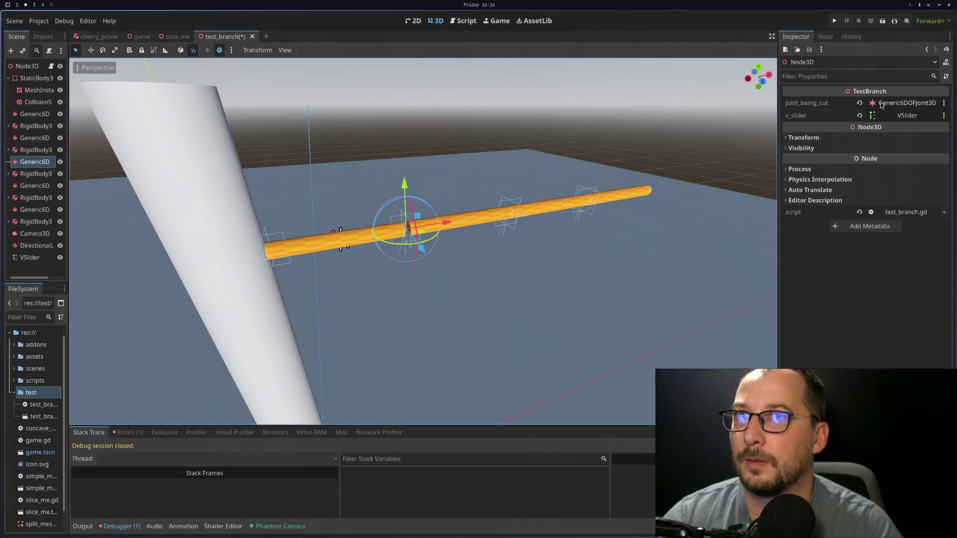
Rerun the scene, lowering and raising the slider to confirm the branch cuts without errors
{"action": "left_click", "coordinate": [883, 21]}
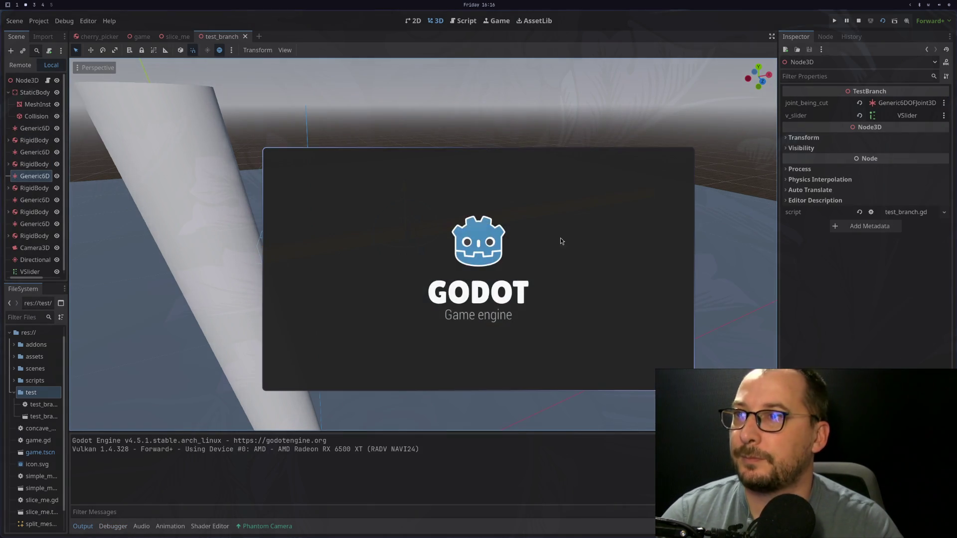
{"action": "left_click_drag", "start_coordinate": [691, 218], "coordinate": [680, 325]}
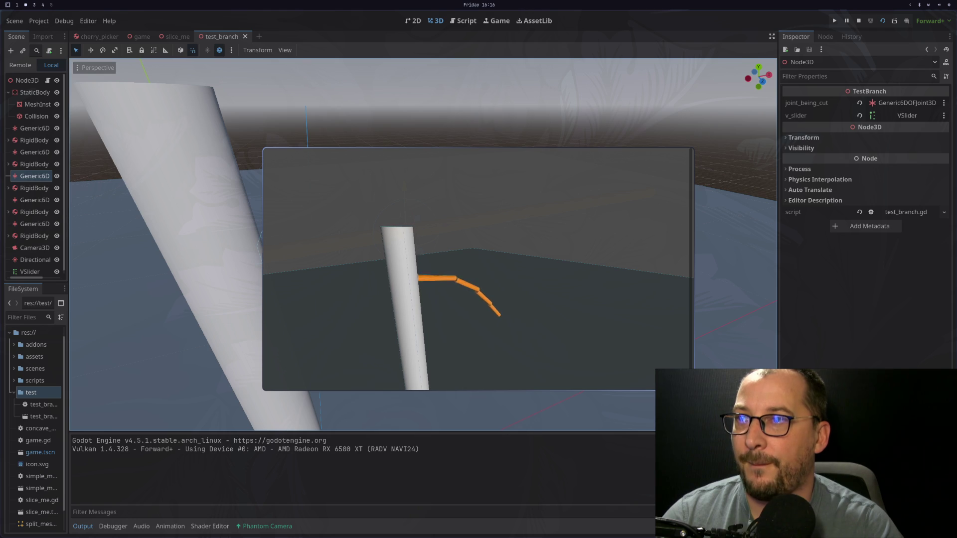
{"action": "left_click_drag", "start_coordinate": [690, 291], "coordinate": [688, 143]}
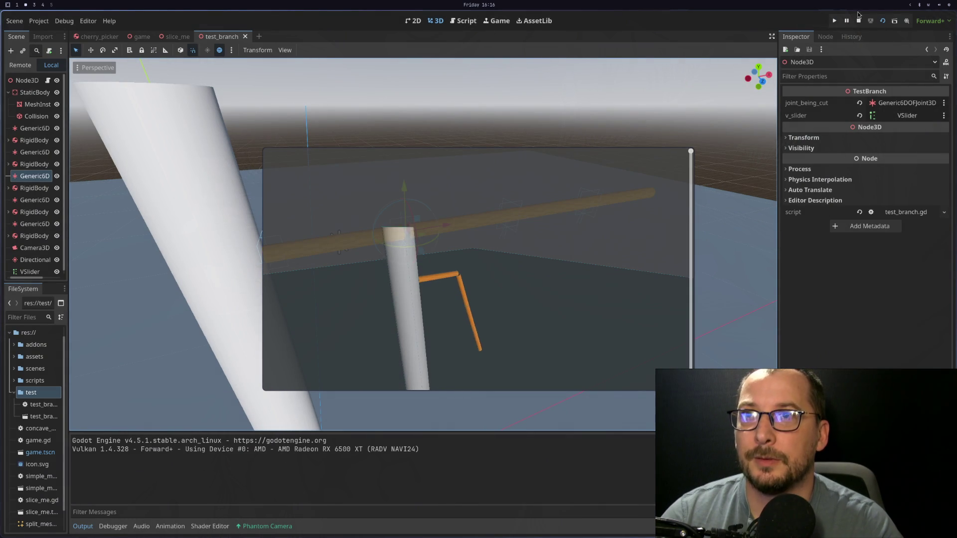
{"action": "left_click", "coordinate": [858, 20]}
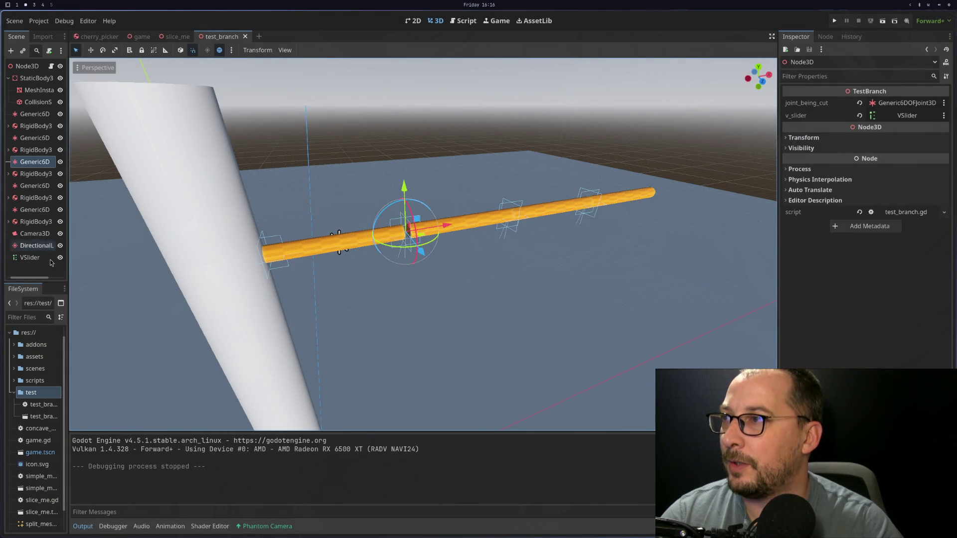
{"action": "left_click", "coordinate": [30, 257]}
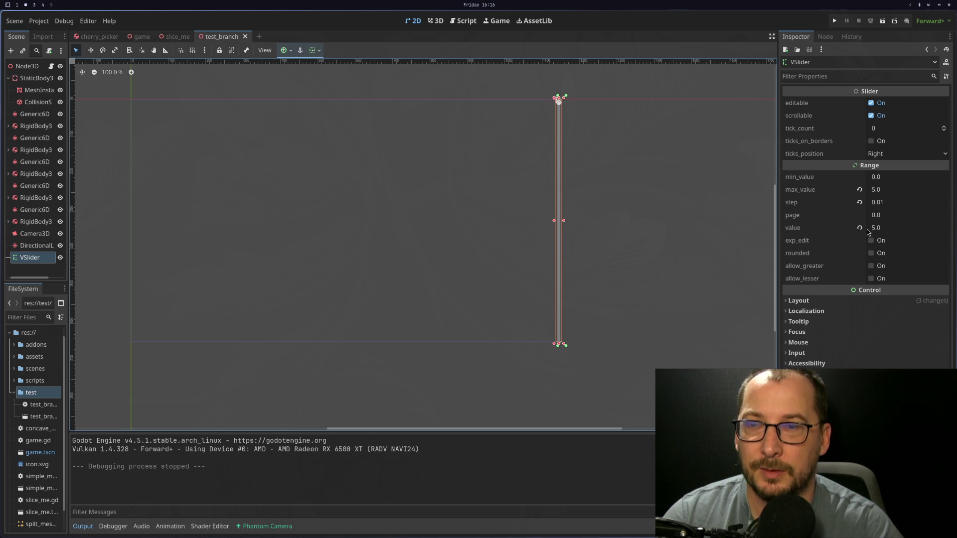
Set the VSlider max_value to 3, then run the scene and lower the slider
{"action": "left_click", "coordinate": [889, 188]}
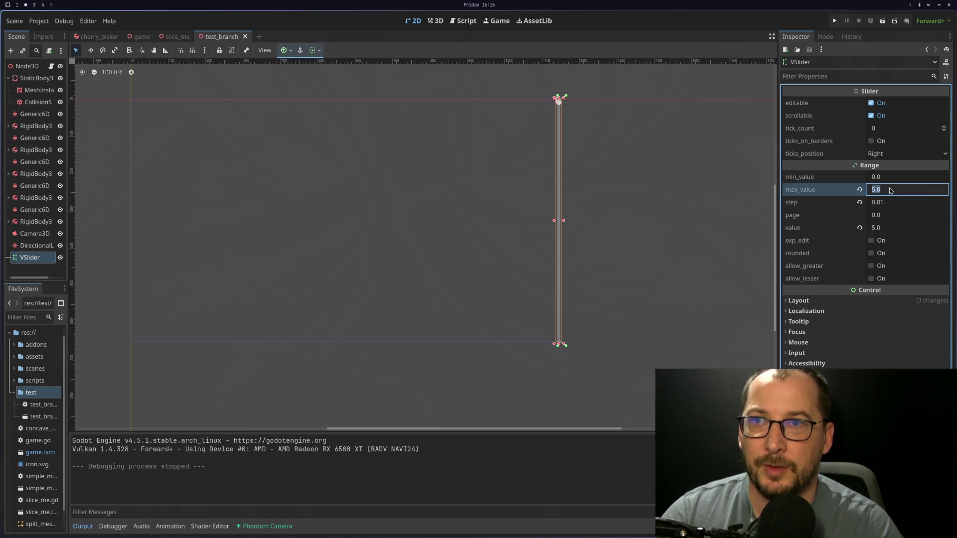
{"action": "type", "text": "3"}
{"action": "key", "text": "Return"}
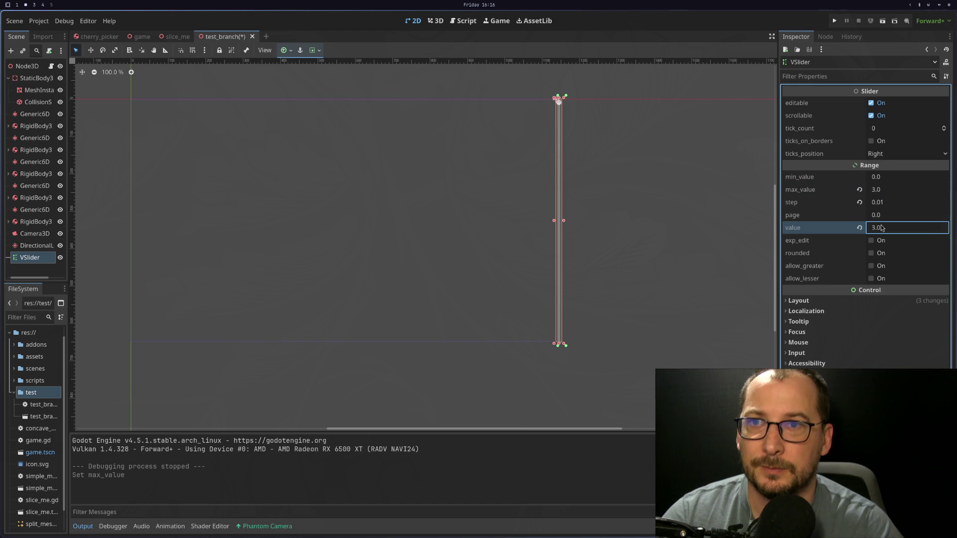
{"action": "left_click", "coordinate": [881, 22]}
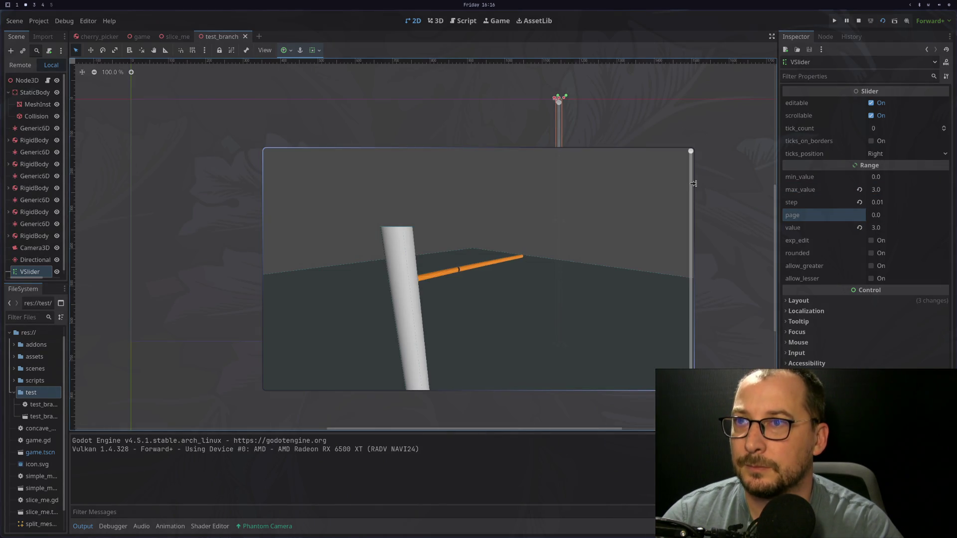
{"action": "left_click_drag", "start_coordinate": [692, 153], "coordinate": [684, 217]}
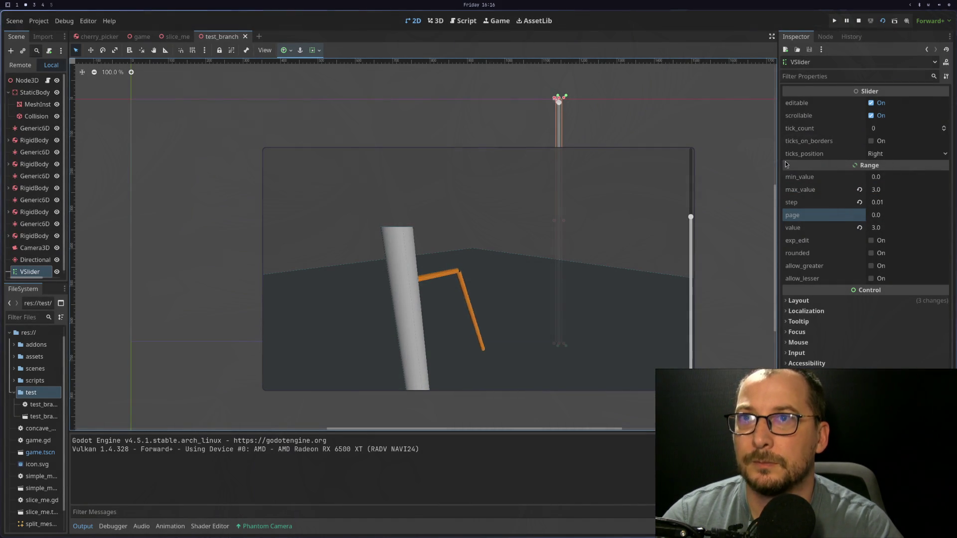
Rerun the scene twice more, nudging the slider to watch the cut branch swing
{"action": "left_click", "coordinate": [860, 22]}
{"action": "left_click", "coordinate": [882, 22]}
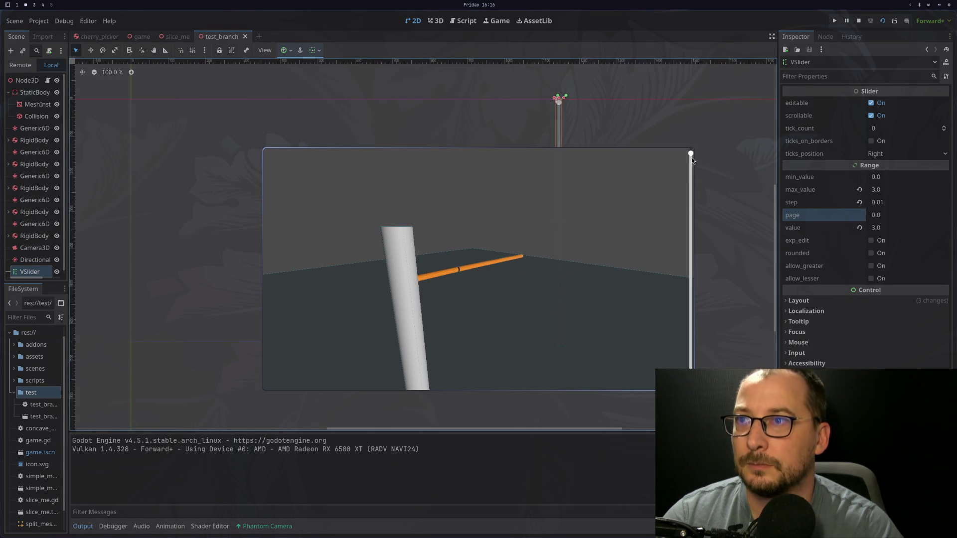
{"action": "left_click_drag", "start_coordinate": [691, 157], "coordinate": [691, 167]}
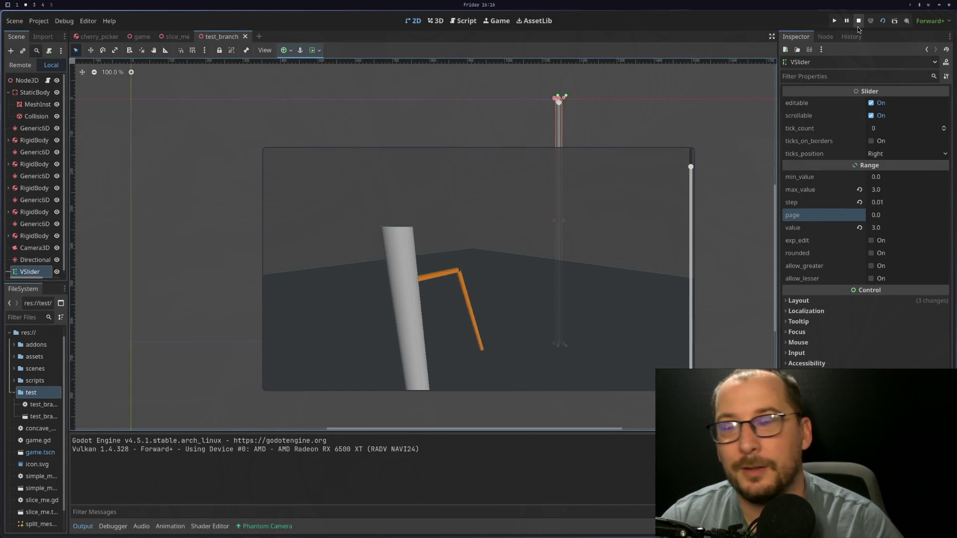
{"action": "left_click", "coordinate": [858, 22]}
{"action": "left_click", "coordinate": [882, 21]}
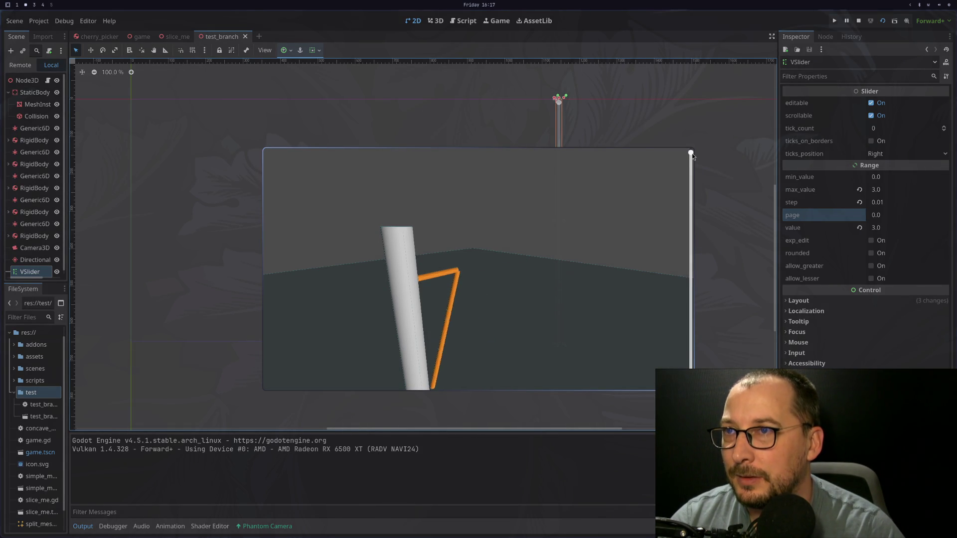
{"action": "left_click", "coordinate": [858, 21]}
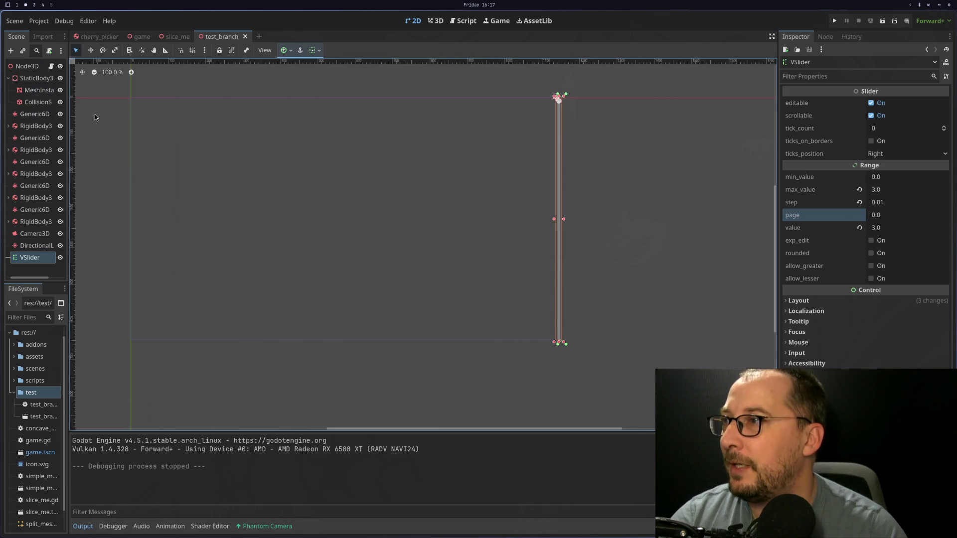
Select the root Node3D, zoom in, and select the joint between the two branch cylinders
{"action": "scroll", "coordinate": [310, 145], "scroll_direction": "down", "scroll_amount": 4}
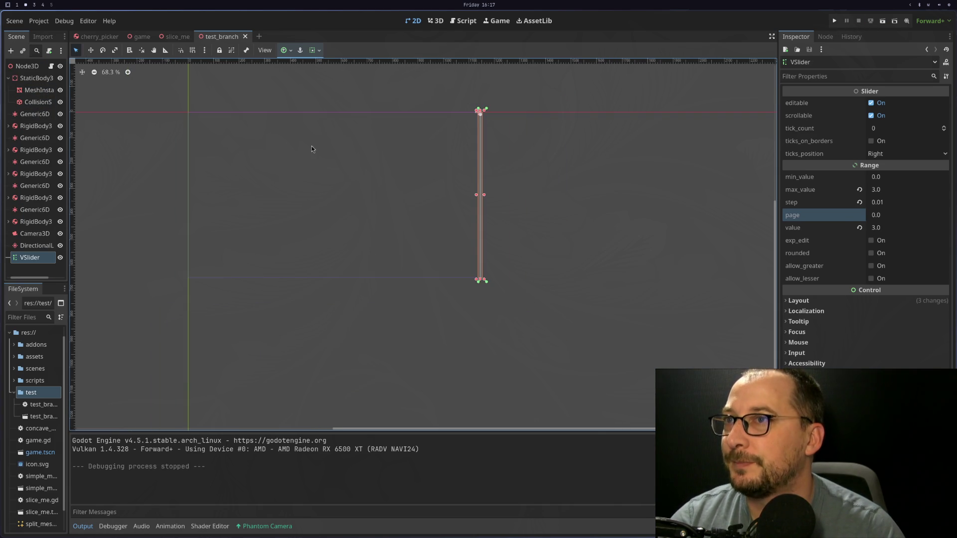
{"action": "left_click", "coordinate": [19, 67]}
{"action": "scroll", "coordinate": [438, 195], "scroll_direction": "up", "scroll_amount": 10}
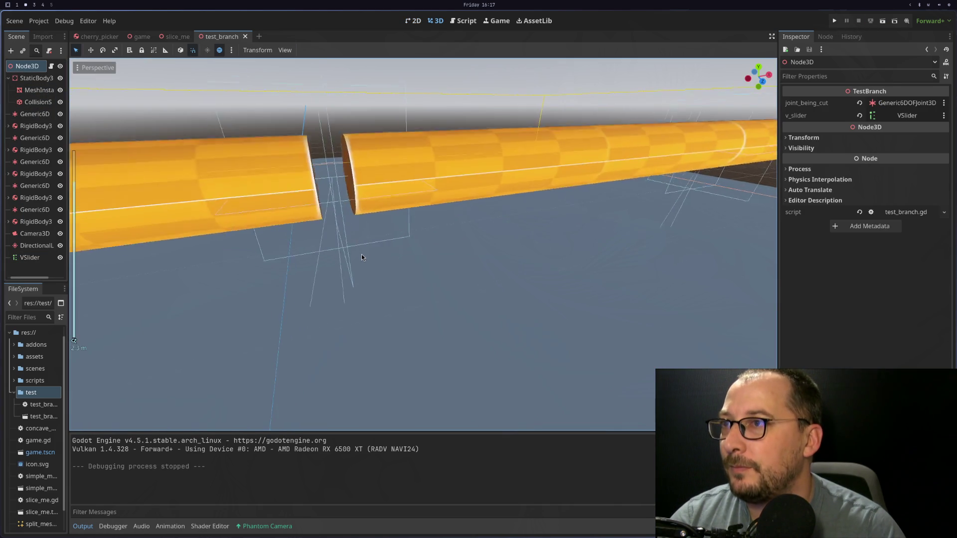
{"action": "scroll", "coordinate": [378, 270], "scroll_direction": "down", "scroll_amount": 3}
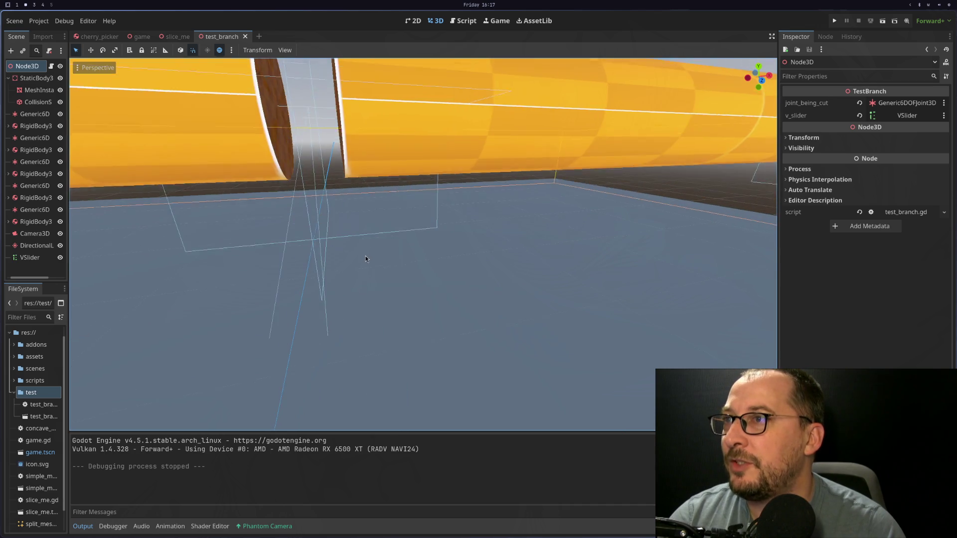
{"action": "scroll", "coordinate": [369, 266], "scroll_direction": "up", "scroll_amount": 5}
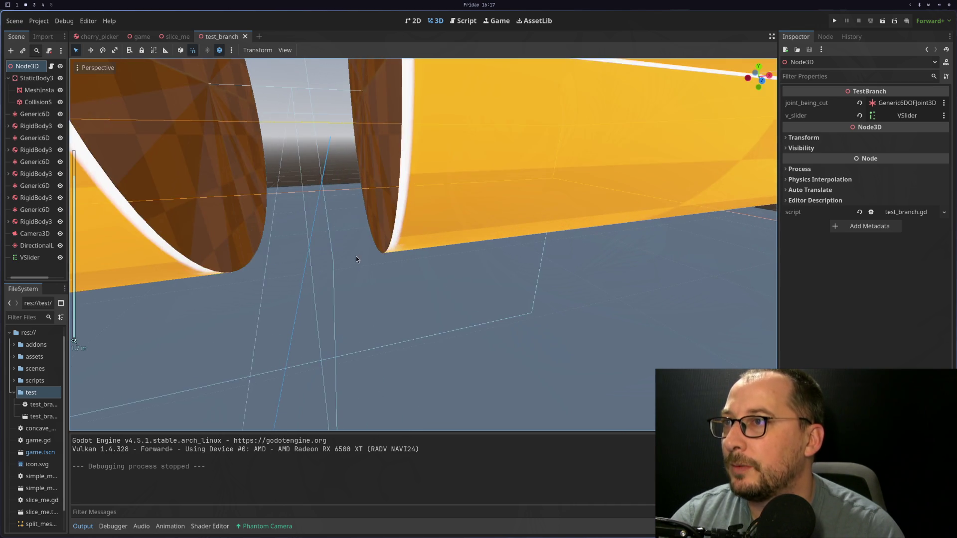
{"action": "scroll", "coordinate": [372, 254], "scroll_direction": "up", "scroll_amount": 2}
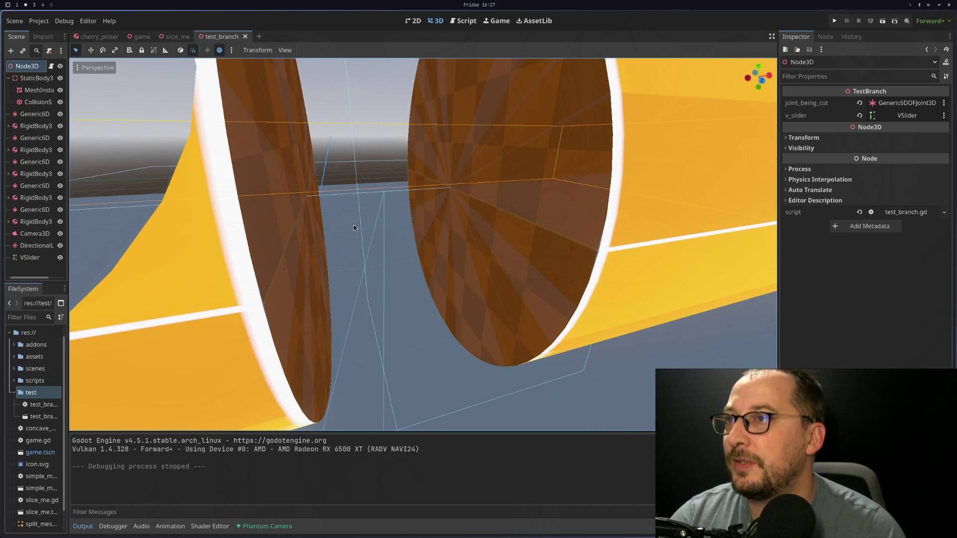
{"action": "scroll", "coordinate": [393, 211], "scroll_direction": "up", "scroll_amount": 3}
{"action": "scroll", "coordinate": [393, 210], "scroll_direction": "down", "scroll_amount": 2}
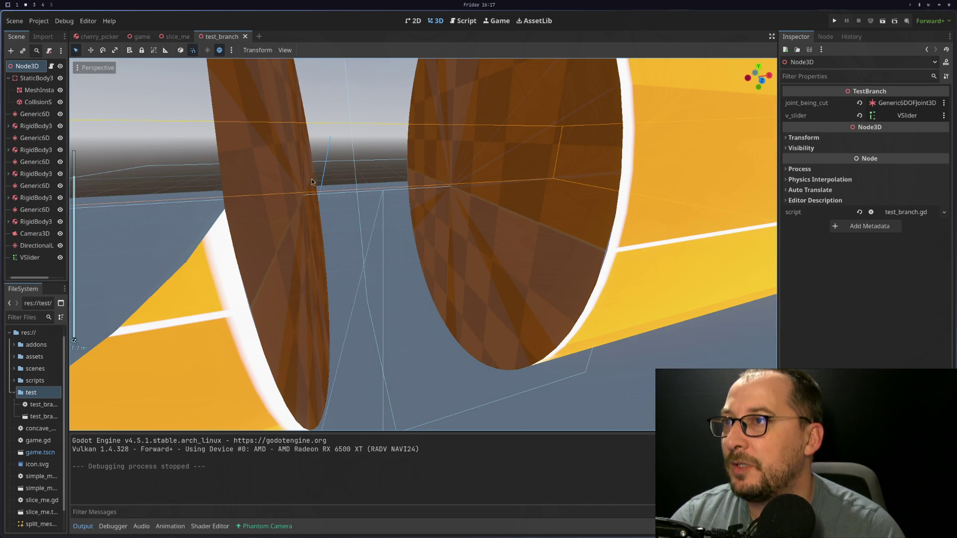
{"action": "scroll", "coordinate": [398, 227], "scroll_direction": "up", "scroll_amount": 2}
{"action": "scroll", "coordinate": [405, 228], "scroll_direction": "down", "scroll_amount": 4}
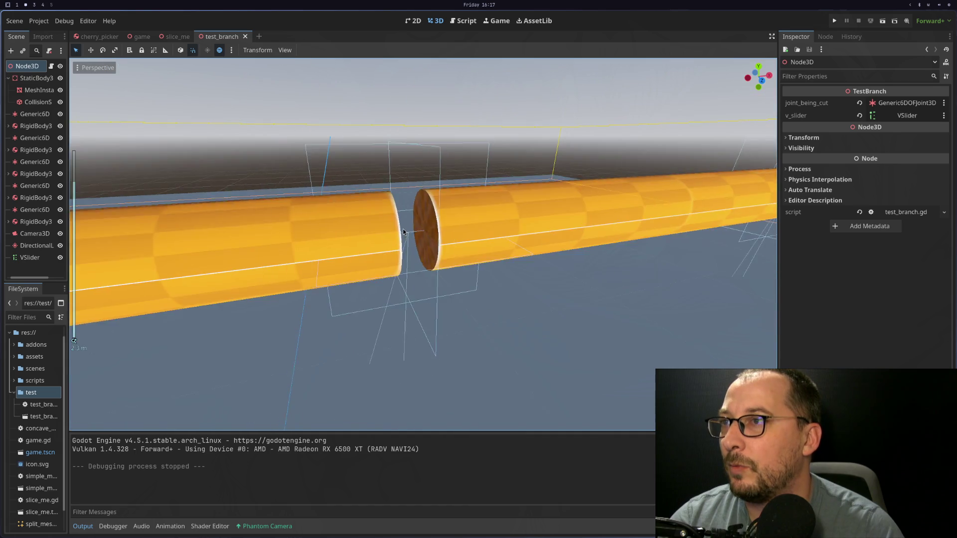
{"action": "scroll", "coordinate": [403, 232], "scroll_direction": "up", "scroll_amount": 2}
{"action": "left_click", "coordinate": [363, 196]}
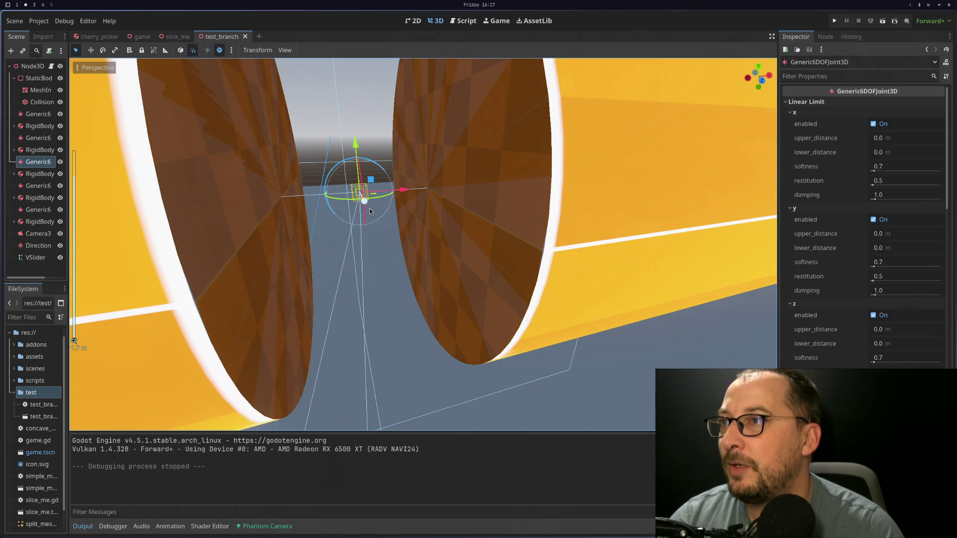
Try raising the joint along Y, then undo both moves to restore its earlier position
{"action": "scroll", "coordinate": [369, 210], "scroll_direction": "down", "scroll_amount": 3}
{"action": "mouse_move", "coordinate": [406, 187]}
{"action": "left_mouse_down"}
{"action": "mouse_move", "coordinate": [407, 217]}
{"action": "mouse_move", "coordinate": [408, 204]}
{"action": "left_mouse_up"}
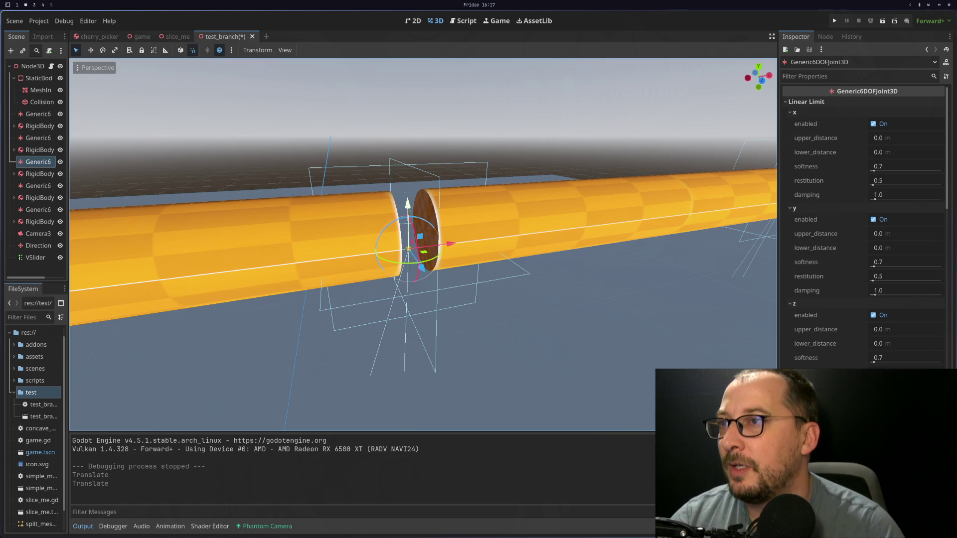
{"action": "key", "text": "ctrl+z"}
{"action": "scroll", "coordinate": [399, 233], "scroll_direction": "up", "scroll_amount": 5}
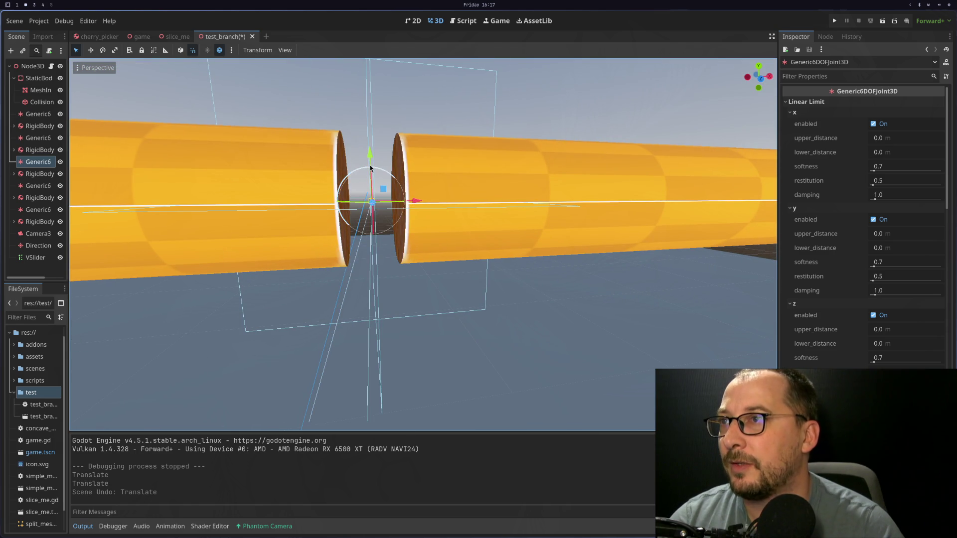
{"action": "mouse_move", "coordinate": [371, 159]}
{"action": "left_mouse_down"}
{"action": "mouse_move", "coordinate": [368, 138]}
{"action": "mouse_move", "coordinate": [368, 185]}
{"action": "left_mouse_up"}
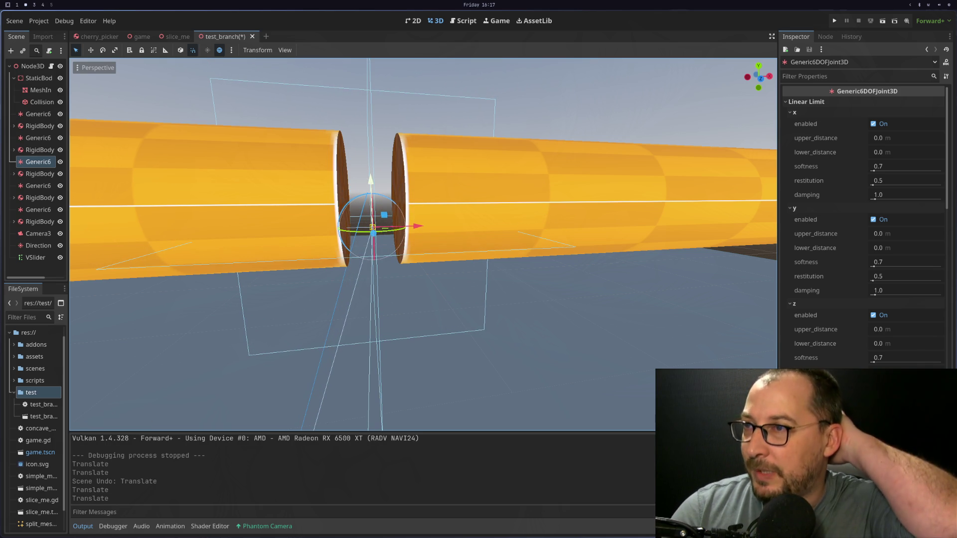
{"action": "key", "text": "ctrl+z"}
{"action": "key", "text": "ctrl+z"}
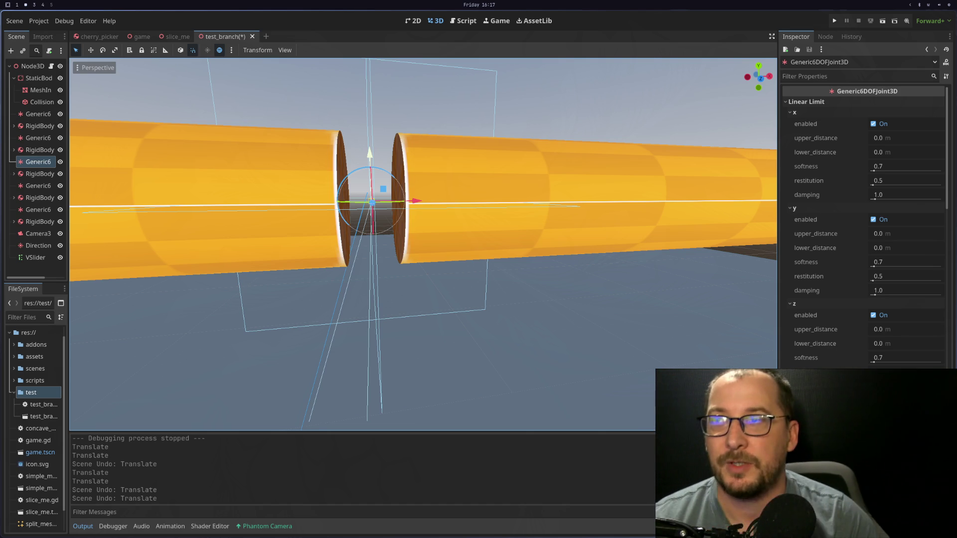
{"action": "scroll", "coordinate": [313, 240], "scroll_direction": "down", "scroll_amount": 5}
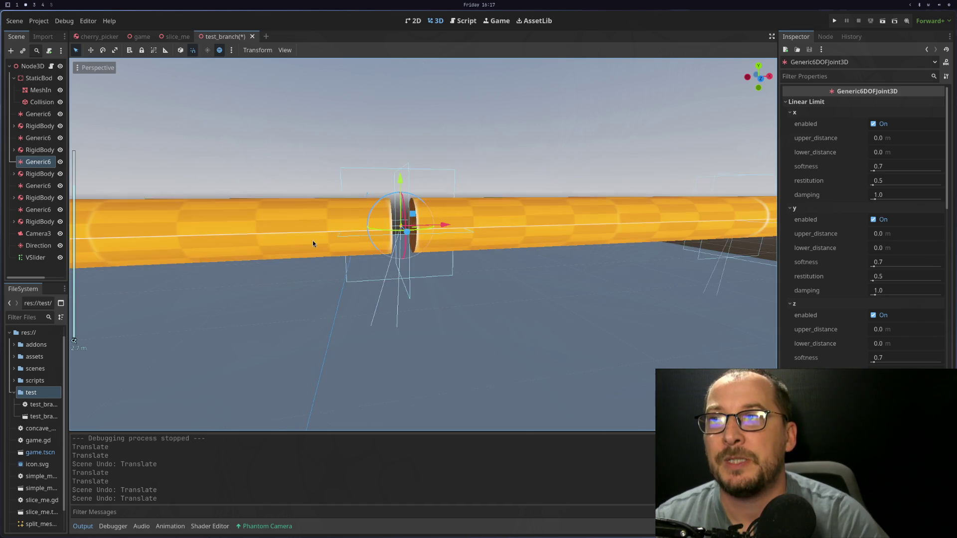
Run the test scene and move its slider so the orange branch bends down from the trunk
{"action": "mouse_move", "coordinate": [247, 243]}
{"action": "left_mouse_down"}
{"action": "mouse_move", "coordinate": [291, 277]}
{"action": "mouse_move", "coordinate": [495, 250]}
{"action": "mouse_move", "coordinate": [501, 279]}
{"action": "mouse_move", "coordinate": [474, 297]}
{"action": "mouse_move", "coordinate": [518, 291]}
{"action": "left_mouse_up"}
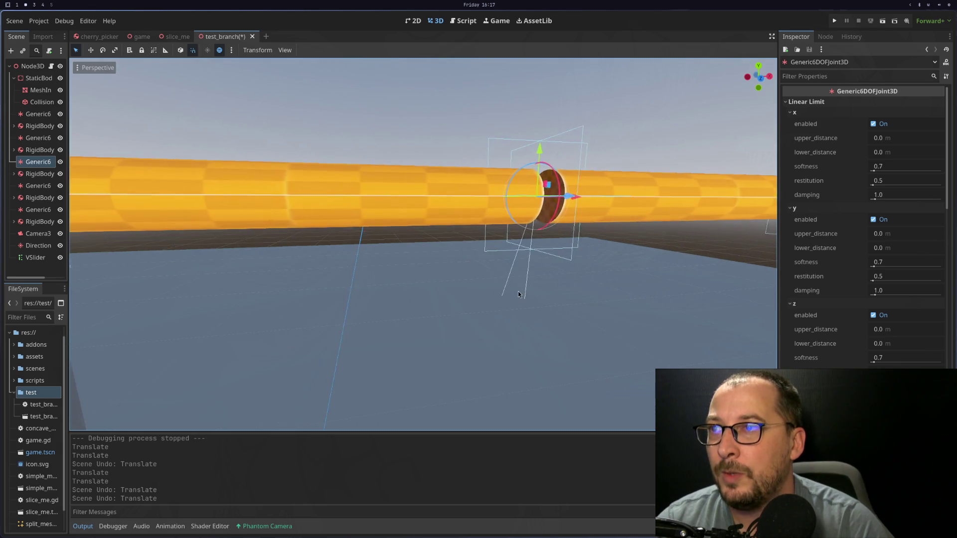
{"action": "scroll", "coordinate": [518, 292], "scroll_direction": "down", "scroll_amount": 3}
{"action": "left_click", "coordinate": [882, 26]}
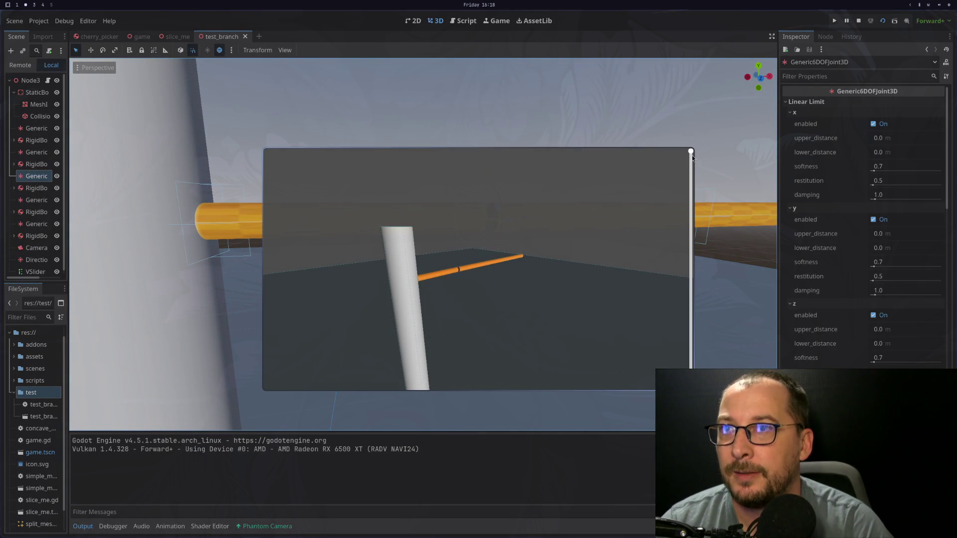
{"action": "left_click_drag", "start_coordinate": [691, 154], "coordinate": [693, 163]}
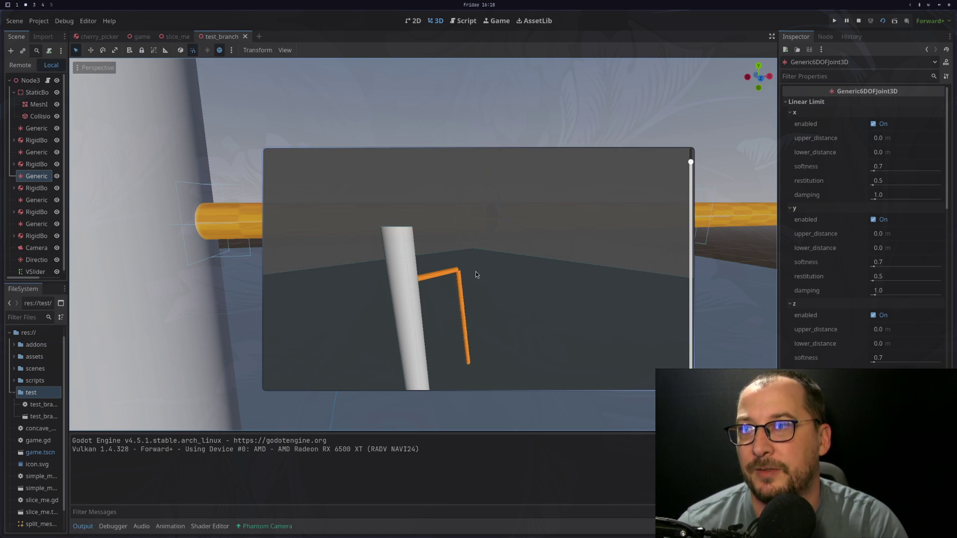
{"action": "key", "text": "super+f"}
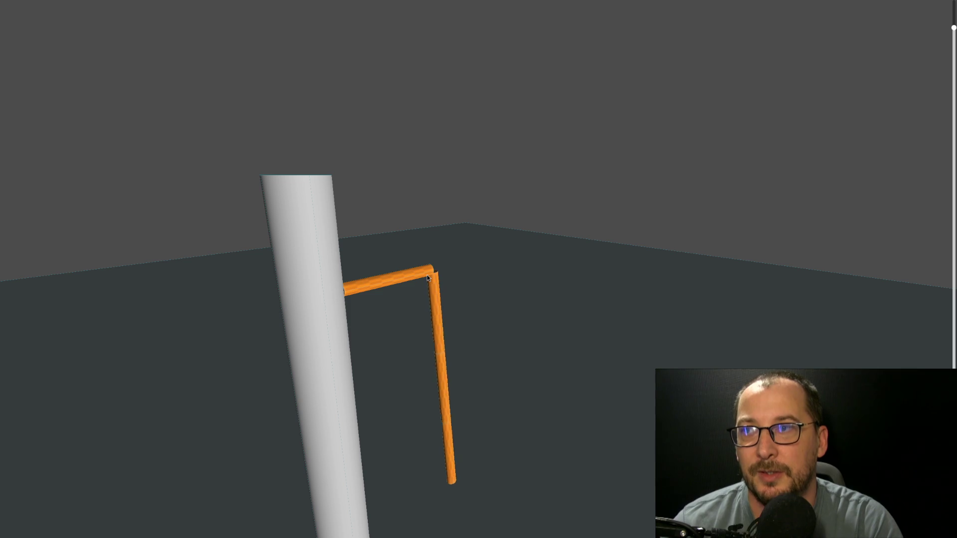
{"action": "key", "text": "super+f"}
{"action": "key", "text": "super+f"}
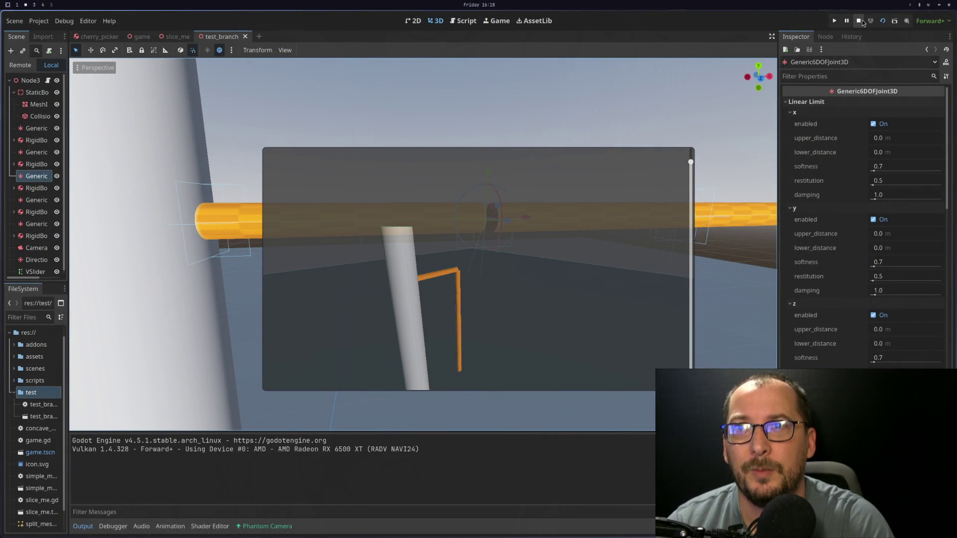
{"action": "left_click", "coordinate": [654, 149]}
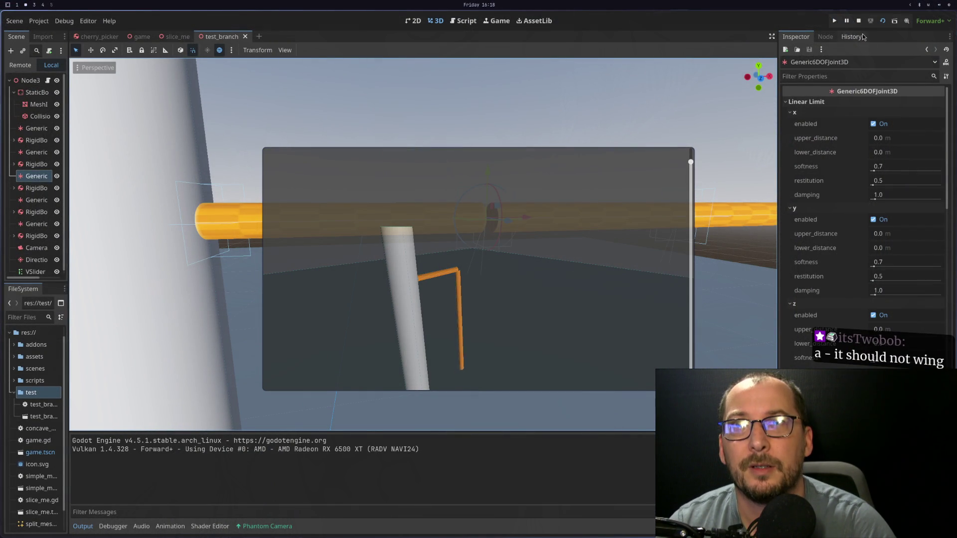
Rerun the scene, move the slider to swing the branch, then reload the running scene
{"action": "left_click", "coordinate": [859, 21]}
{"action": "left_click", "coordinate": [881, 22]}
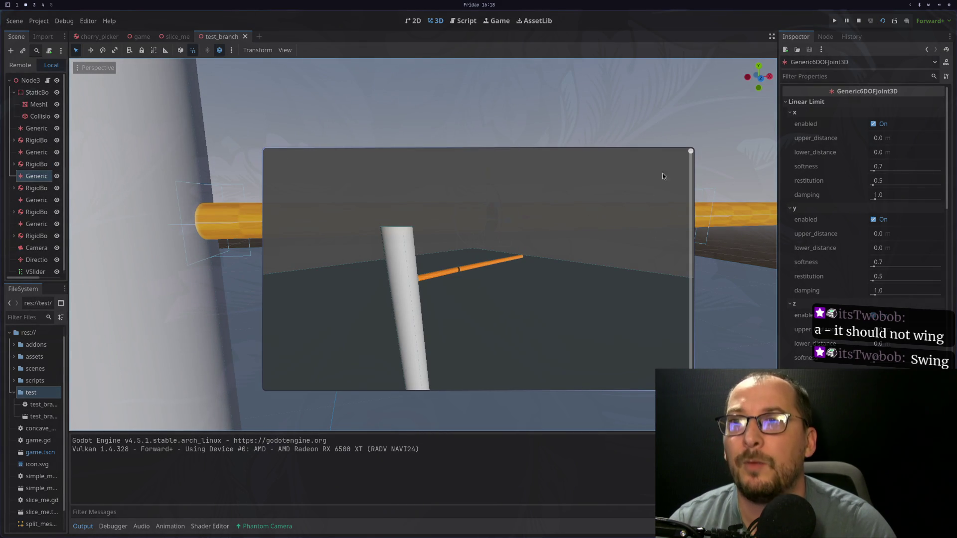
{"action": "left_click", "coordinate": [690, 153]}
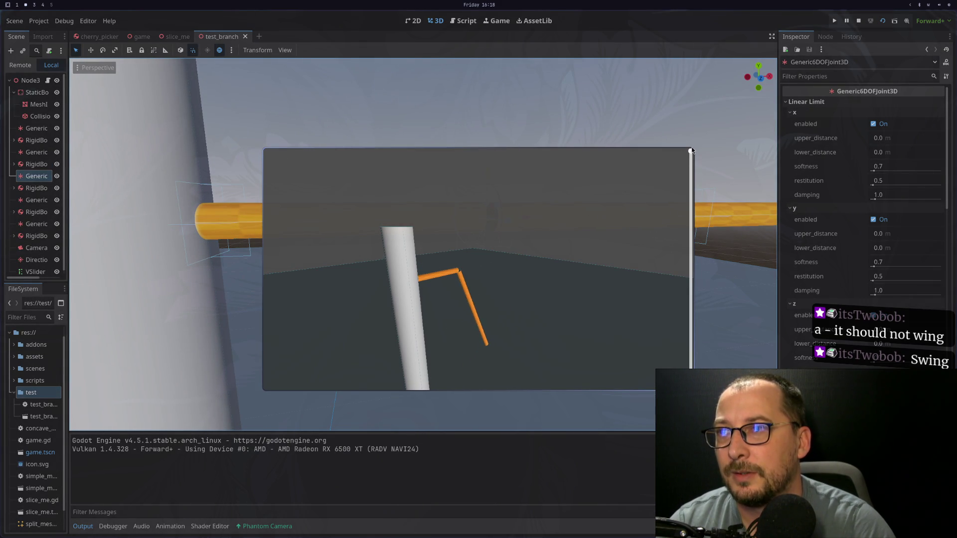
{"action": "mouse_move", "coordinate": [691, 153]}
{"action": "left_mouse_down"}
{"action": "mouse_move", "coordinate": [690, 163]}
{"action": "mouse_move", "coordinate": [690, 150]}
{"action": "left_mouse_up"}
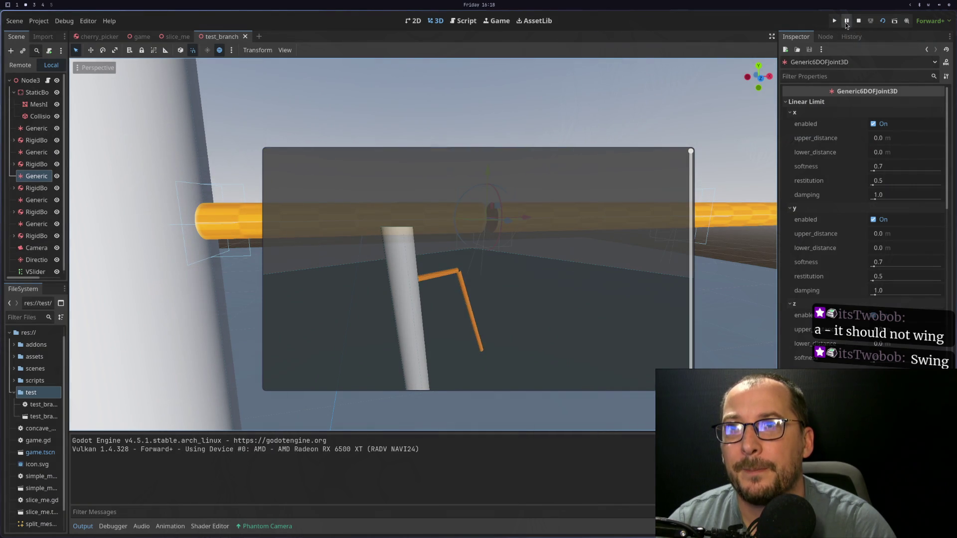
{"action": "left_click", "coordinate": [878, 23]}
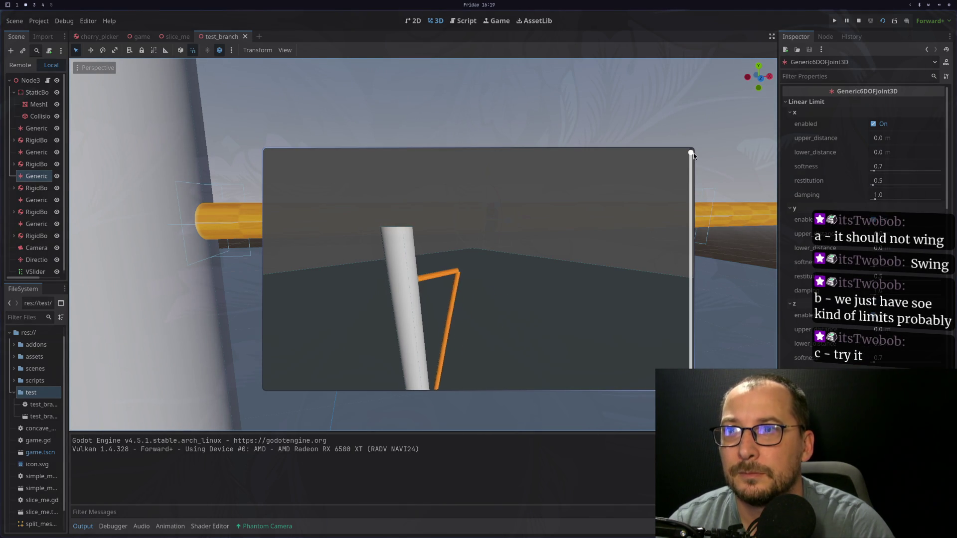
Select the VSlider to view its Range settings: max_value 3.0, step 0.01
{"action": "scroll", "coordinate": [816, 245], "scroll_direction": "down", "scroll_amount": 2}
{"action": "scroll", "coordinate": [816, 245], "scroll_direction": "down", "scroll_amount": 3}
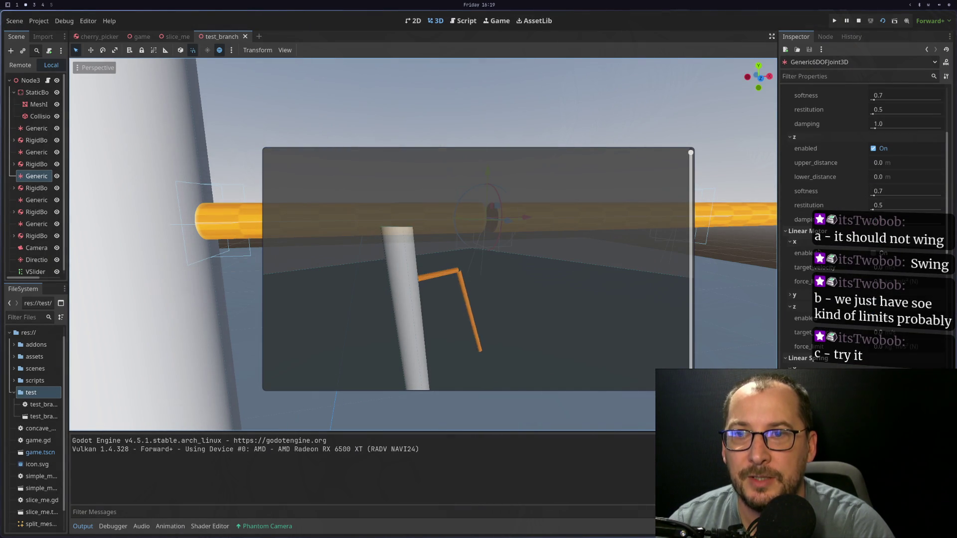
{"action": "scroll", "coordinate": [842, 290], "scroll_direction": "down", "scroll_amount": 6}
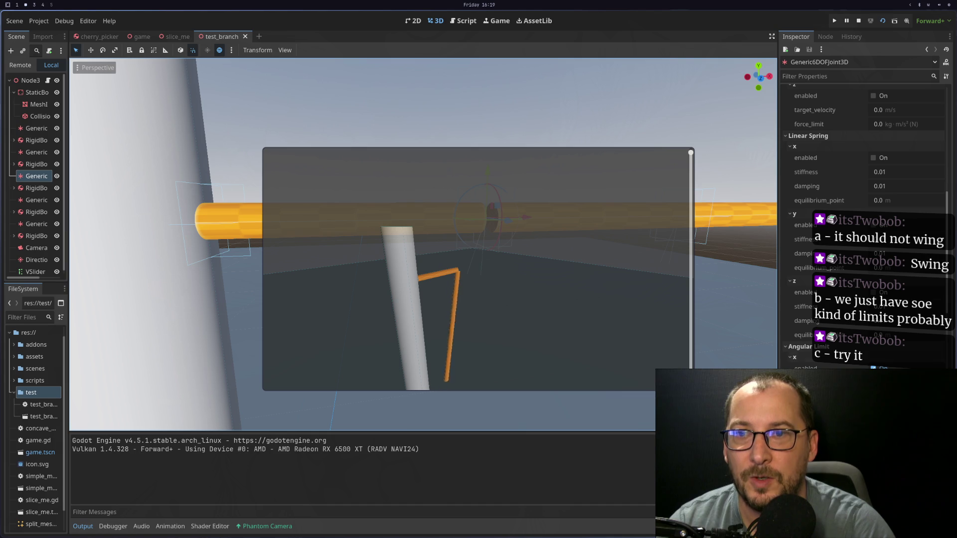
{"action": "scroll", "coordinate": [841, 291], "scroll_direction": "down", "scroll_amount": 2}
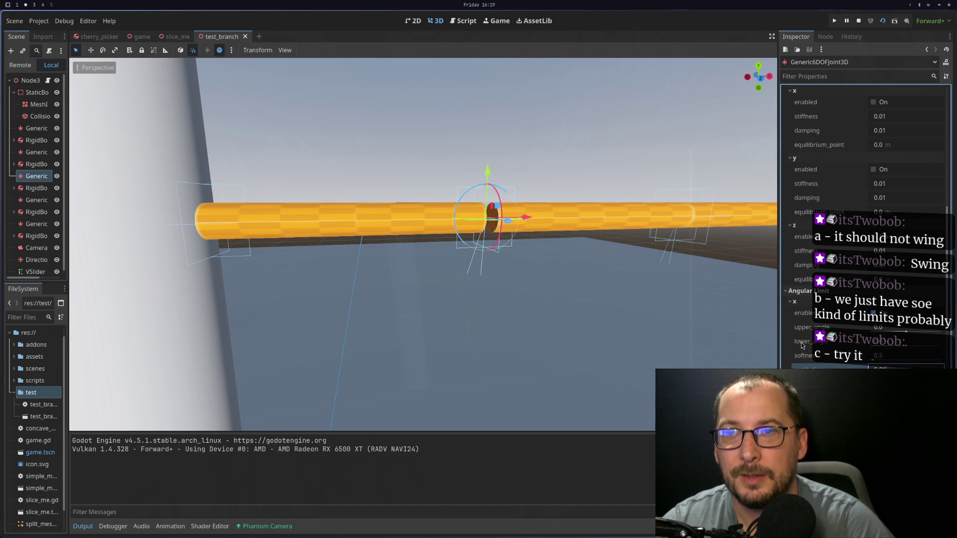
{"action": "scroll", "coordinate": [802, 345], "scroll_direction": "up", "scroll_amount": 8}
{"action": "left_click", "coordinate": [35, 272]}
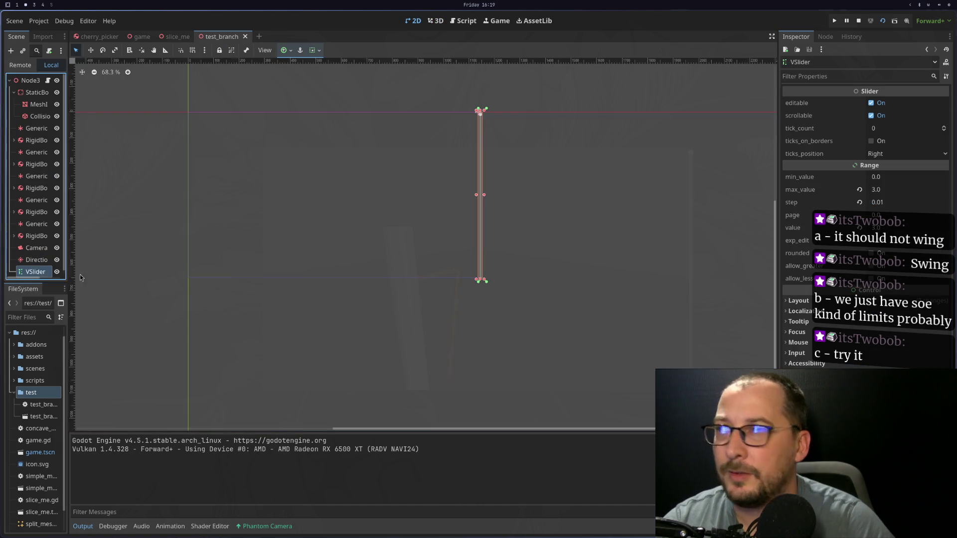
Set the VSlider max_value to 1.0 and step to 0.001
{"action": "left_click", "coordinate": [897, 191]}
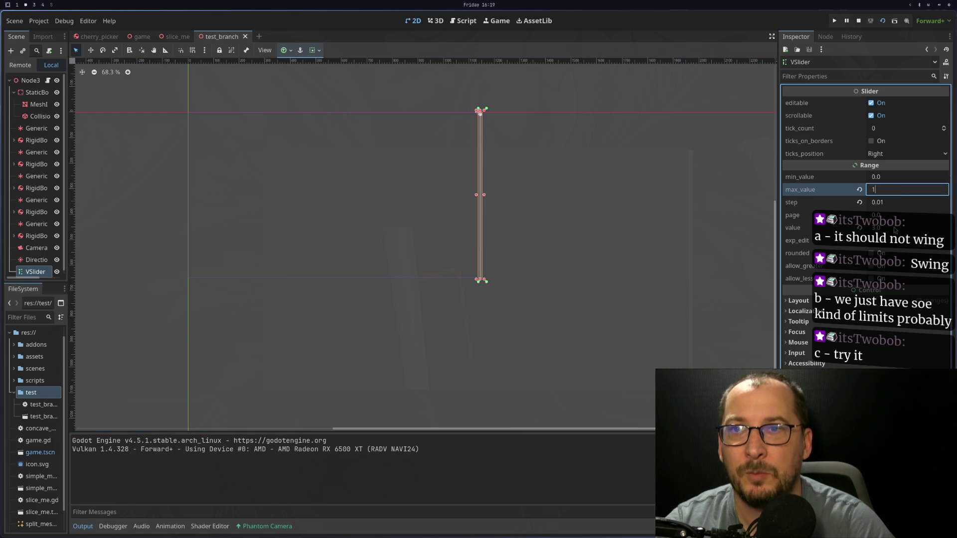
{"action": "key", "text": "Return"}
{"action": "left_click", "coordinate": [899, 207]}
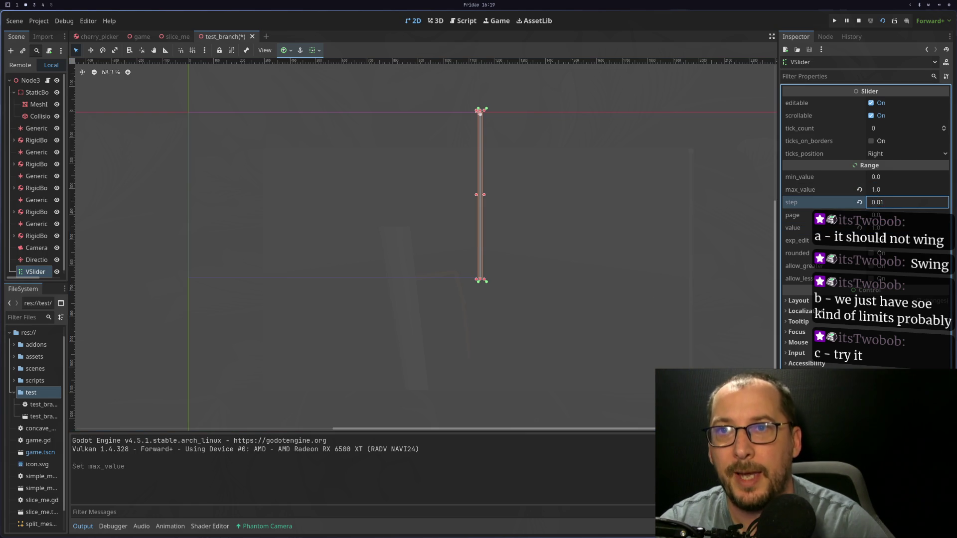
{"action": "type", "text": "0.001"}
{"action": "key", "text": "Tab"}
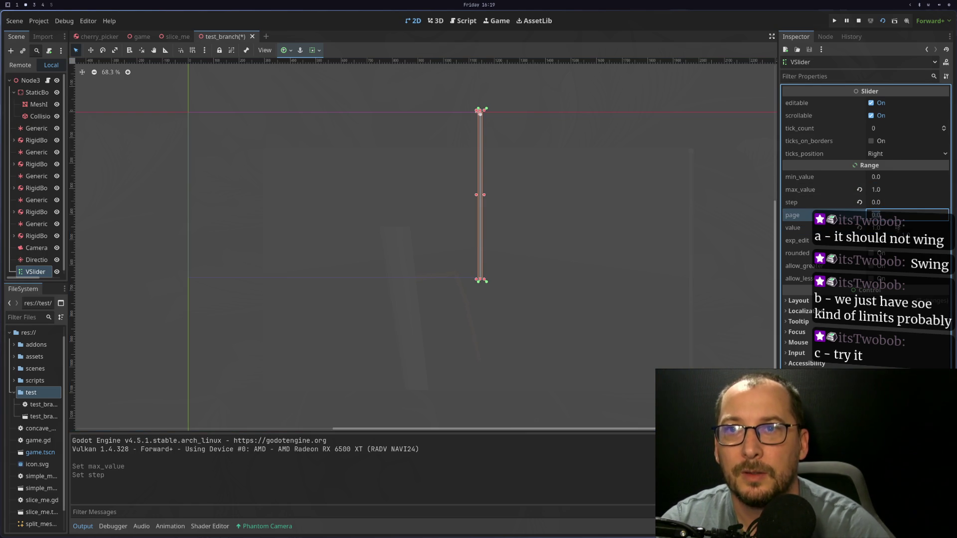
{"action": "left_click", "coordinate": [895, 207]}
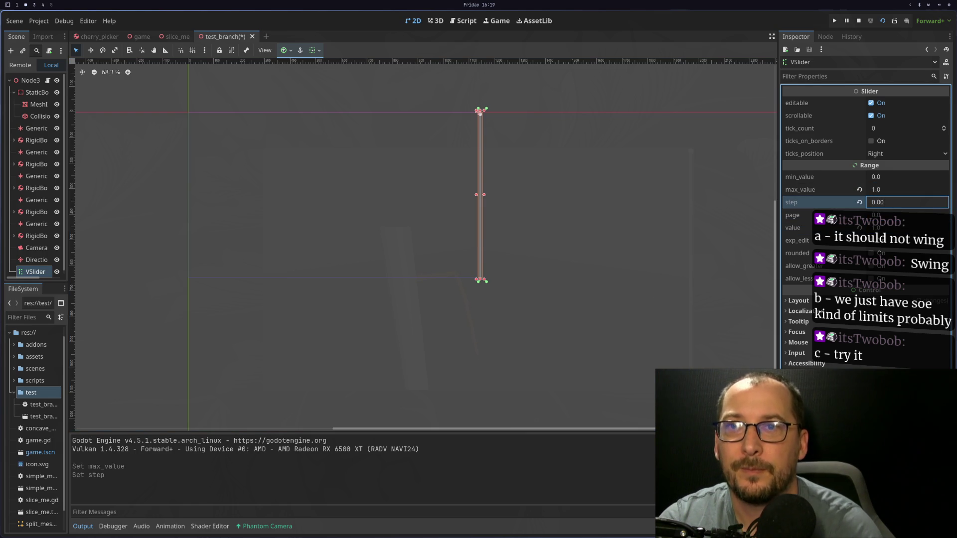
{"action": "type", "text": "1"}
{"action": "key", "text": "Tab"}
Run the scene, nudge the slider to swing the branch, then stop it
{"action": "left_click", "coordinate": [882, 21]}
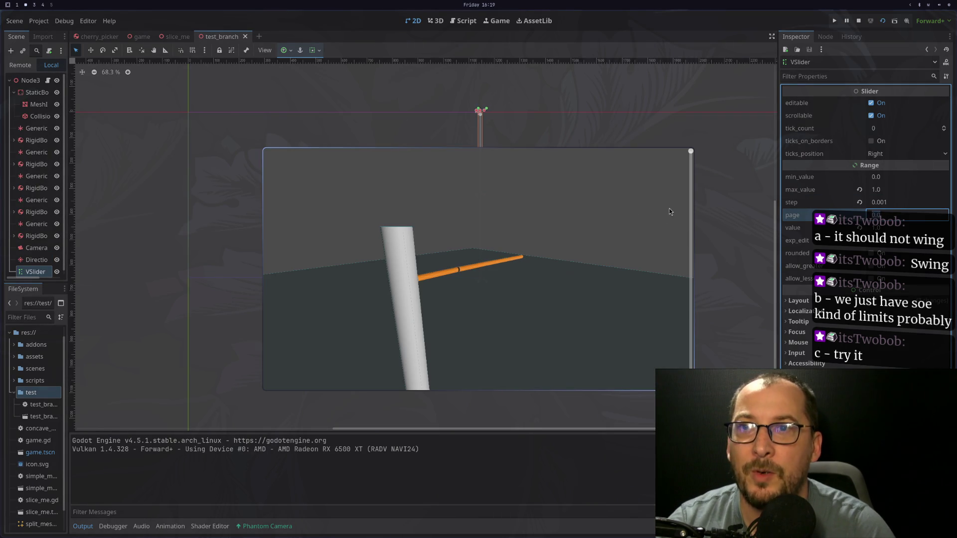
{"action": "left_click_drag", "start_coordinate": [691, 152], "coordinate": [692, 157]}
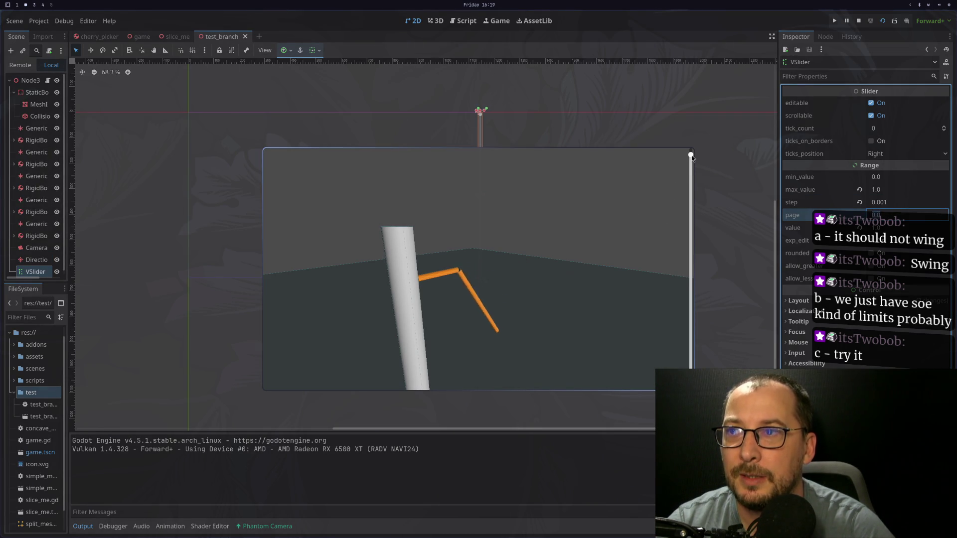
{"action": "left_click_drag", "start_coordinate": [692, 155], "coordinate": [693, 150]}
{"action": "left_click", "coordinate": [858, 21]}
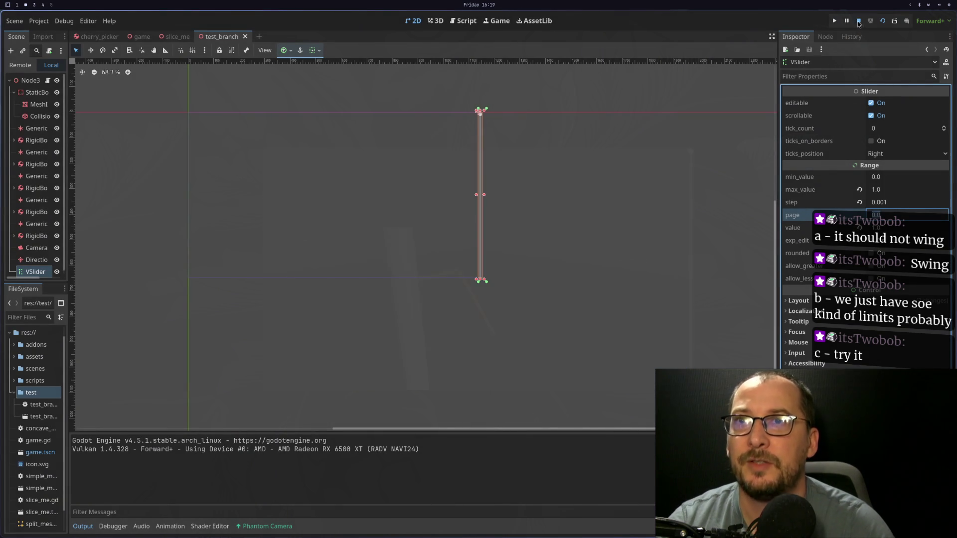
Add a Label node to the scene under Node3D
{"action": "right_click", "coordinate": [33, 65]}
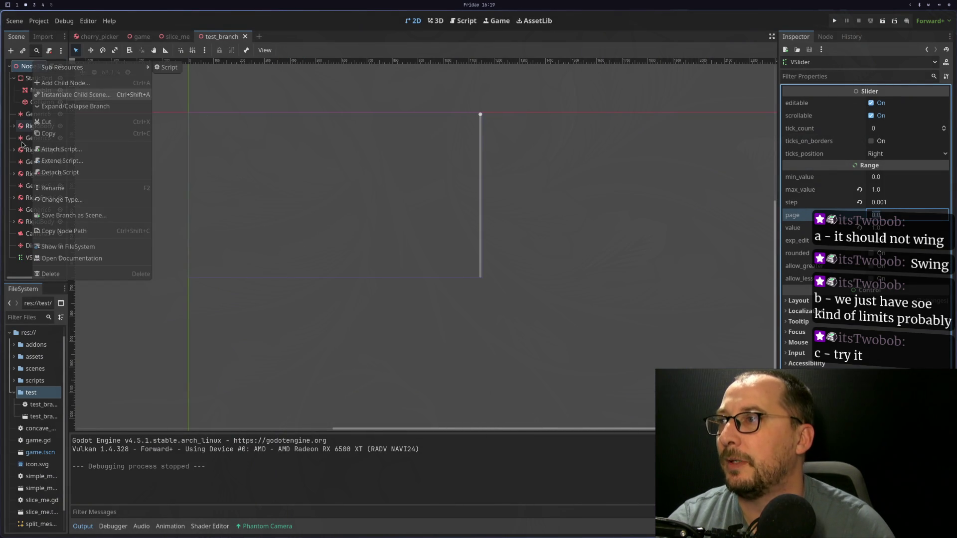
{"action": "key", "text": "Escape"}
{"action": "key", "text": "ctrl+a"}
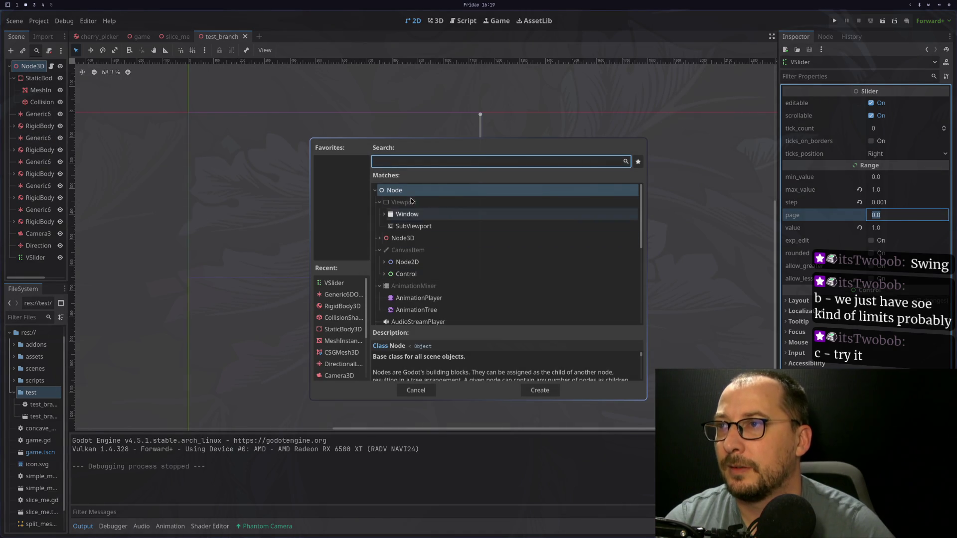
{"action": "type", "text": "label"}
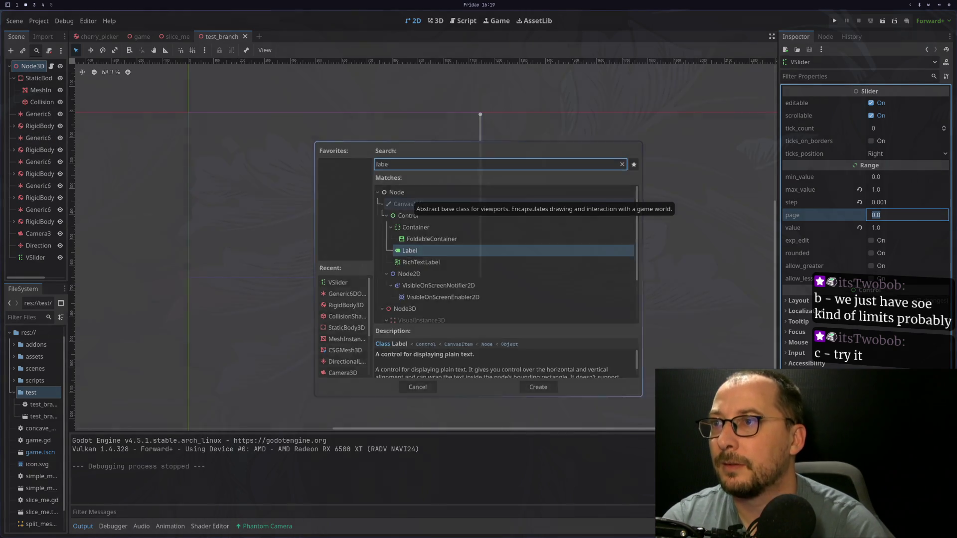
{"action": "key", "text": "Return"}
Place the Label beside the slider and start an 'export var label' line in test_branch.gd
{"action": "mouse_move", "coordinate": [200, 120]}
{"action": "left_mouse_down"}
{"action": "mouse_move", "coordinate": [357, 196]}
{"action": "mouse_move", "coordinate": [203, 120]}
{"action": "mouse_move", "coordinate": [391, 180]}
{"action": "left_mouse_up"}
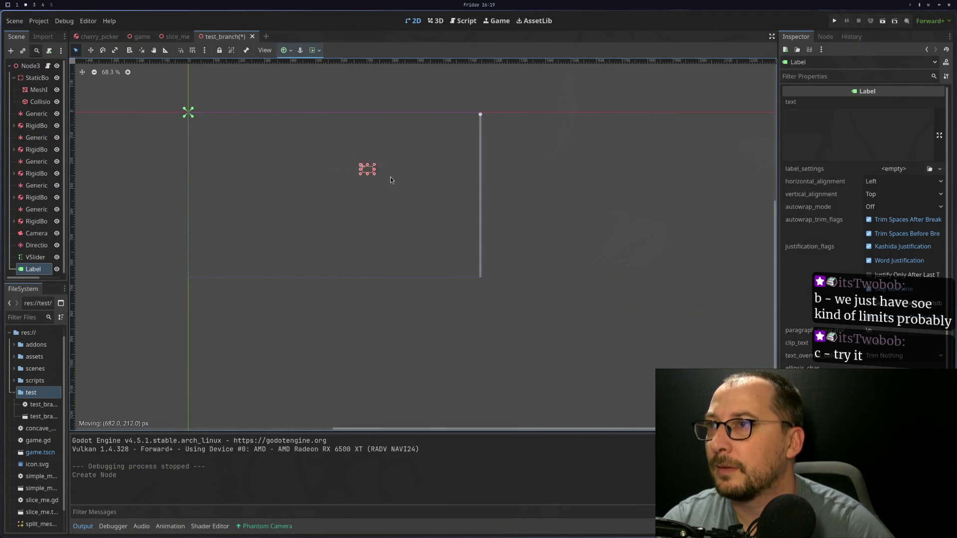
{"action": "left_click_drag", "start_coordinate": [445, 194], "coordinate": [469, 195]}
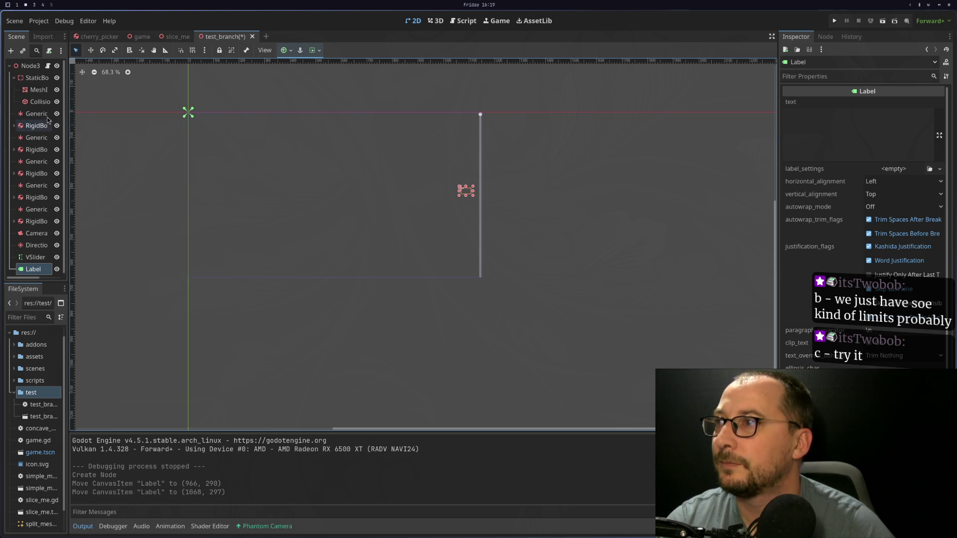
{"action": "key", "text": "super+1"}
{"action": "type", "text": "4joexport var l"}
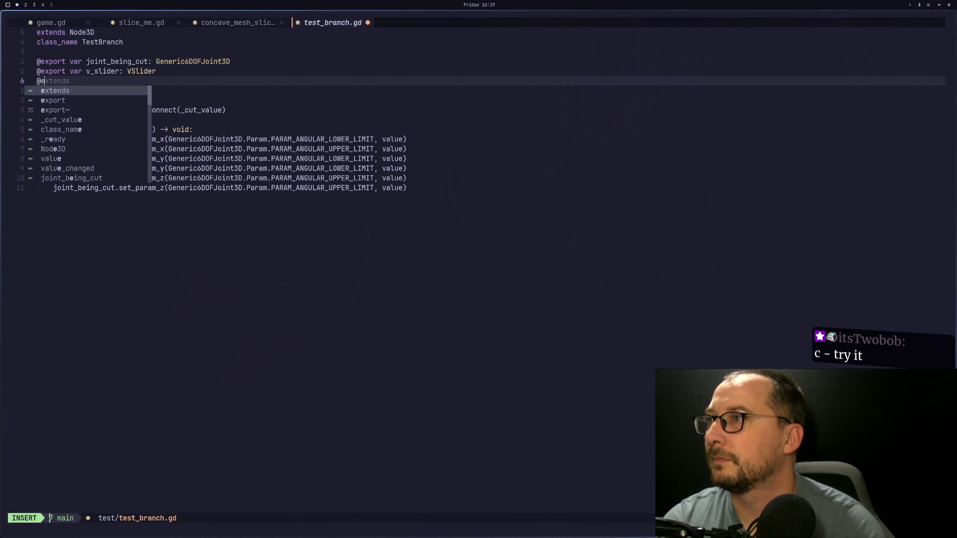
{"action": "type", "text": "abel"}
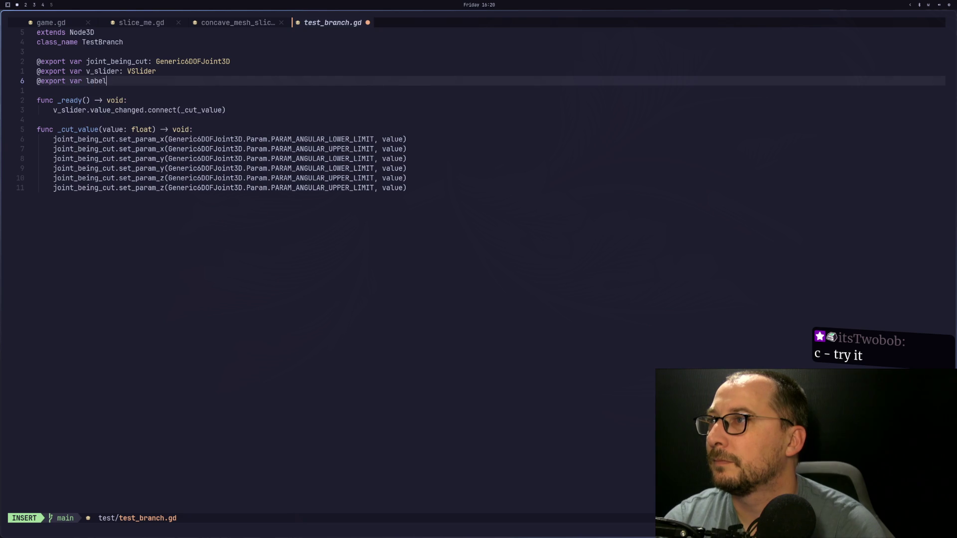
{"action": "type", "text": ": Label"}
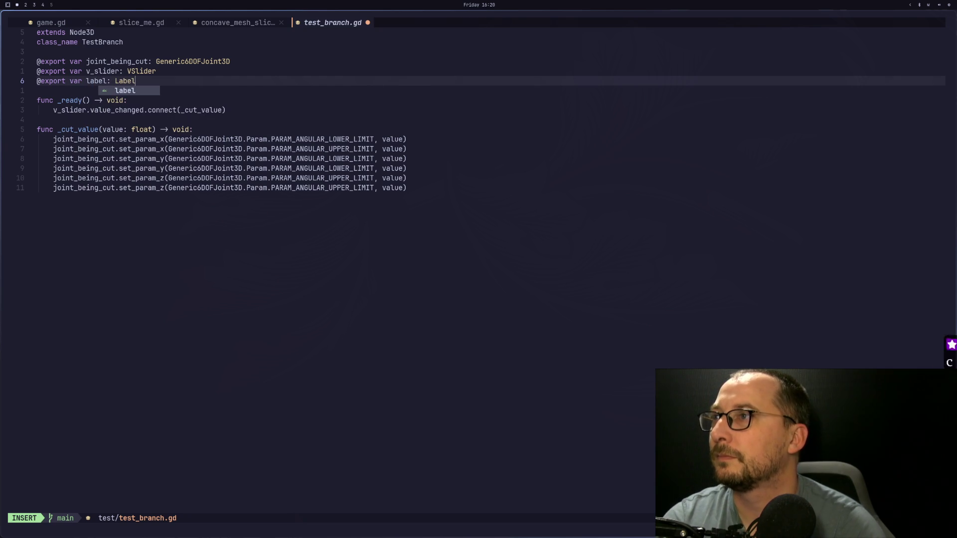
Finish the Label export, add label.text = str(value) in _cut_value, and save test_branch.gd
{"action": "key", "text": "Escape"}
{"action": "left_click", "coordinate": [249, 130]}
{"action": "key", "text": "o"}
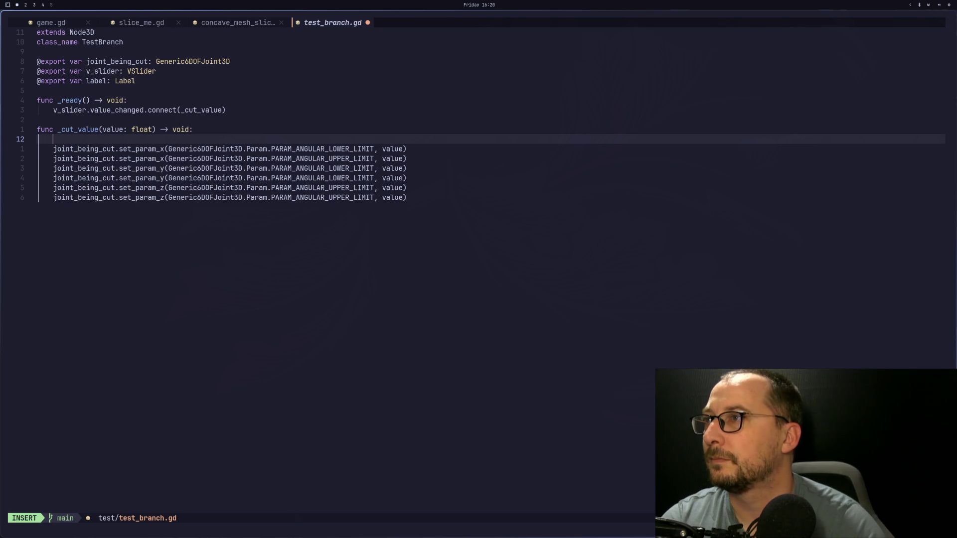
{"action": "type", "text": "labe."}
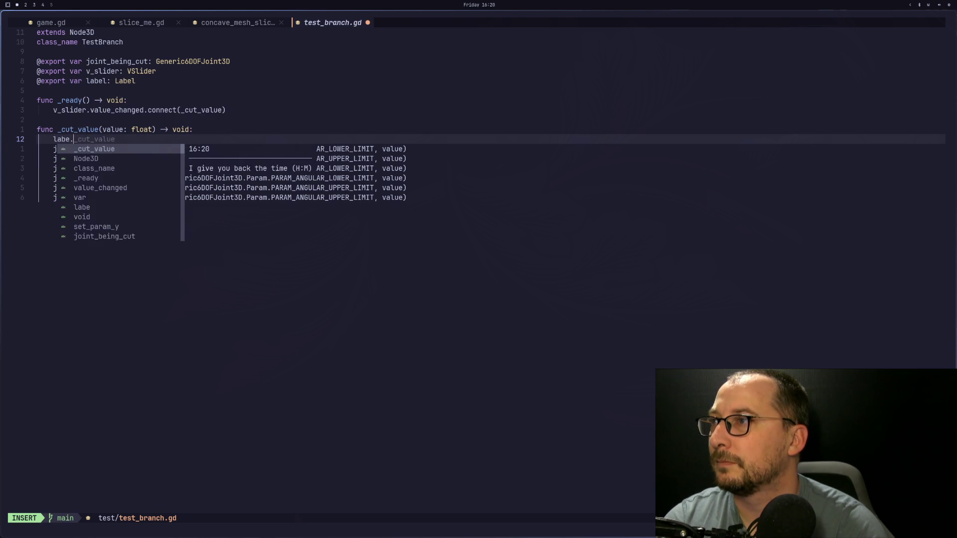
{"action": "key", "text": "BackSpace"}
{"action": "type", "text": "l.text = "}
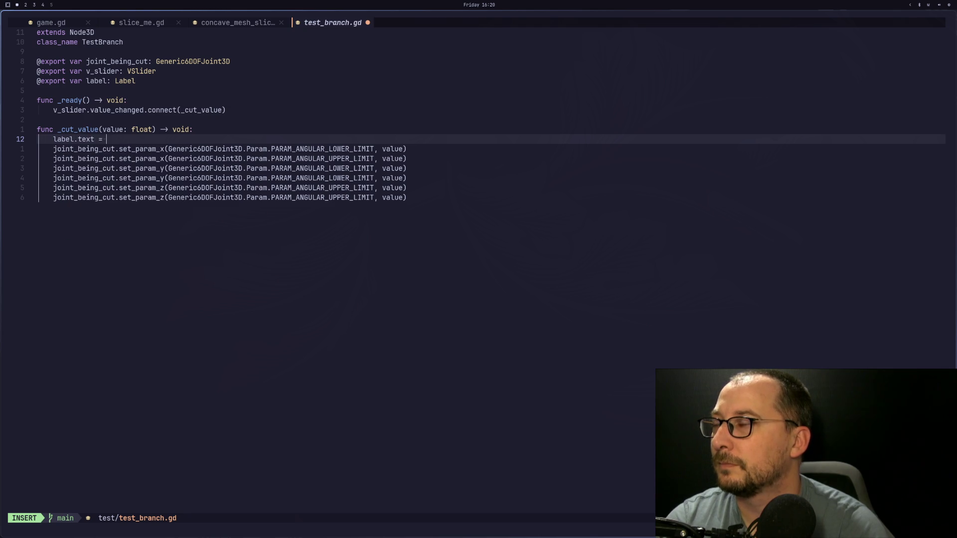
{"action": "type", "text": "str(value"}
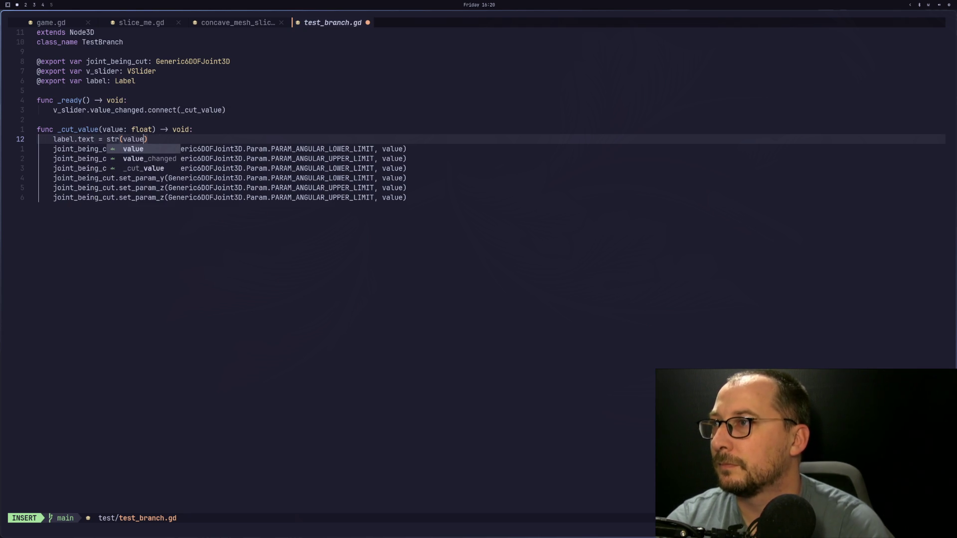
{"action": "key", "text": "Escape"}
{"action": "type", "text": ":w"}
{"action": "key", "text": "Return"}
{"action": "key", "text": "super+2"}
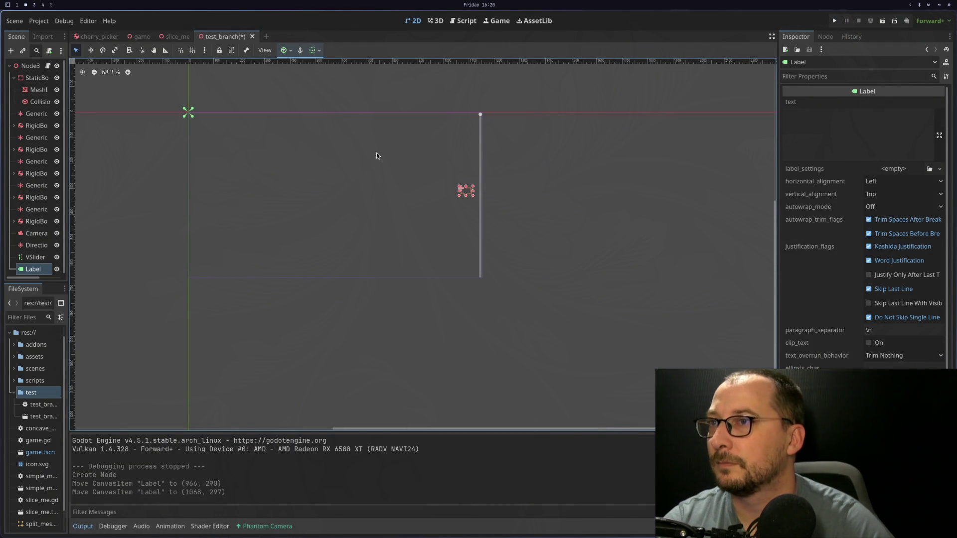
Assign the Label node to the TestBranch root's label field
{"action": "left_click", "coordinate": [43, 69]}
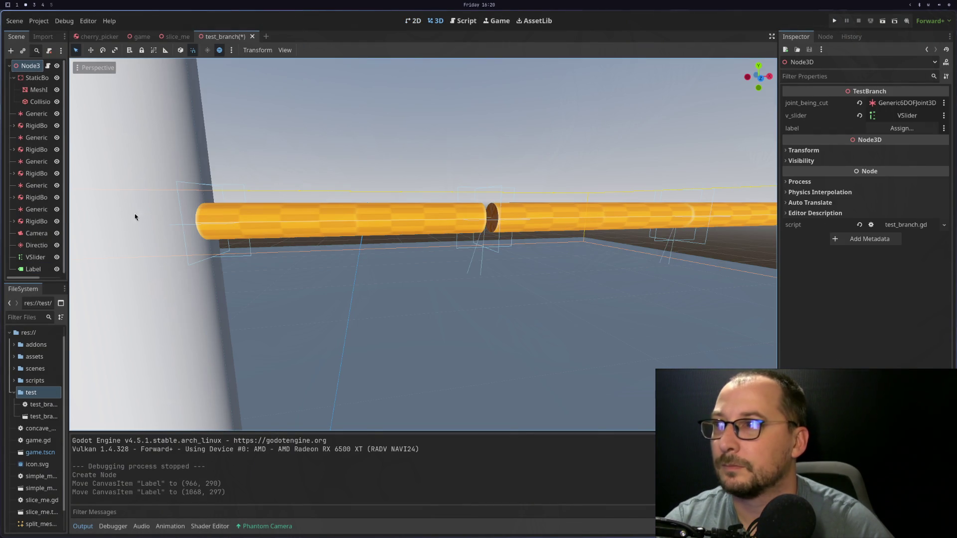
{"action": "left_click_drag", "start_coordinate": [35, 270], "coordinate": [159, 260]}
{"action": "left_click_drag", "start_coordinate": [873, 124], "coordinate": [885, 134]}
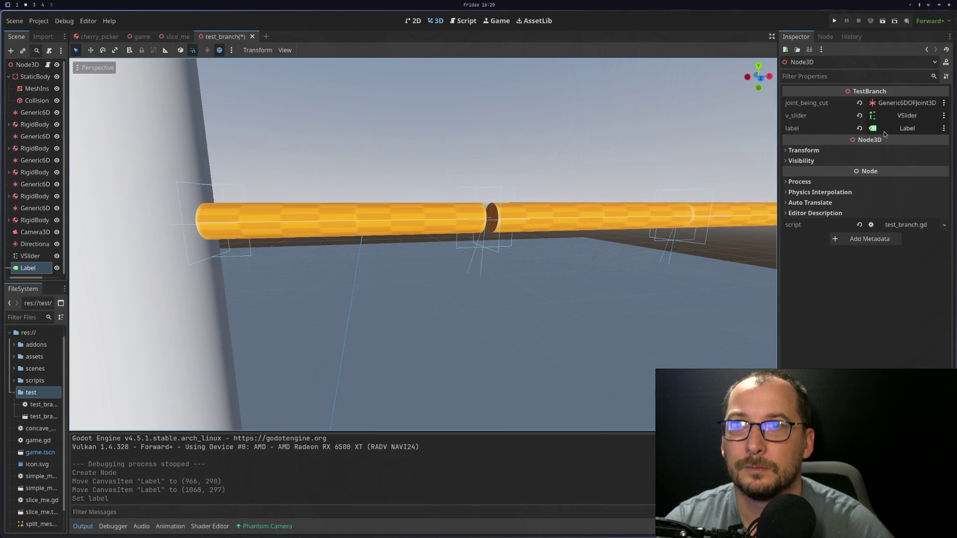
Run the scene and move the slider to see its value shown beside the bending branch
{"action": "left_click", "coordinate": [883, 22]}
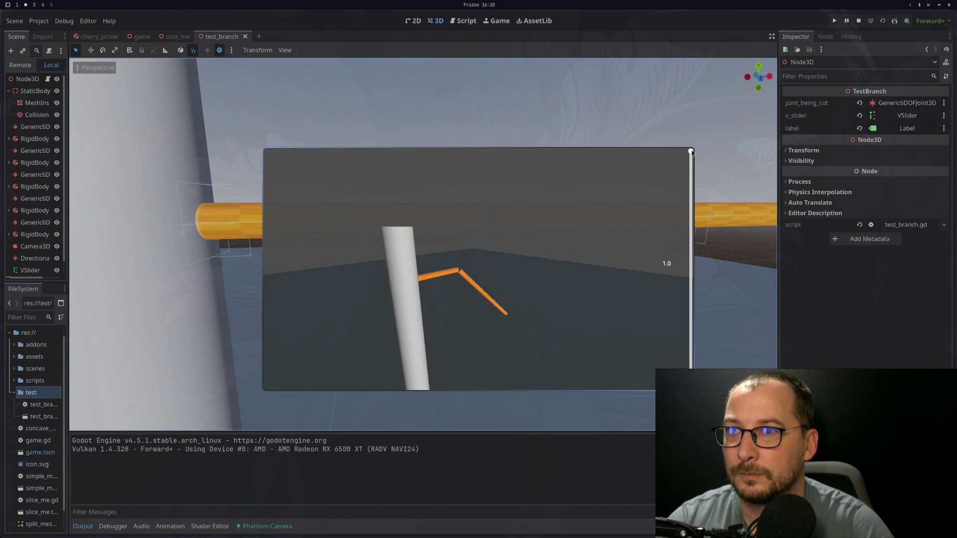
{"action": "left_click_drag", "start_coordinate": [690, 318], "coordinate": [691, 248]}
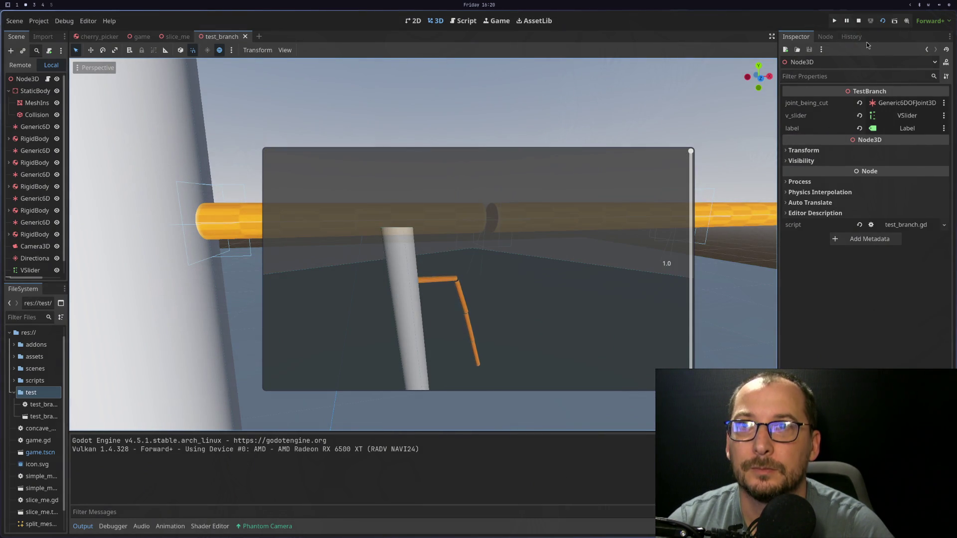
{"action": "left_click", "coordinate": [858, 22]}
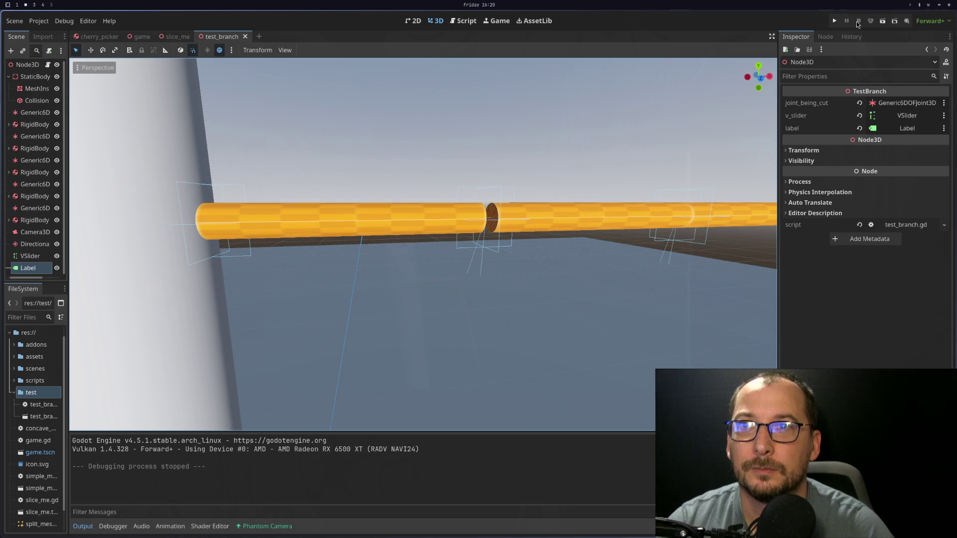
{"action": "left_click", "coordinate": [30, 256]}
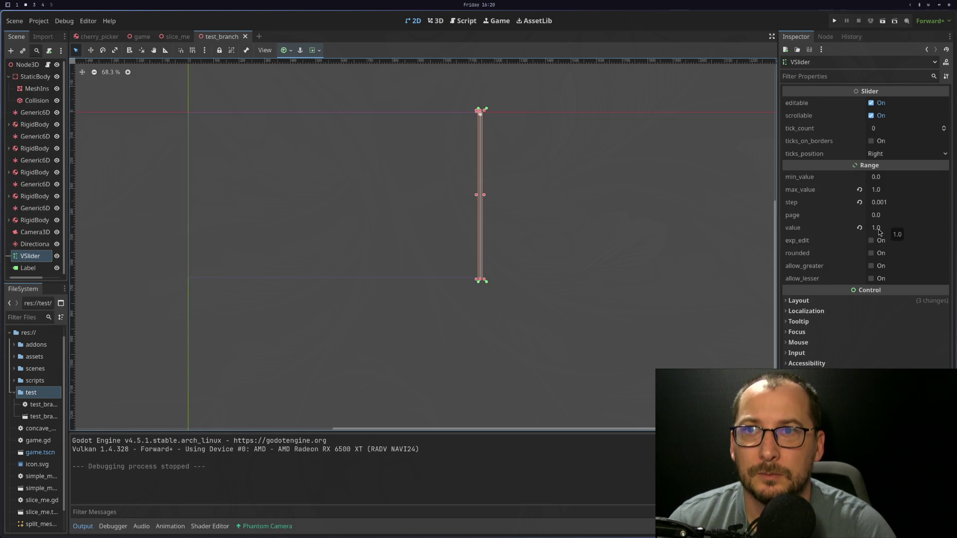
Reset the VSlider value to 0.0 and run the scene, toggling fullscreen on and off
{"action": "left_click", "coordinate": [859, 228]}
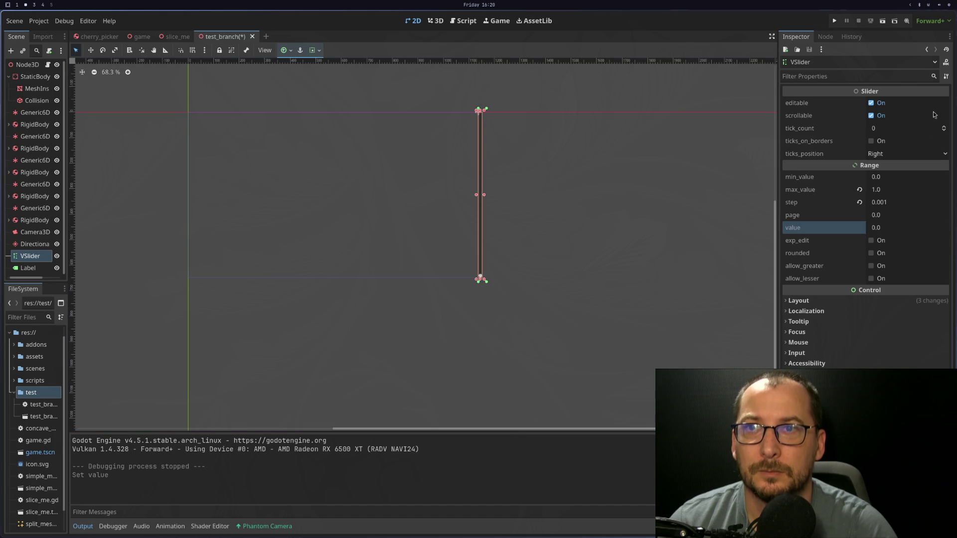
{"action": "left_click", "coordinate": [892, 21]}
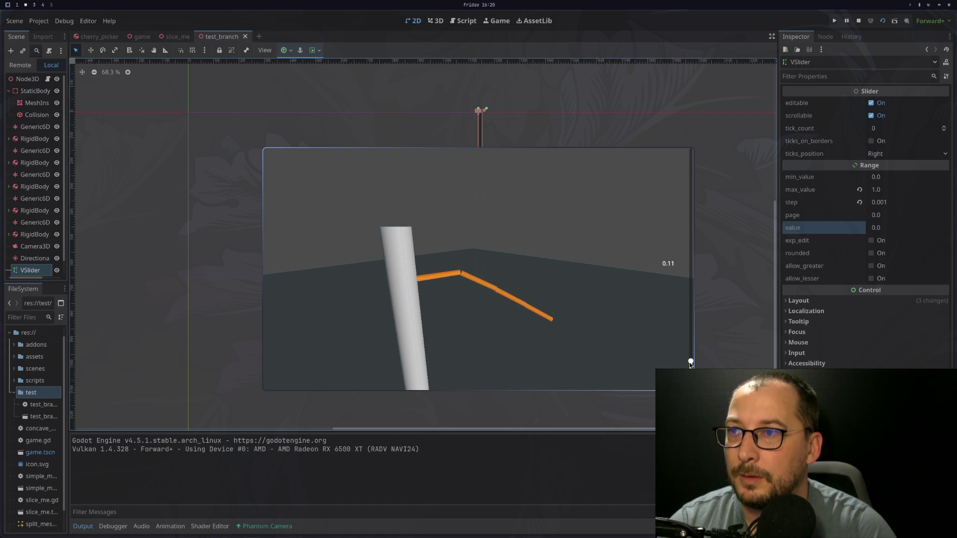
{"action": "key", "text": "F11"}
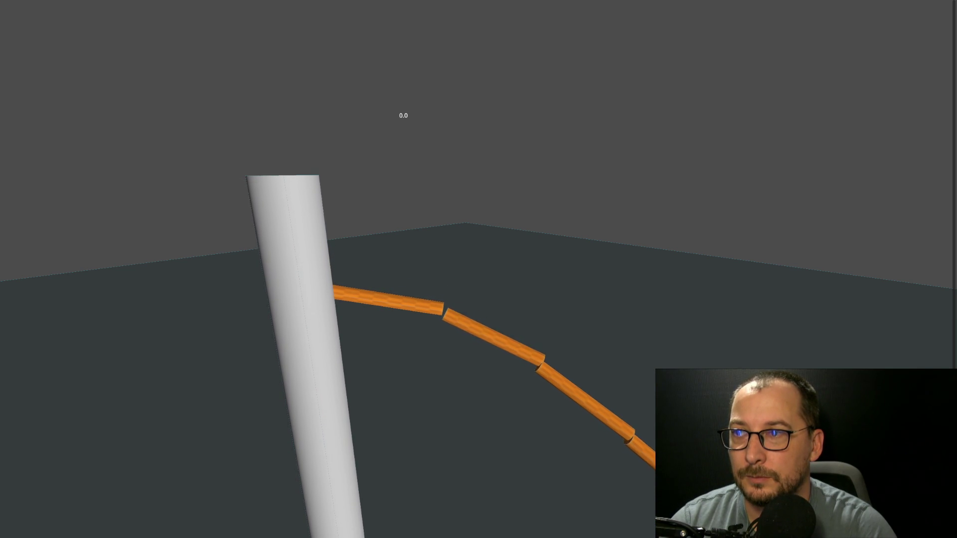
{"action": "key", "text": "F11"}
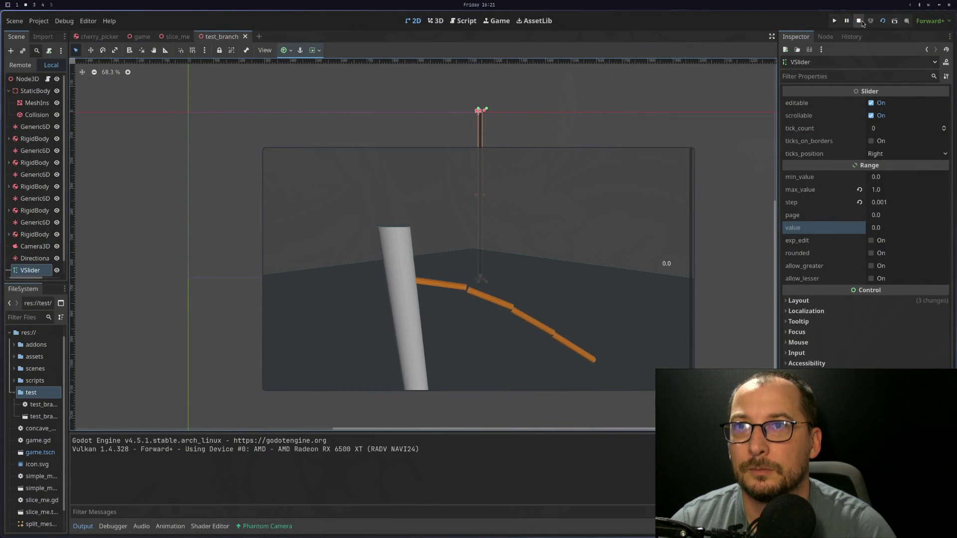
Restart the scene for more slider tests, watching the branch droop at cut values like 0.018 and 0.03
{"action": "left_click", "coordinate": [882, 21]}
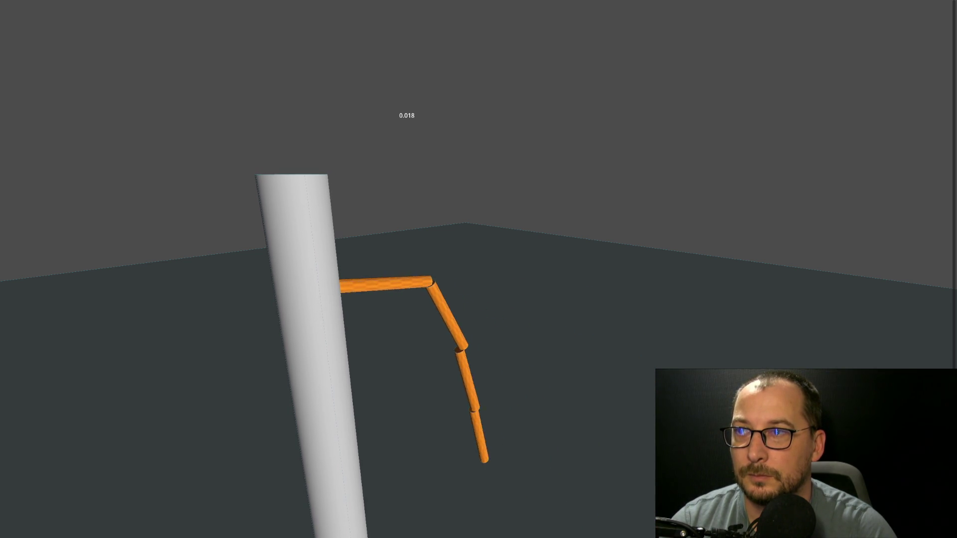
{"action": "key", "text": "F8"}
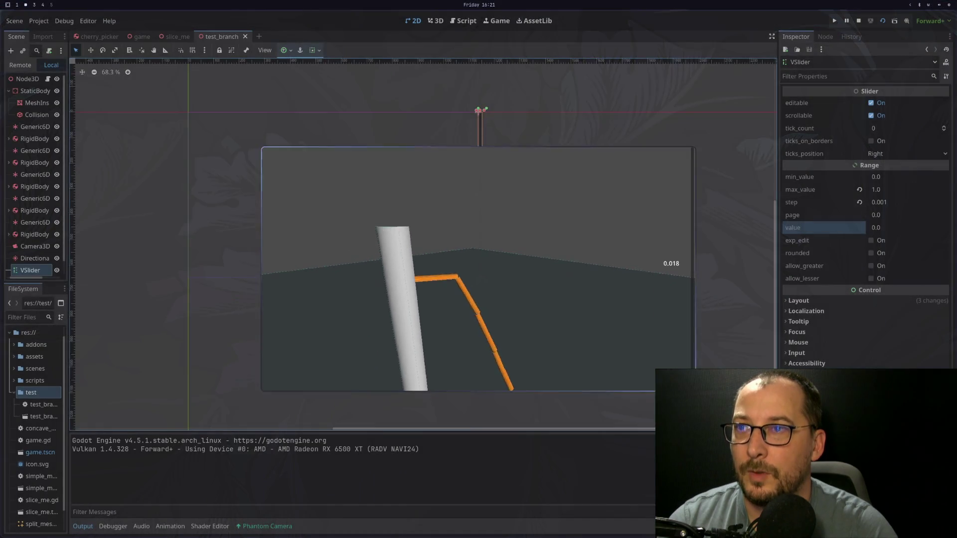
{"action": "key", "text": "F6"}
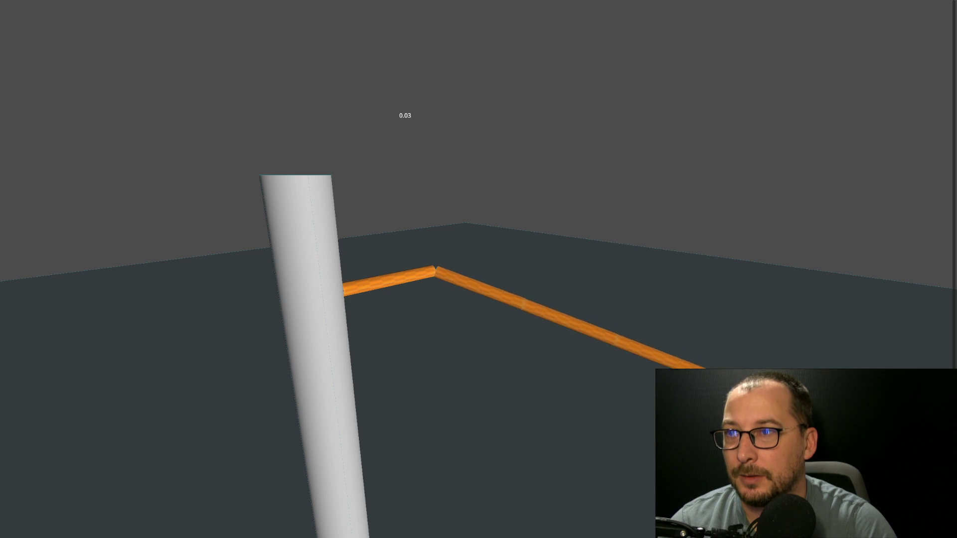
{"action": "key", "text": "Escape"}
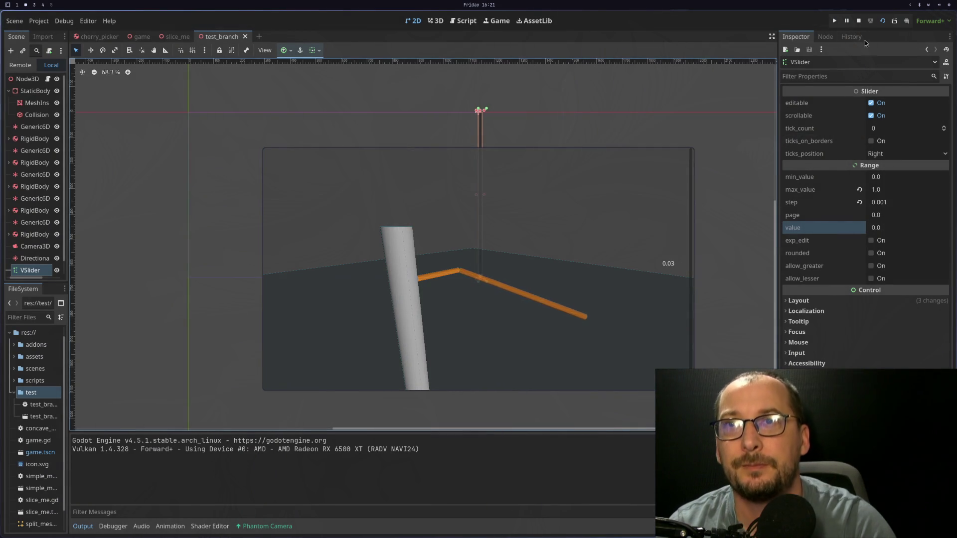
{"action": "left_click", "coordinate": [859, 21]}
{"action": "key", "text": "super+1"}
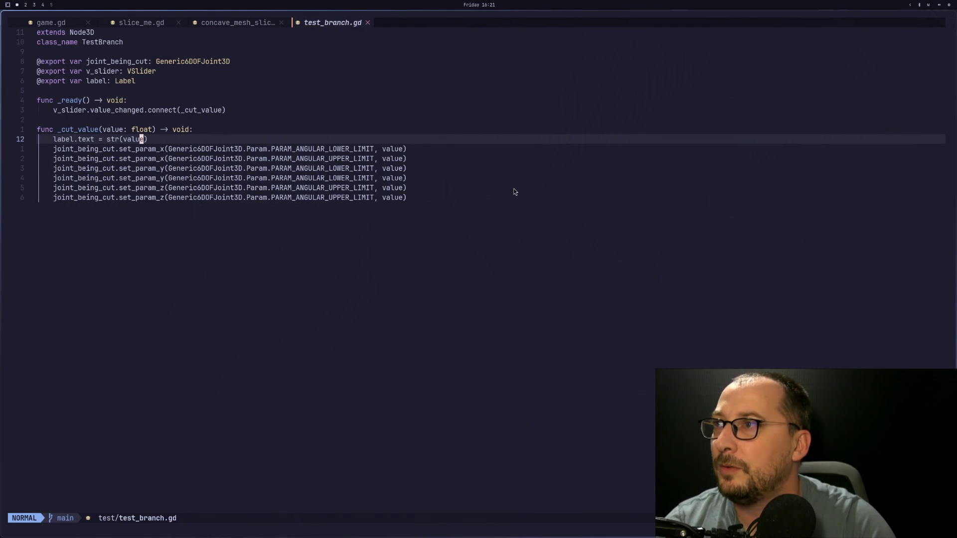
Bring up the Generic6DOFJoint3D docs in Chrome and maximize the browser window
{"action": "key", "text": "super+2"}
{"action": "key", "text": "super+3"}
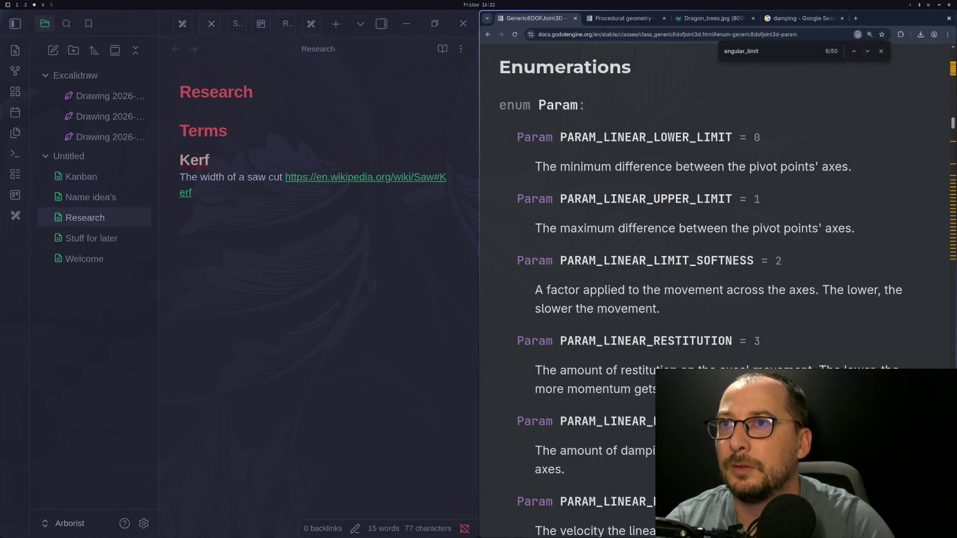
{"action": "key", "text": "super+1"}
{"action": "key", "text": "super+2"}
{"action": "key", "text": "super+1"}
{"action": "key", "text": "super+2"}
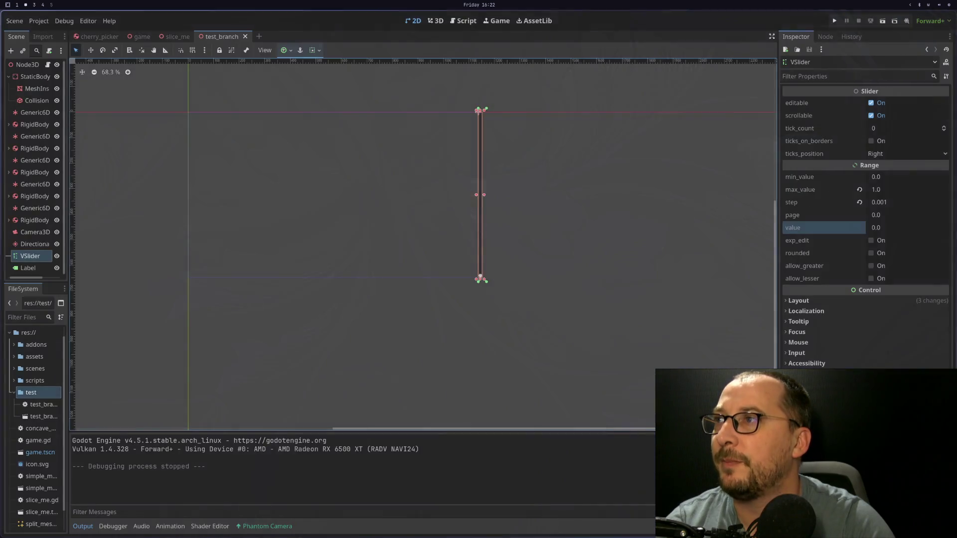
{"action": "key", "text": "super+3"}
{"action": "scroll", "coordinate": [608, 99], "scroll_direction": "up", "scroll_amount": 15}
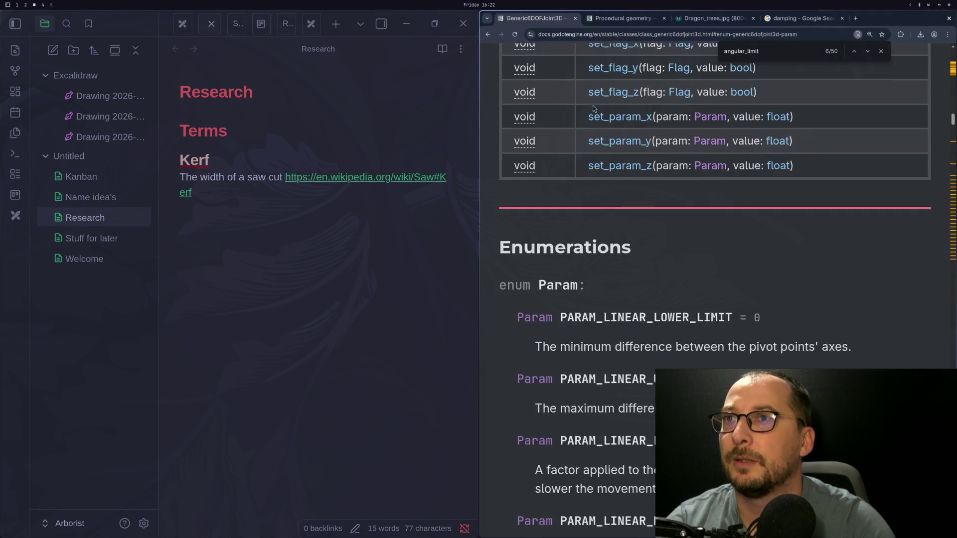
{"action": "key", "text": "super+f"}
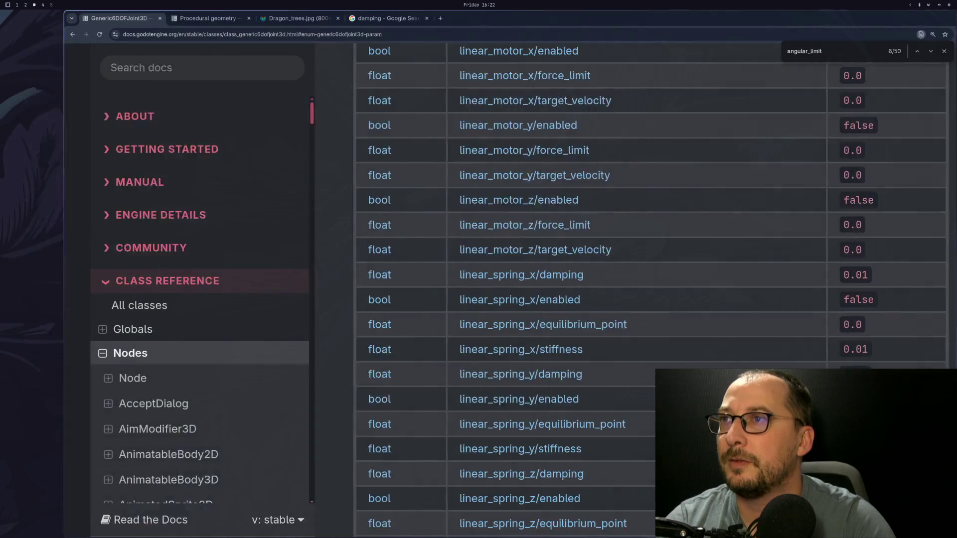
Scroll the docs down to the Param enumerations, then return to the Godot editor
{"action": "scroll", "coordinate": [403, 92], "scroll_direction": "up", "scroll_amount": 5}
{"action": "scroll", "coordinate": [743, 179], "scroll_direction": "up", "scroll_amount": 10}
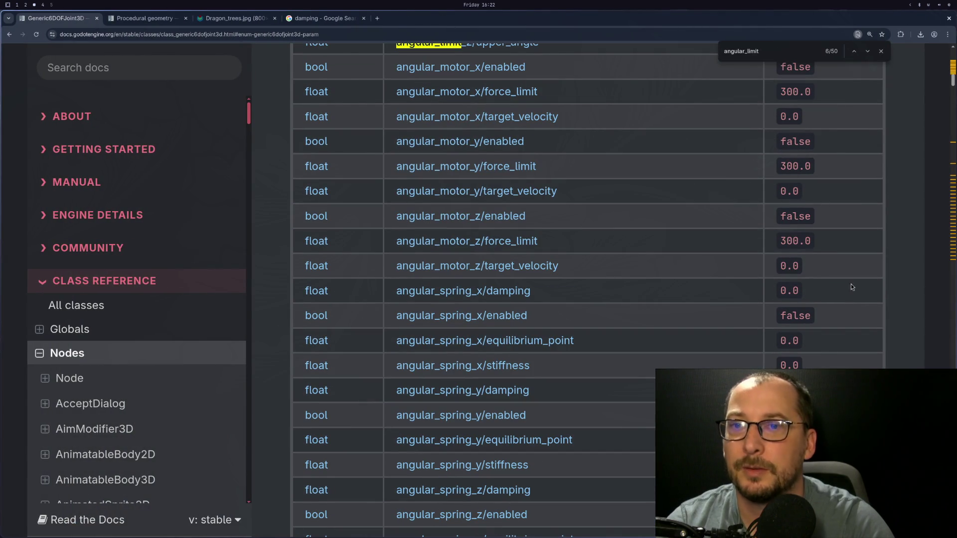
{"action": "left_click_drag", "start_coordinate": [950, 79], "coordinate": [949, 46]}
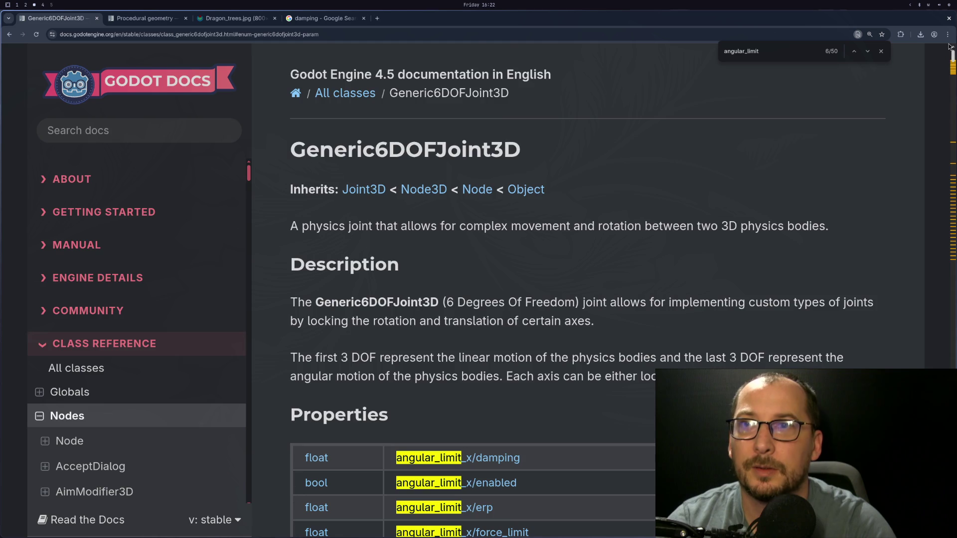
{"action": "scroll", "coordinate": [677, 192], "scroll_direction": "down", "scroll_amount": 4}
{"action": "scroll", "coordinate": [582, 179], "scroll_direction": "down", "scroll_amount": 3}
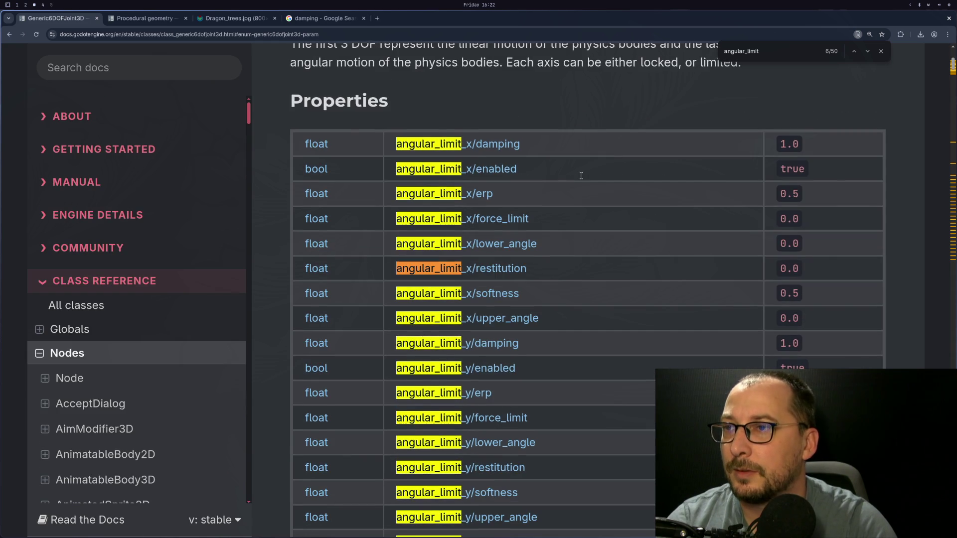
{"action": "scroll", "coordinate": [582, 179], "scroll_direction": "up", "scroll_amount": 3}
{"action": "scroll", "coordinate": [582, 180], "scroll_direction": "up", "scroll_amount": 3}
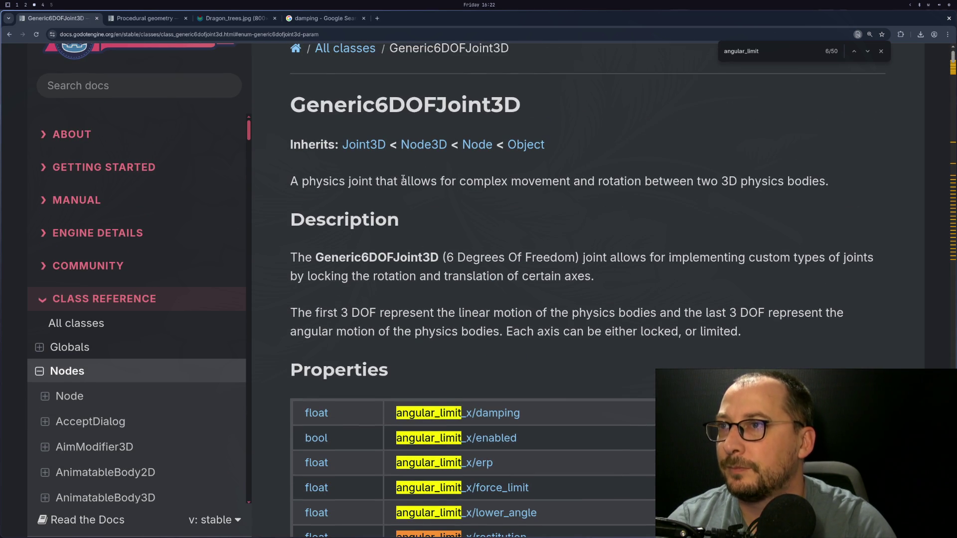
{"action": "scroll", "coordinate": [402, 170], "scroll_direction": "down", "scroll_amount": 20}
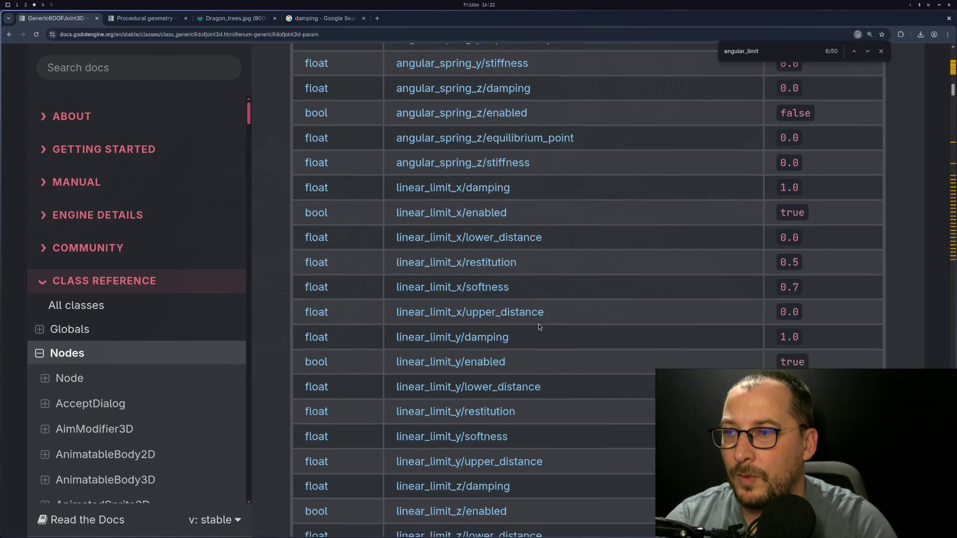
{"action": "scroll", "coordinate": [544, 323], "scroll_direction": "down", "scroll_amount": 10}
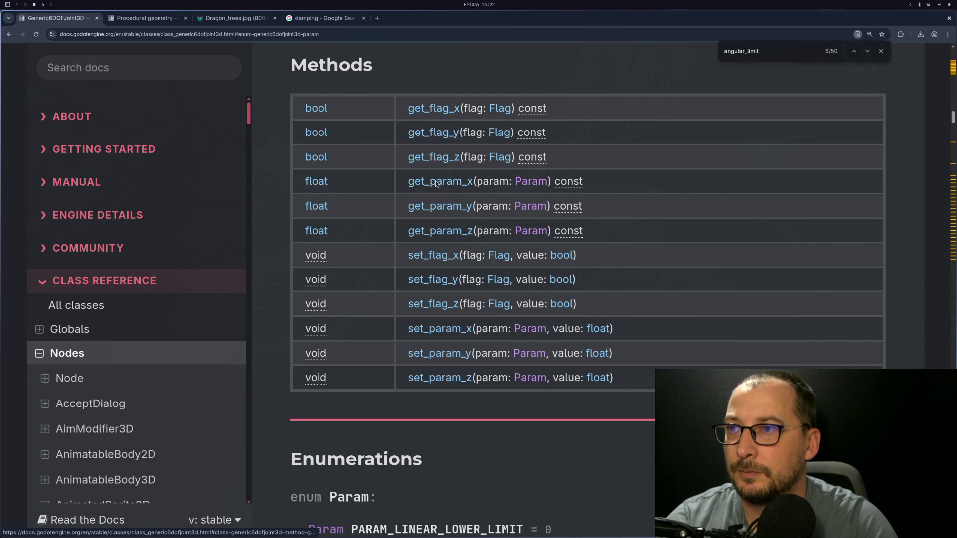
{"action": "scroll", "coordinate": [468, 303], "scroll_direction": "down", "scroll_amount": 7}
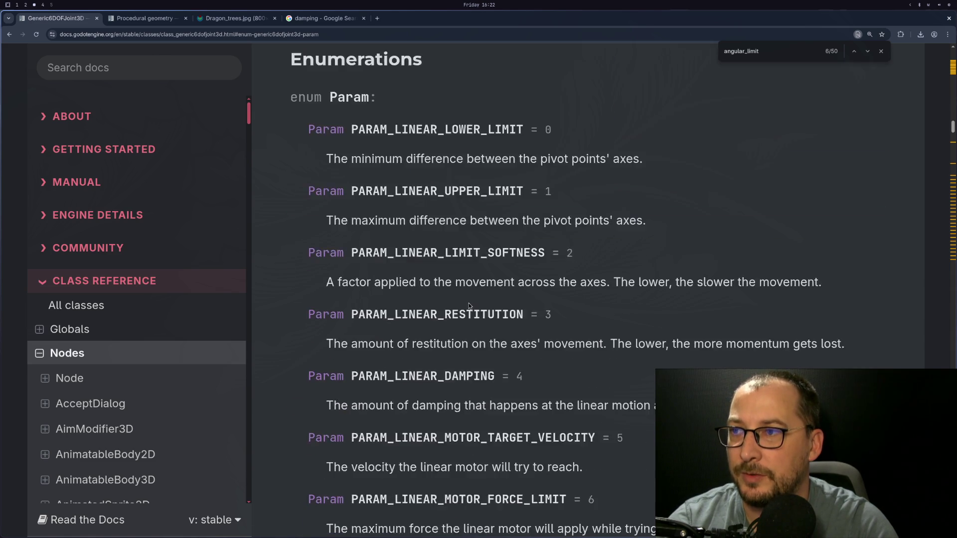
{"action": "key", "text": "super+1"}
{"action": "key", "text": "super+2"}
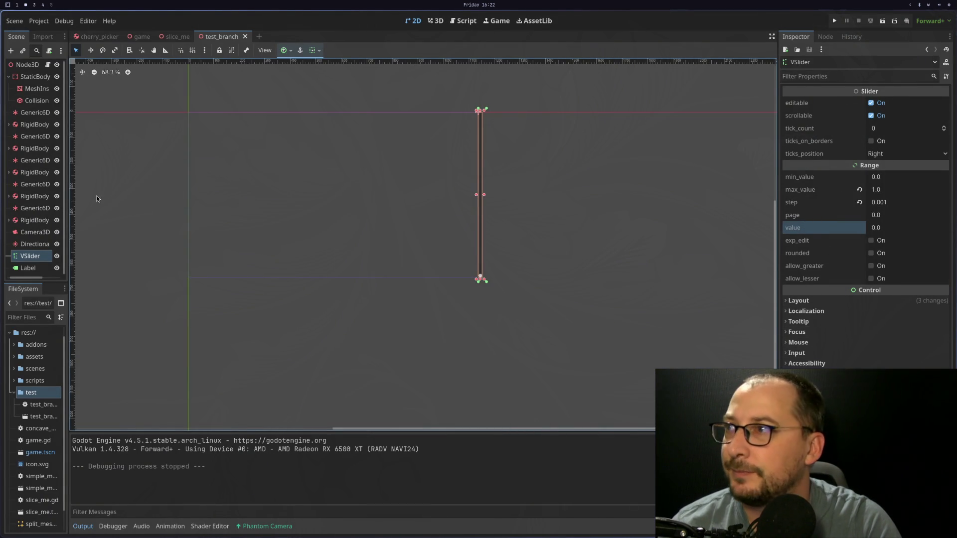
Select the first Generic6DOFJoint3D, expand its Transform, and run the current scene with F6
{"action": "left_click", "coordinate": [28, 109]}
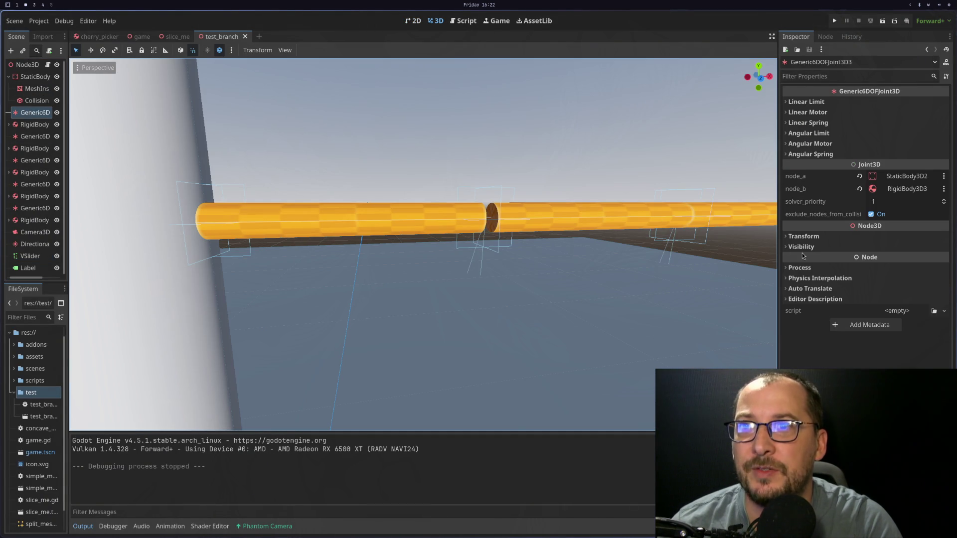
{"action": "left_click", "coordinate": [800, 237]}
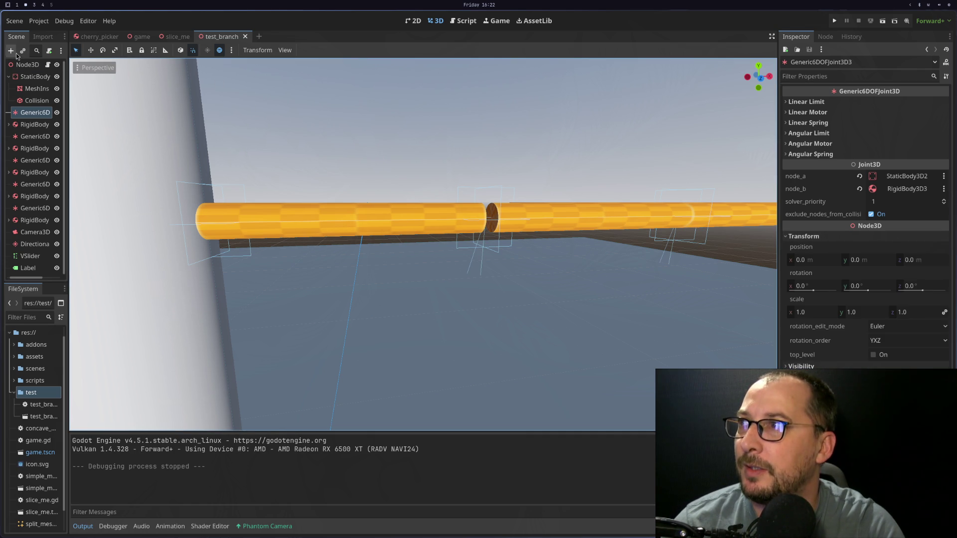
{"action": "left_click", "coordinate": [871, 21]}
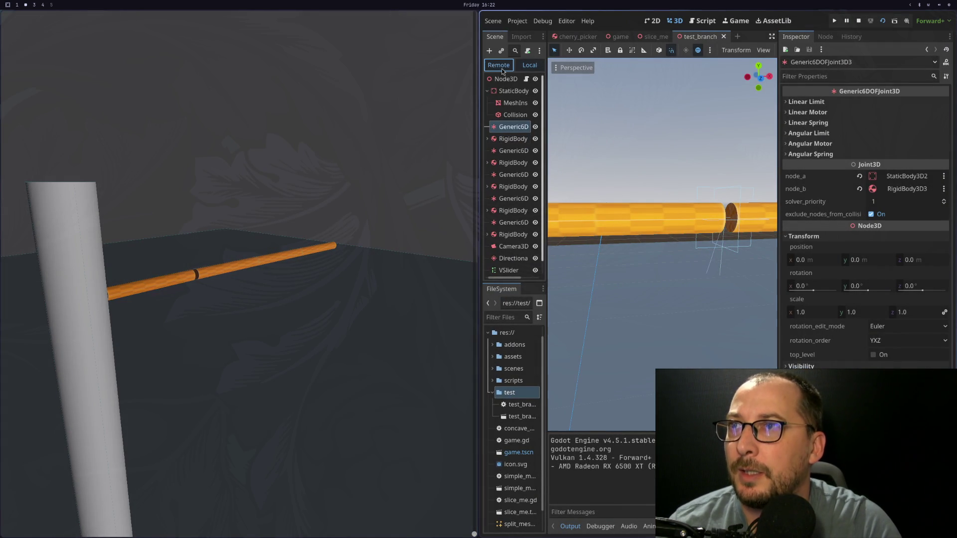
Inspect the live joints in the Remote tree and raise the slider to 0.062, cutting the branch
{"action": "left_click", "coordinate": [501, 68]}
{"action": "left_click", "coordinate": [491, 104]}
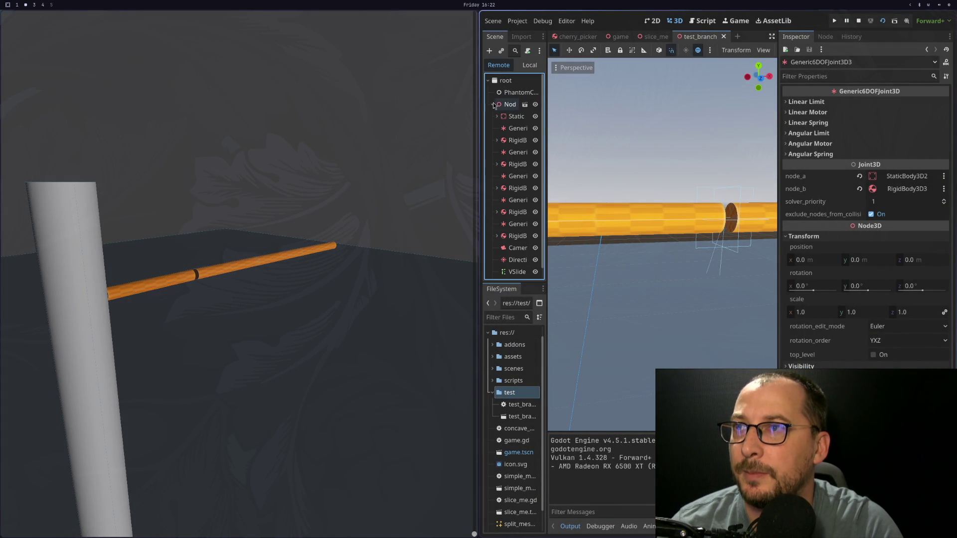
{"action": "left_click", "coordinate": [514, 152]}
{"action": "left_click", "coordinate": [511, 177]}
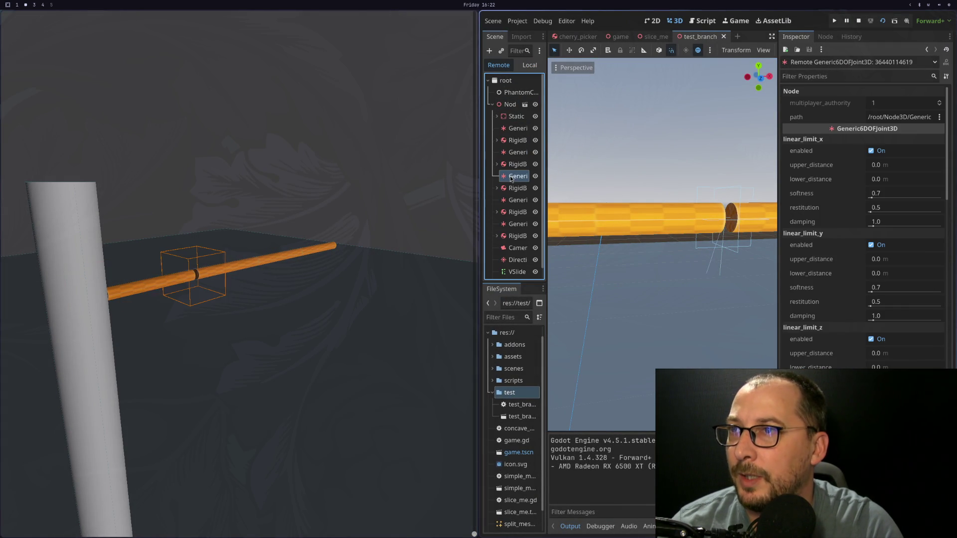
{"action": "scroll", "coordinate": [818, 322], "scroll_direction": "down", "scroll_amount": 15}
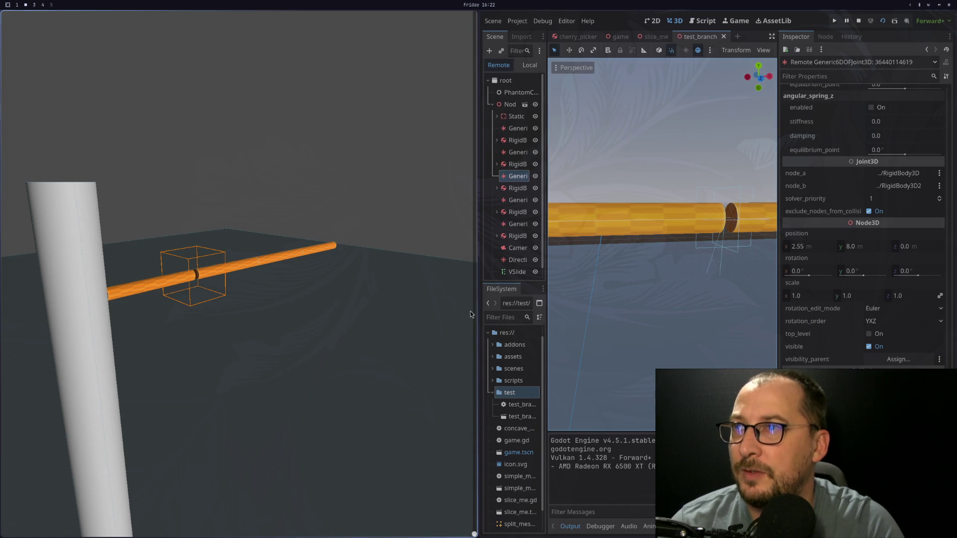
{"action": "left_click_drag", "start_coordinate": [474, 533], "coordinate": [476, 503]}
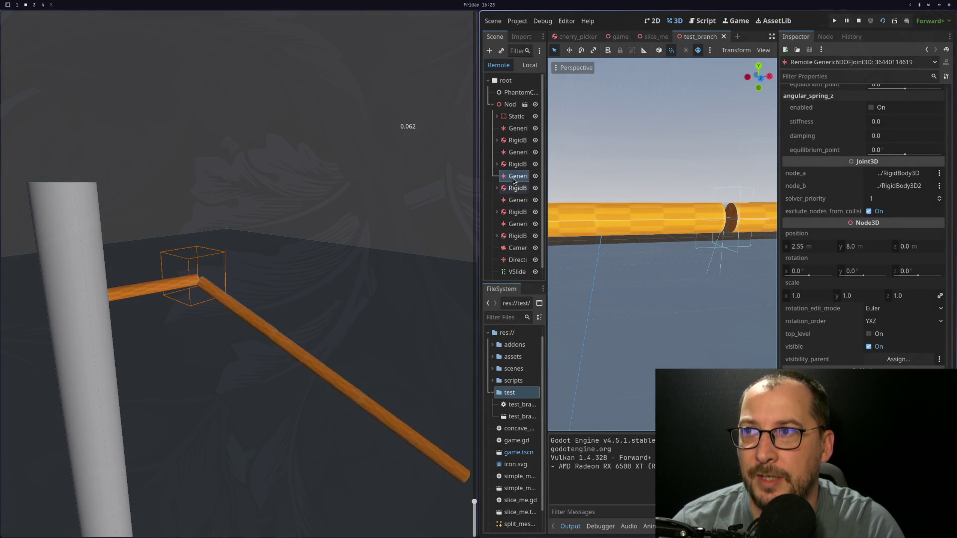
{"action": "left_click", "coordinate": [496, 164]}
{"action": "left_click", "coordinate": [514, 176]}
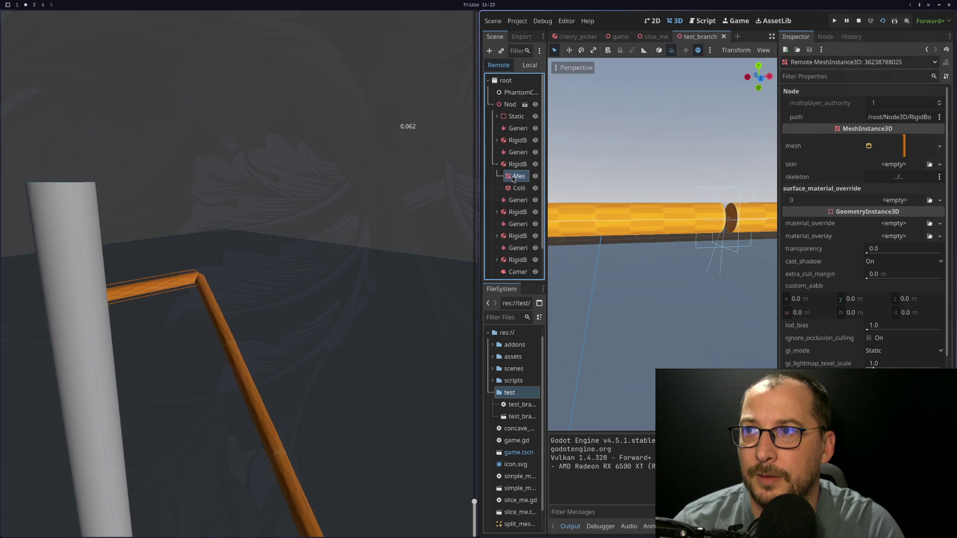
{"action": "left_click", "coordinate": [517, 201]}
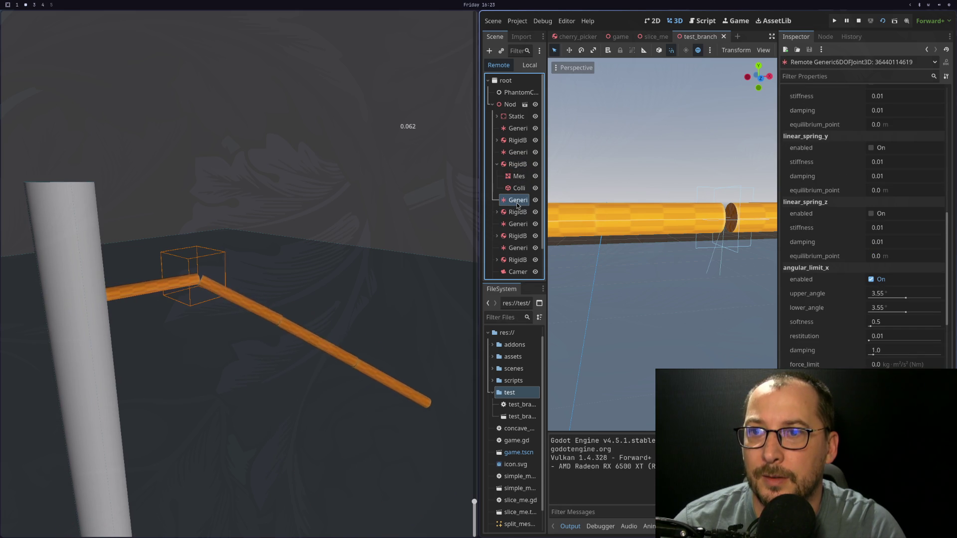
{"action": "scroll", "coordinate": [823, 306], "scroll_direction": "down", "scroll_amount": 15}
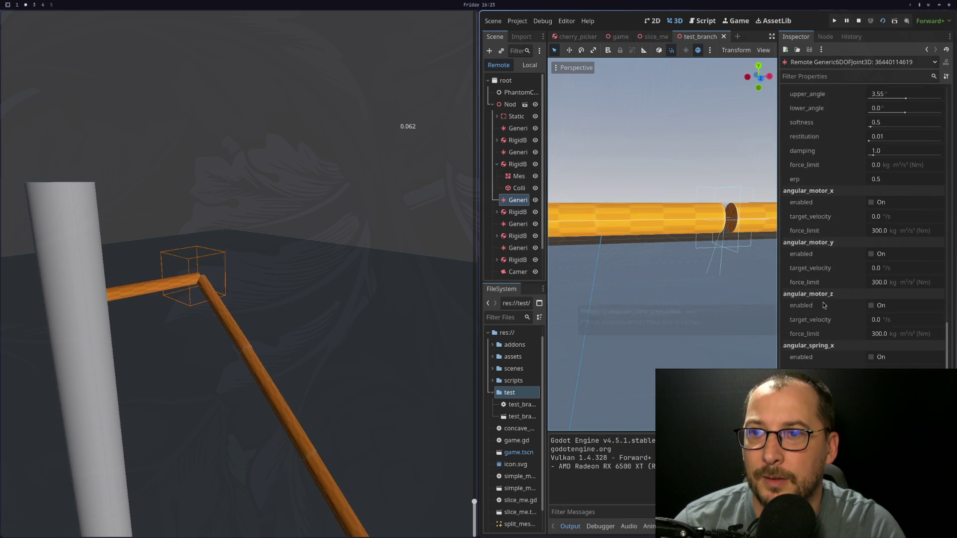
{"action": "scroll", "coordinate": [824, 306], "scroll_direction": "down", "scroll_amount": 5}
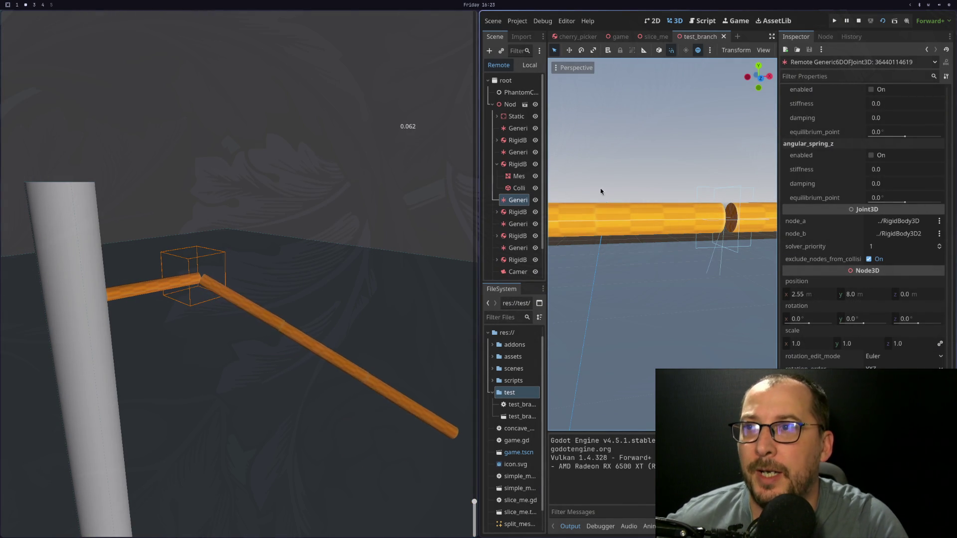
{"action": "left_click", "coordinate": [515, 213]}
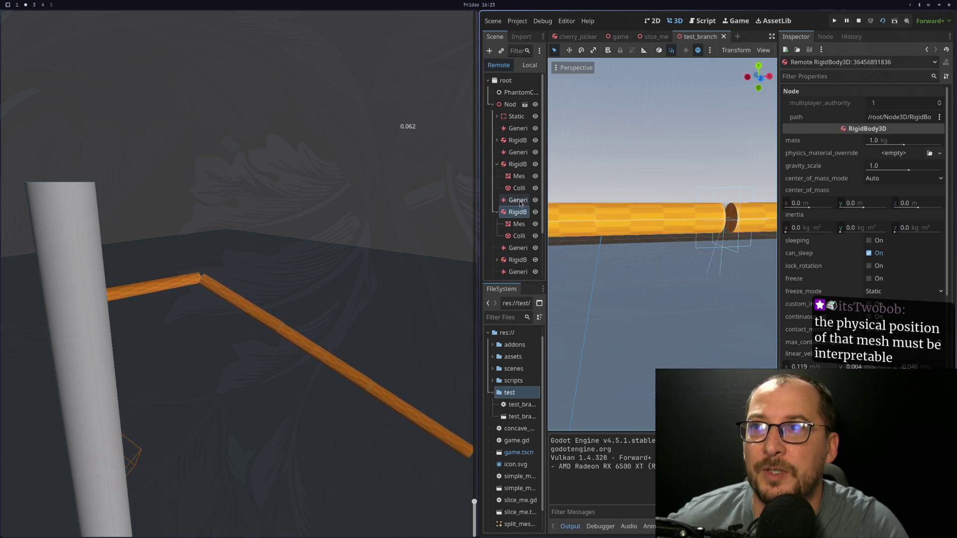
{"action": "left_click", "coordinate": [518, 225]}
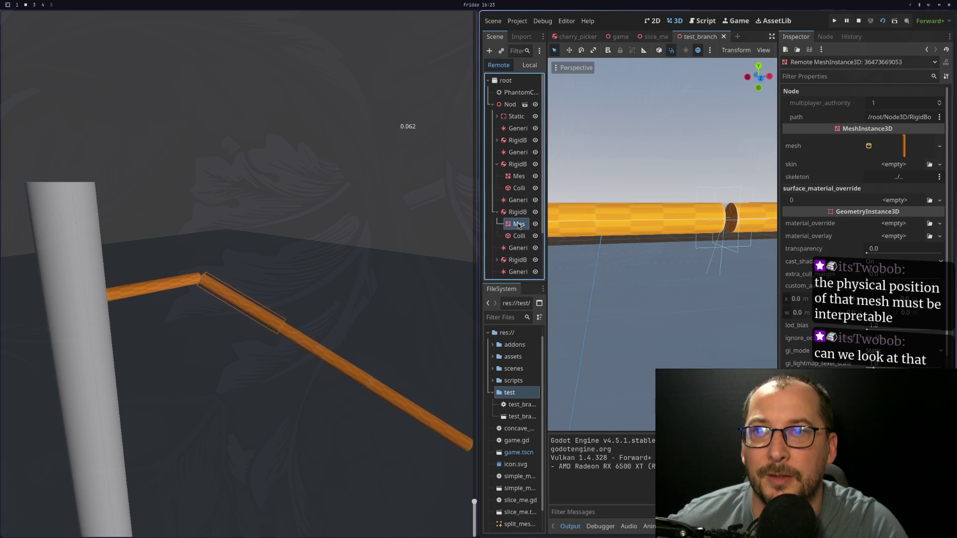
{"action": "scroll", "coordinate": [865, 165], "scroll_direction": "down", "scroll_amount": 5}
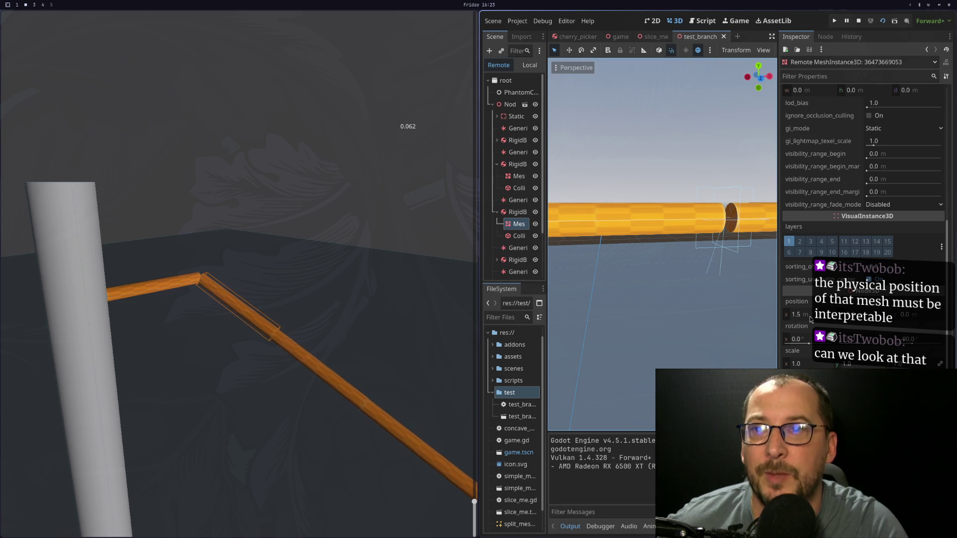
{"action": "left_click", "coordinate": [516, 213]}
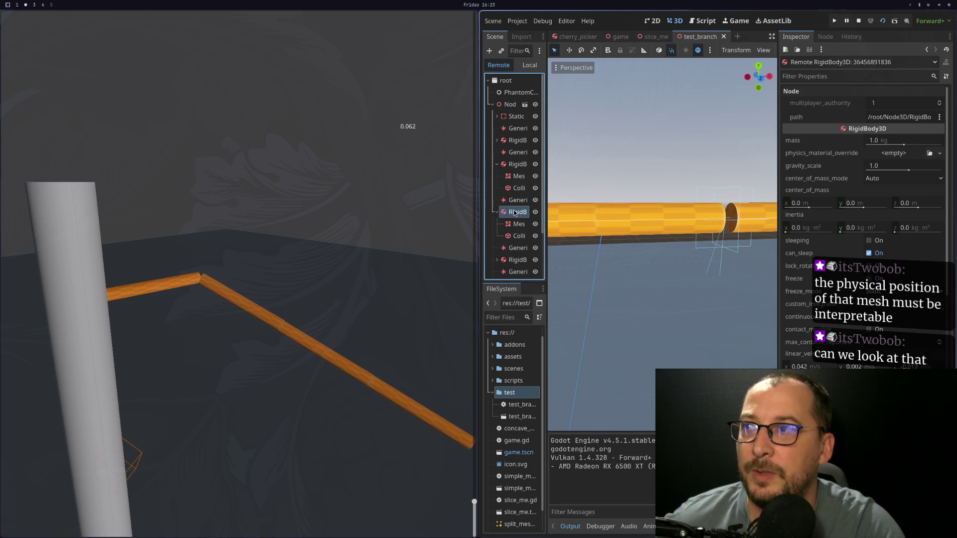
{"action": "left_click", "coordinate": [510, 200]}
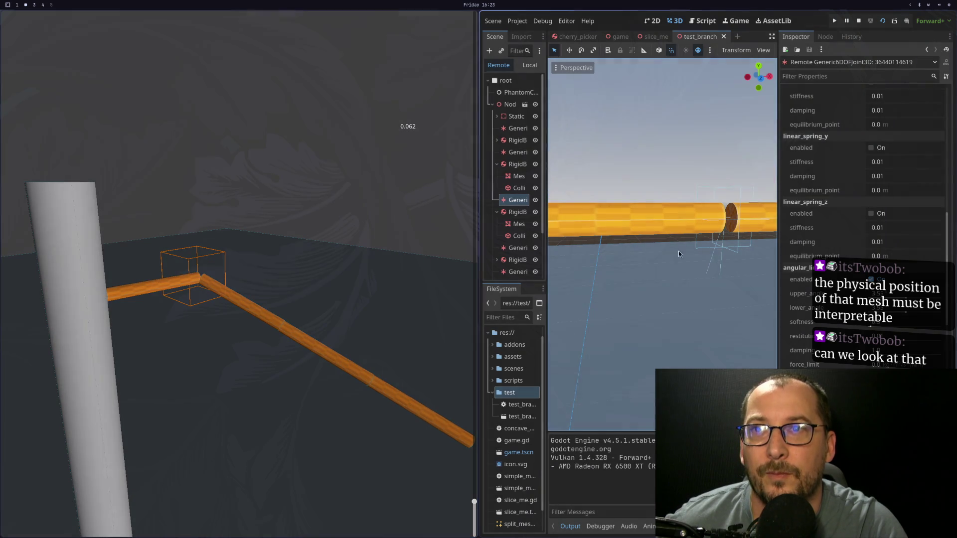
{"action": "scroll", "coordinate": [838, 224], "scroll_direction": "up", "scroll_amount": 3}
{"action": "scroll", "coordinate": [831, 224], "scroll_direction": "up", "scroll_amount": 7}
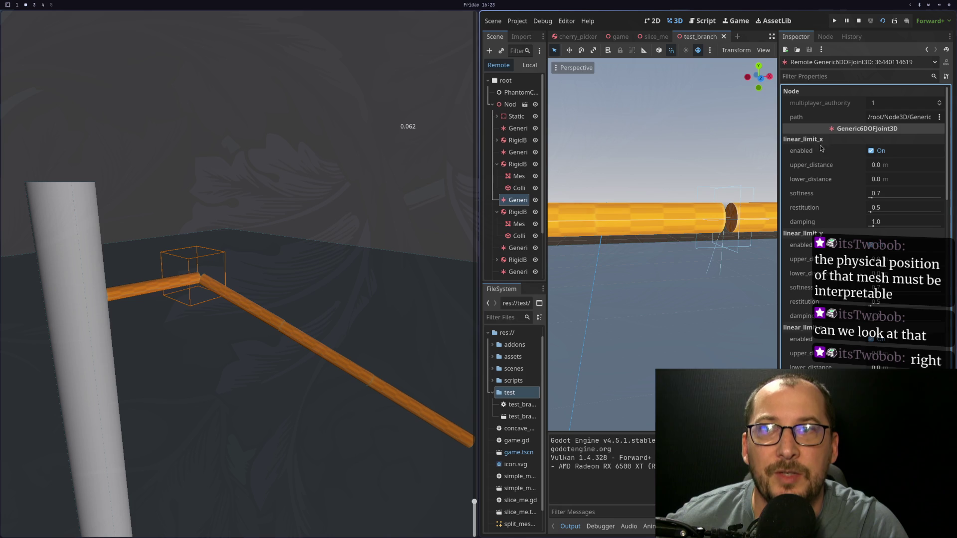
{"action": "scroll", "coordinate": [827, 253], "scroll_direction": "down", "scroll_amount": 15}
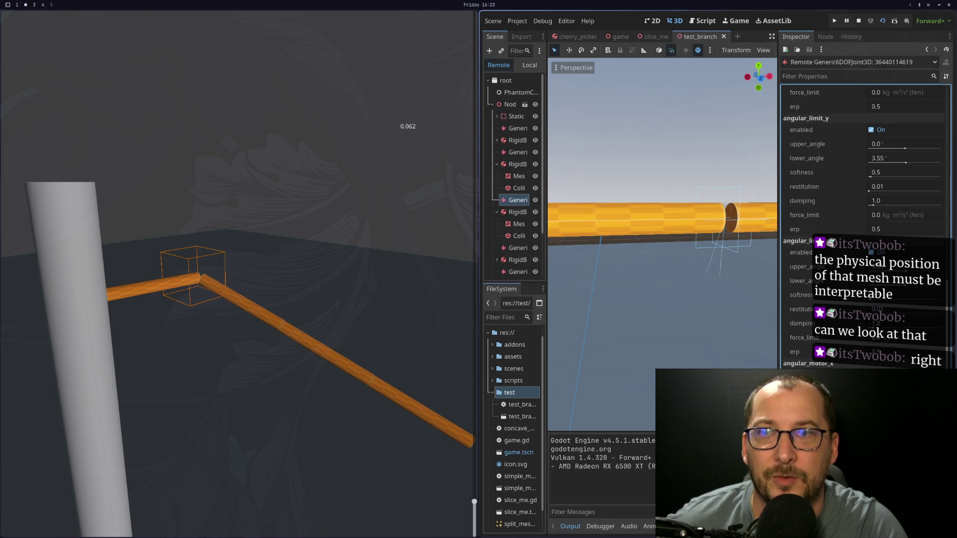
{"action": "scroll", "coordinate": [820, 202], "scroll_direction": "down", "scroll_amount": 8}
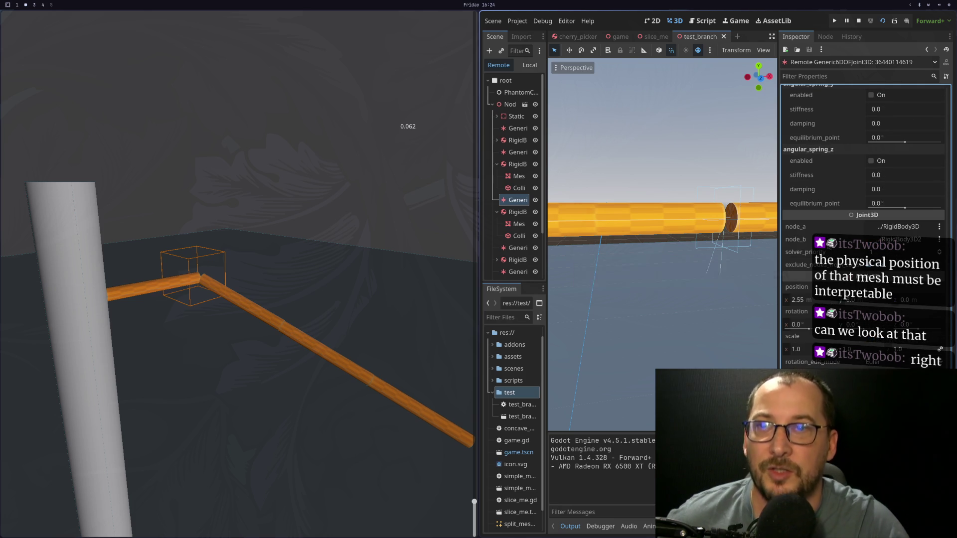
{"action": "mouse_move", "coordinate": [798, 241]}
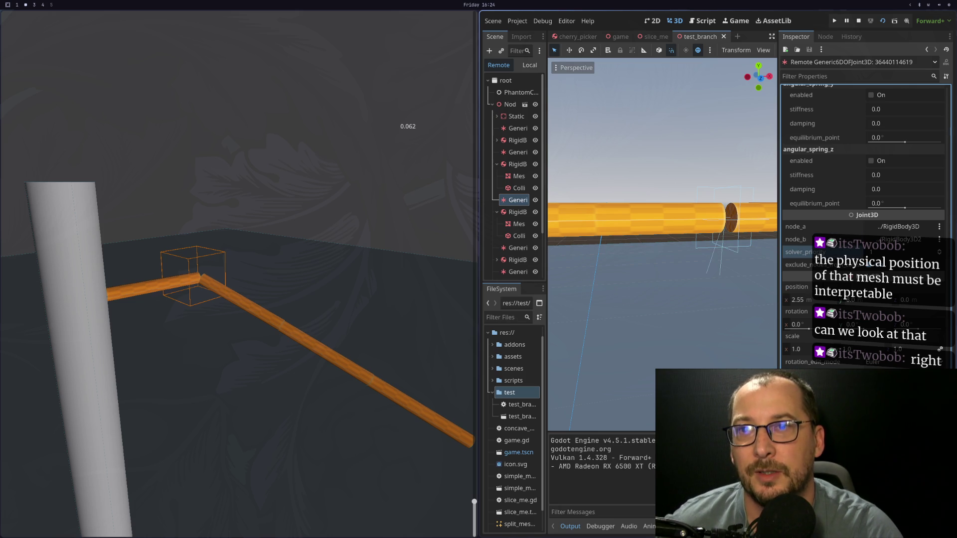
{"action": "scroll", "coordinate": [802, 251], "scroll_direction": "down", "scroll_amount": 2}
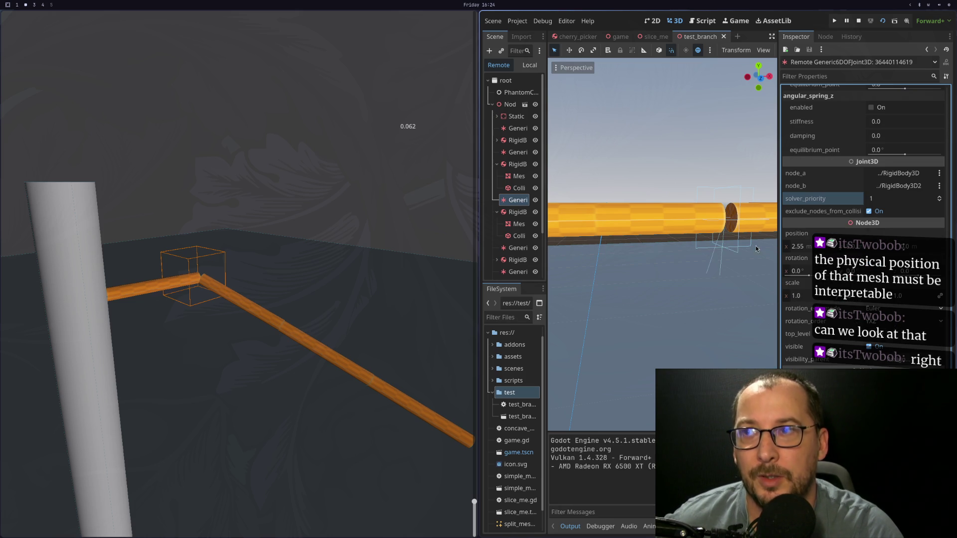
{"action": "left_click", "coordinate": [516, 212]}
{"action": "left_click", "coordinate": [516, 166]}
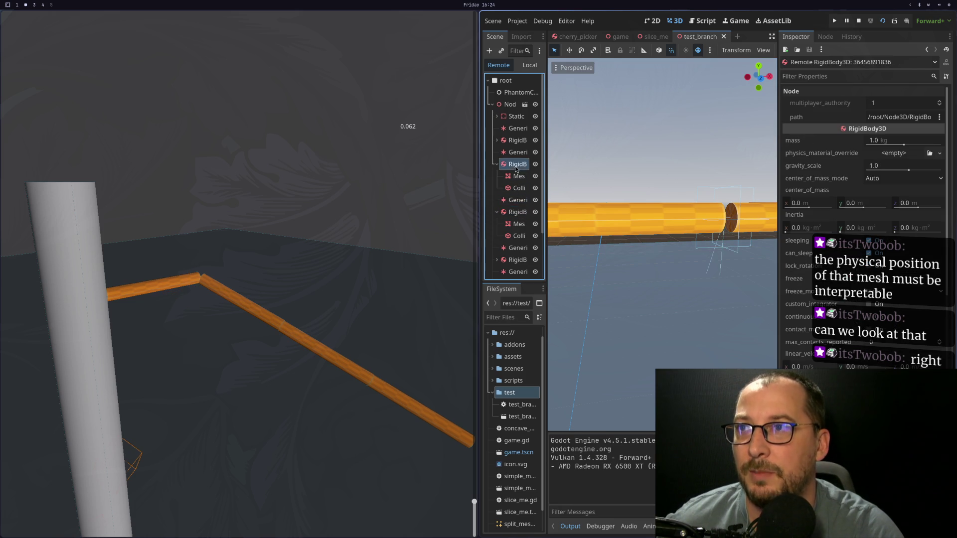
Inspect the live RigidBody3D segments, joints and mesh along the branch, then restart the scene
{"action": "left_click", "coordinate": [513, 212]}
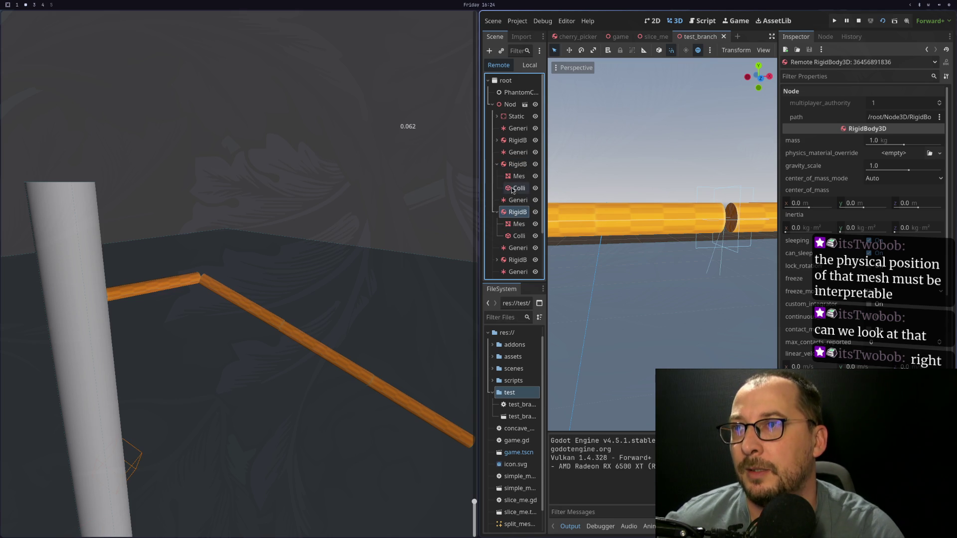
{"action": "left_click", "coordinate": [511, 165]}
{"action": "left_click", "coordinate": [513, 189]}
{"action": "scroll", "coordinate": [491, 209], "scroll_direction": "down", "scroll_amount": 3}
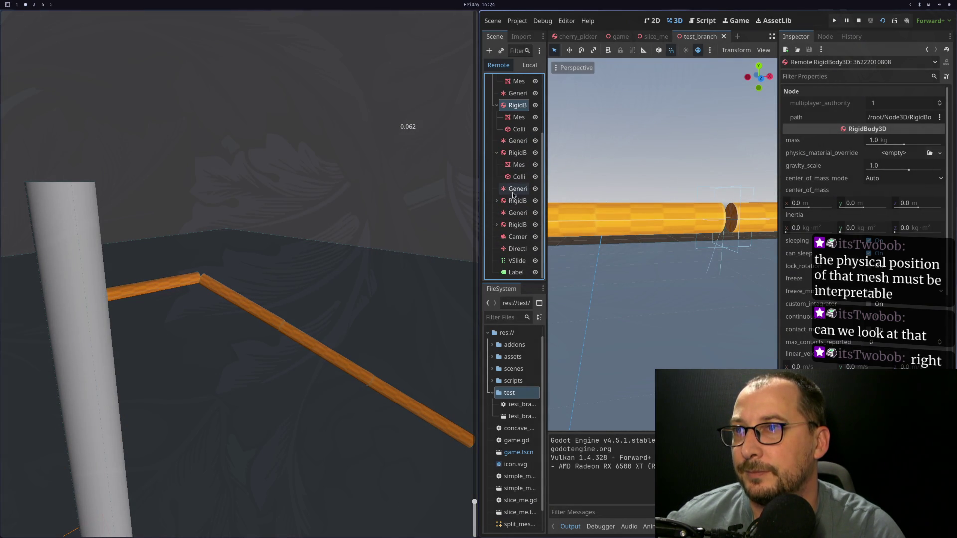
{"action": "left_click", "coordinate": [521, 154]}
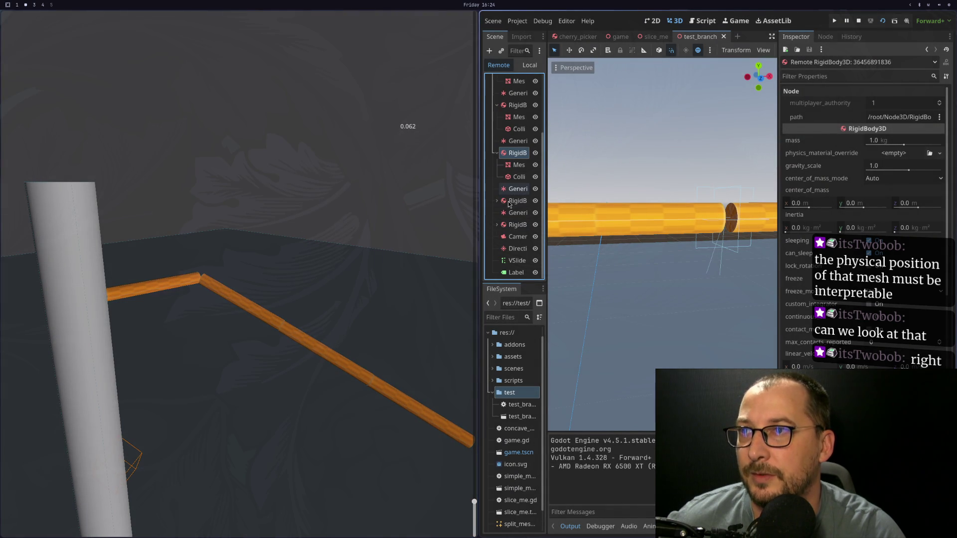
{"action": "left_click", "coordinate": [514, 193]}
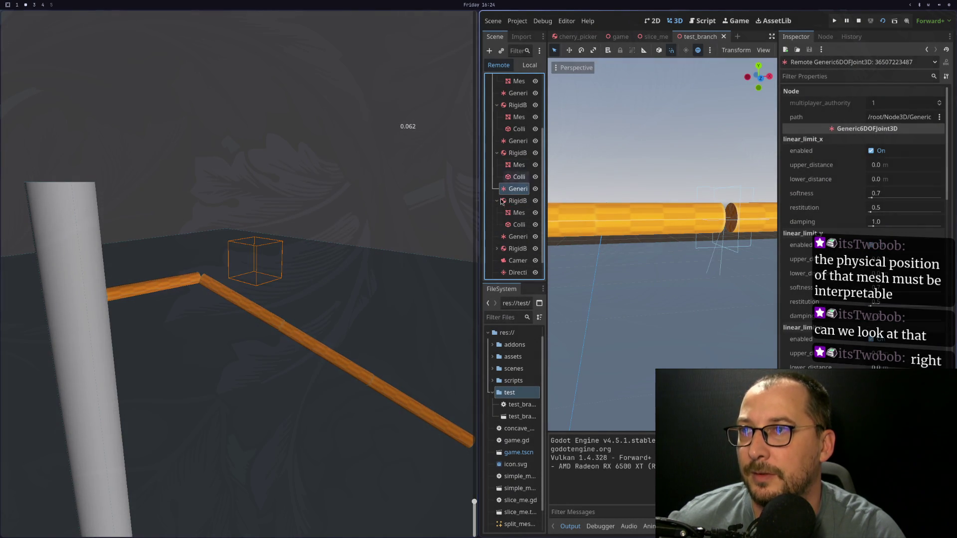
{"action": "left_click", "coordinate": [508, 212]}
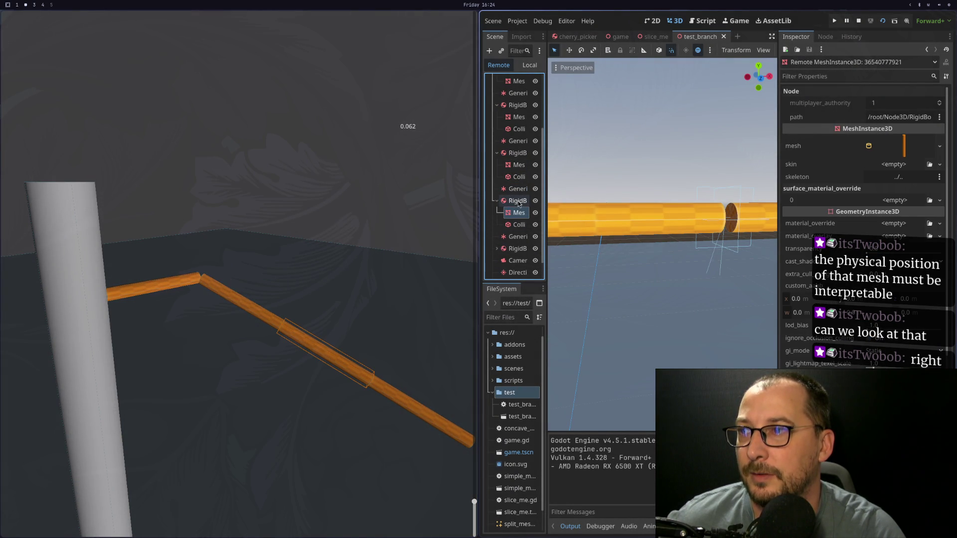
{"action": "left_click", "coordinate": [518, 202]}
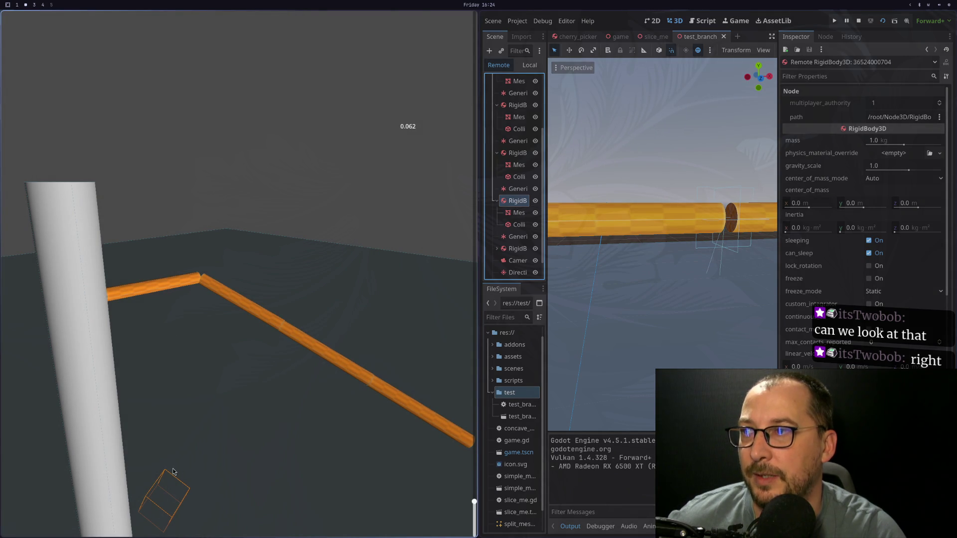
{"action": "scroll", "coordinate": [662, 265], "scroll_direction": "down", "scroll_amount": 5}
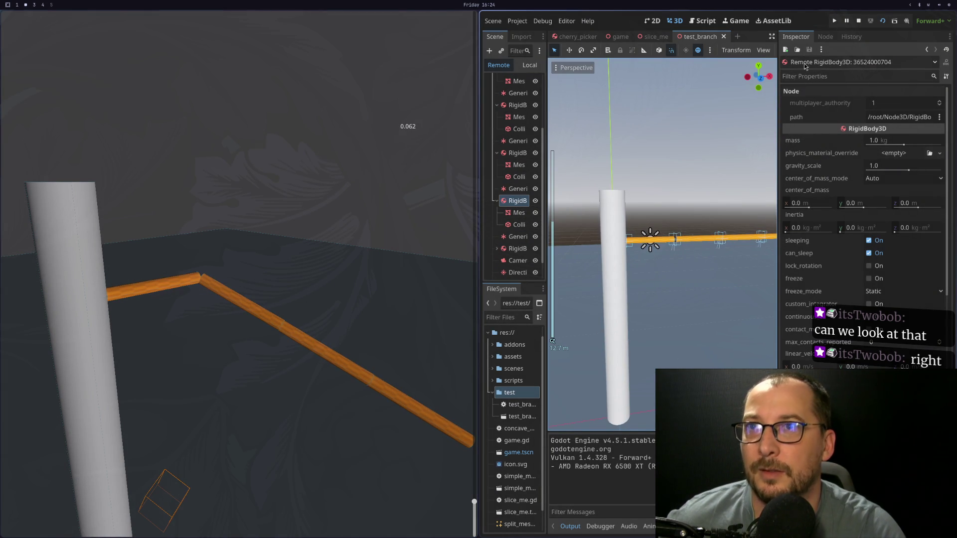
{"action": "left_click", "coordinate": [884, 21]}
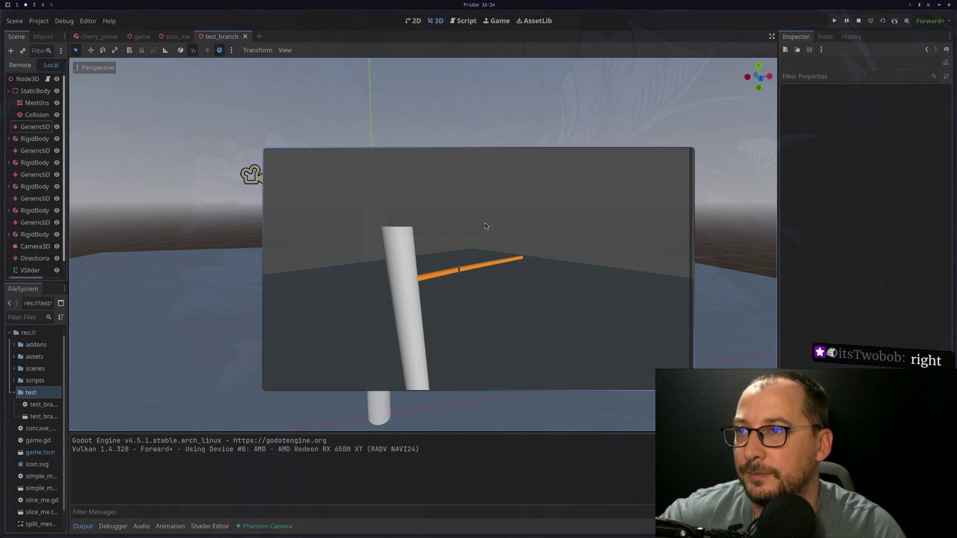
Tile the game window to the left half and select live branch bodies in the Remote tree
{"action": "key", "text": "super+v"}
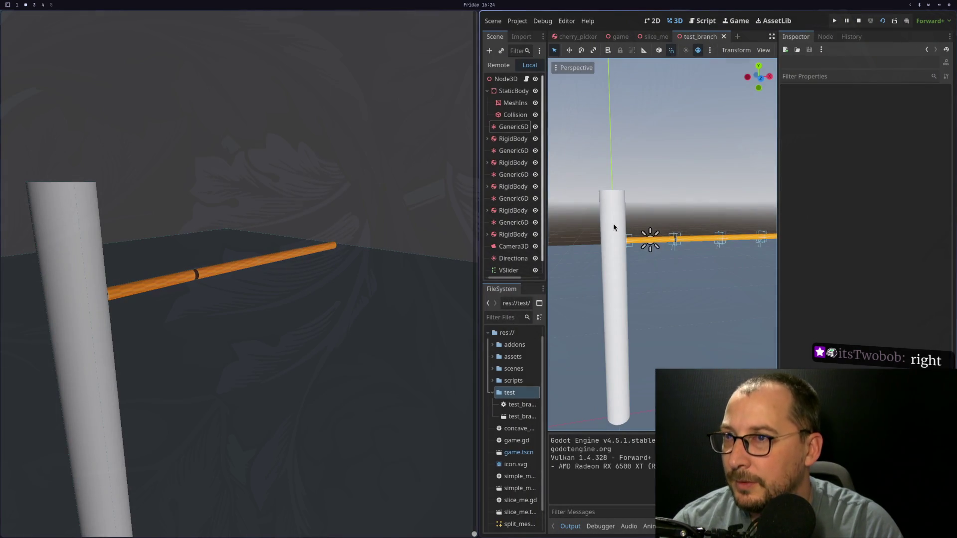
{"action": "left_click", "coordinate": [515, 128]}
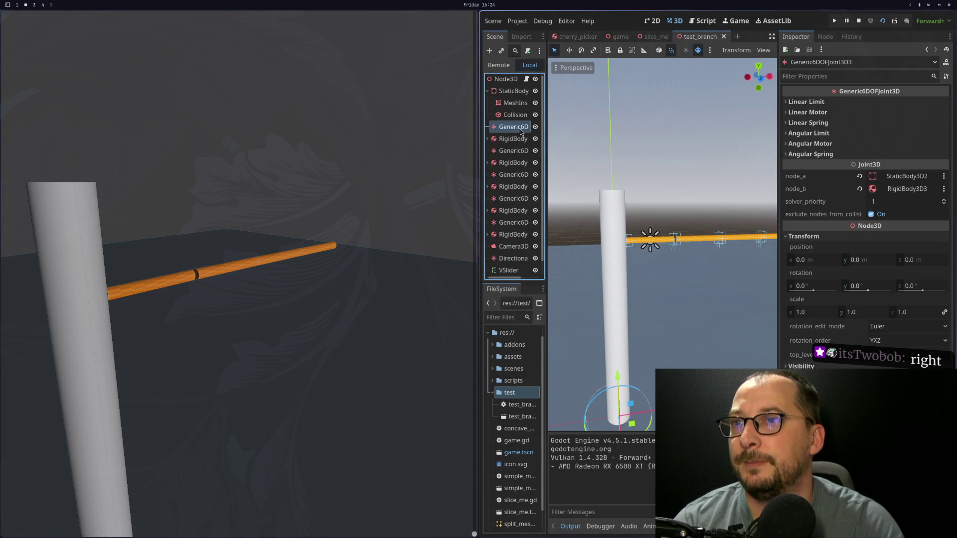
{"action": "left_click", "coordinate": [513, 140]}
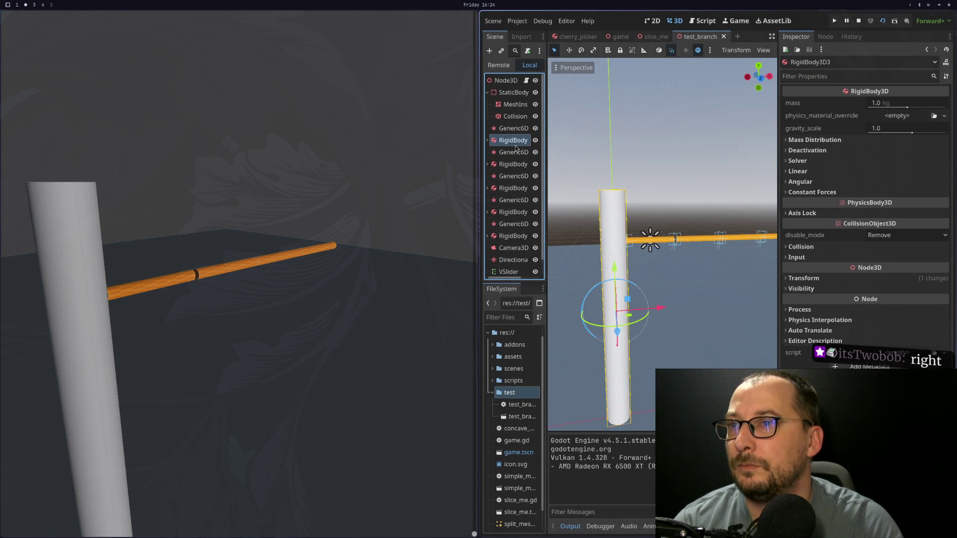
{"action": "left_click", "coordinate": [499, 65]}
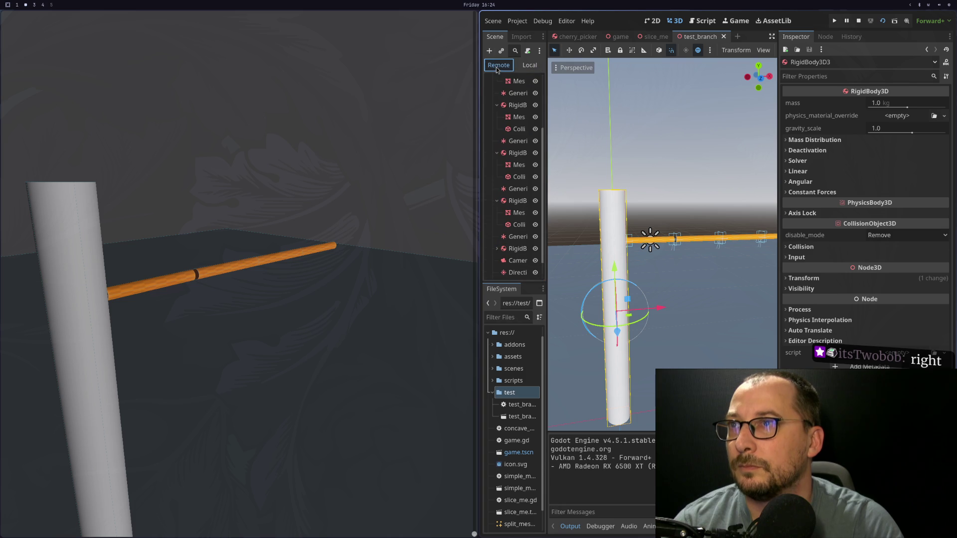
{"action": "left_click", "coordinate": [513, 153]}
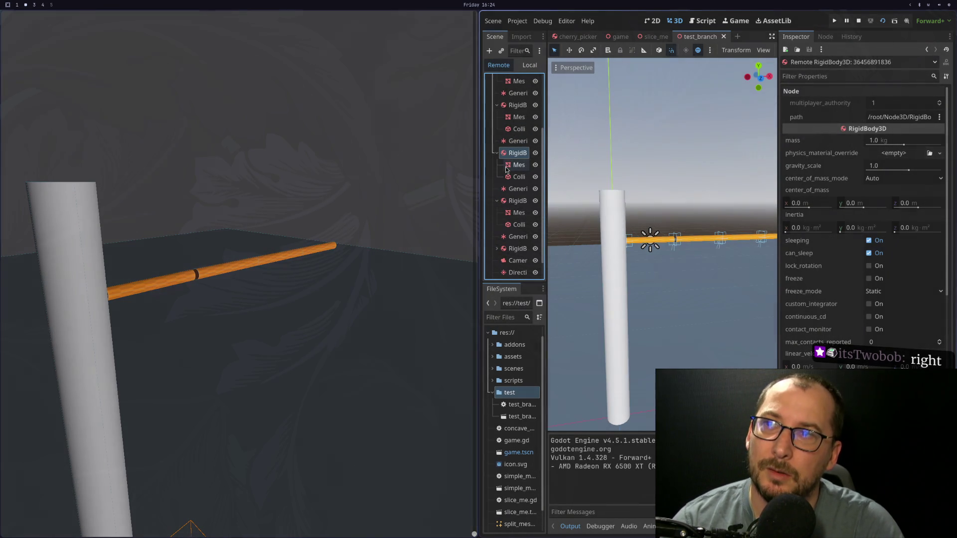
{"action": "left_click", "coordinate": [496, 152]}
Check the live joint's angular_limit_x at 0.0° and raise the slider to 0.042
{"action": "left_click", "coordinate": [513, 141]}
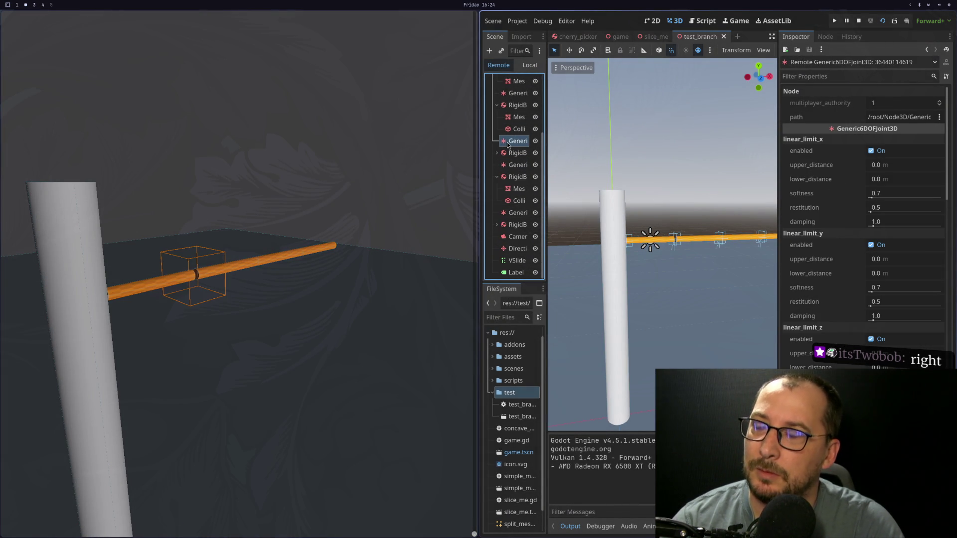
{"action": "double_click", "coordinate": [513, 153]}
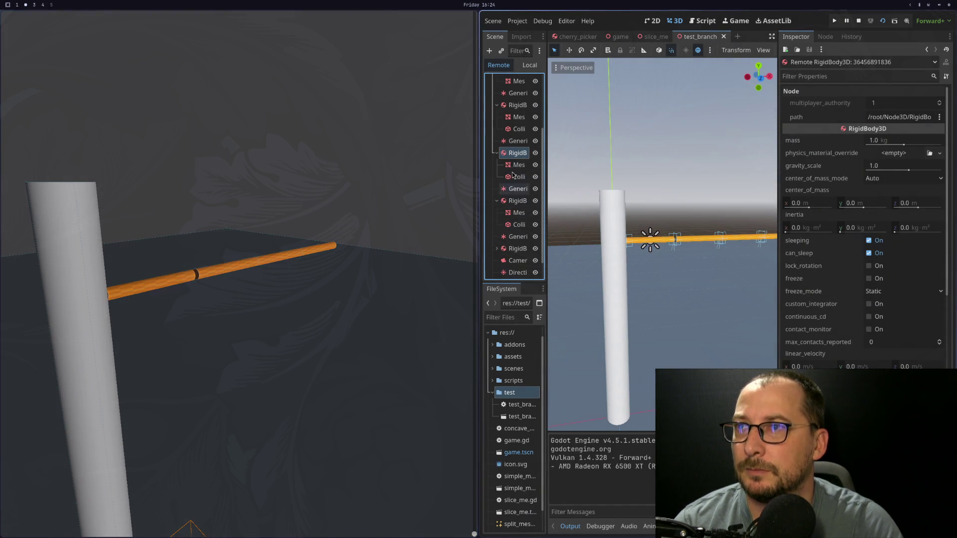
{"action": "scroll", "coordinate": [801, 286], "scroll_direction": "down", "scroll_amount": 10}
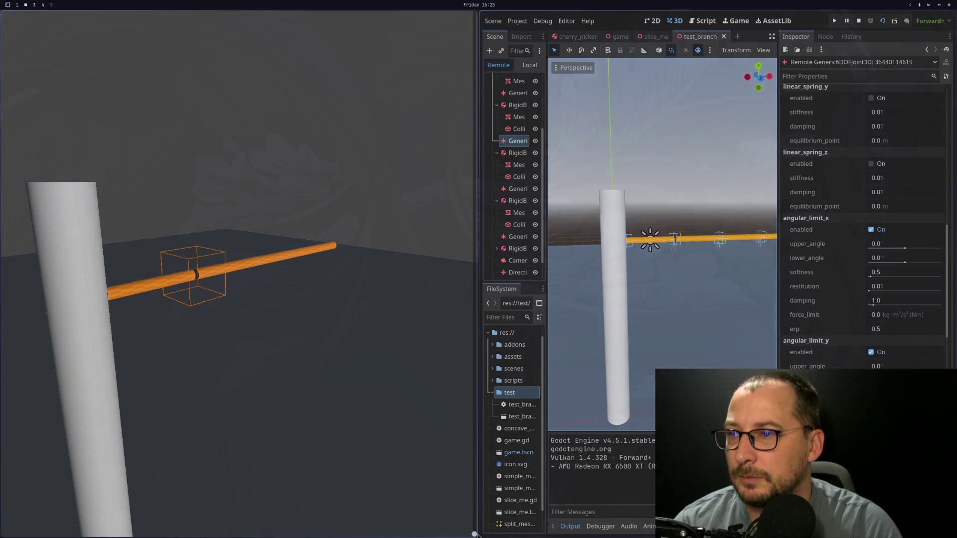
{"action": "scroll", "coordinate": [475, 533], "scroll_direction": "up", "scroll_amount": 1}
{"action": "left_click_drag", "start_coordinate": [475, 534], "coordinate": [477, 512]}
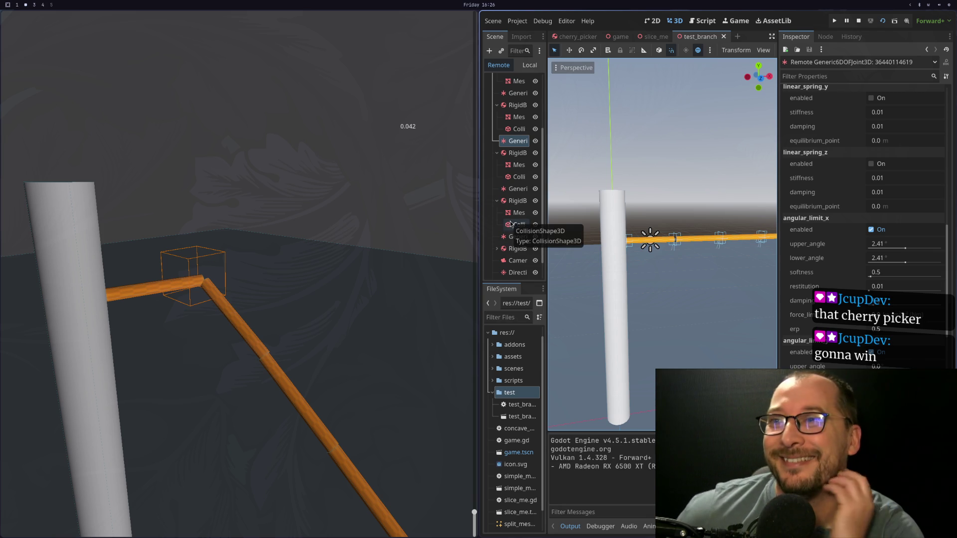
Reselect the live joint to review its 2.41° angle limits at cut value 0.042
{"action": "left_click", "coordinate": [516, 141]}
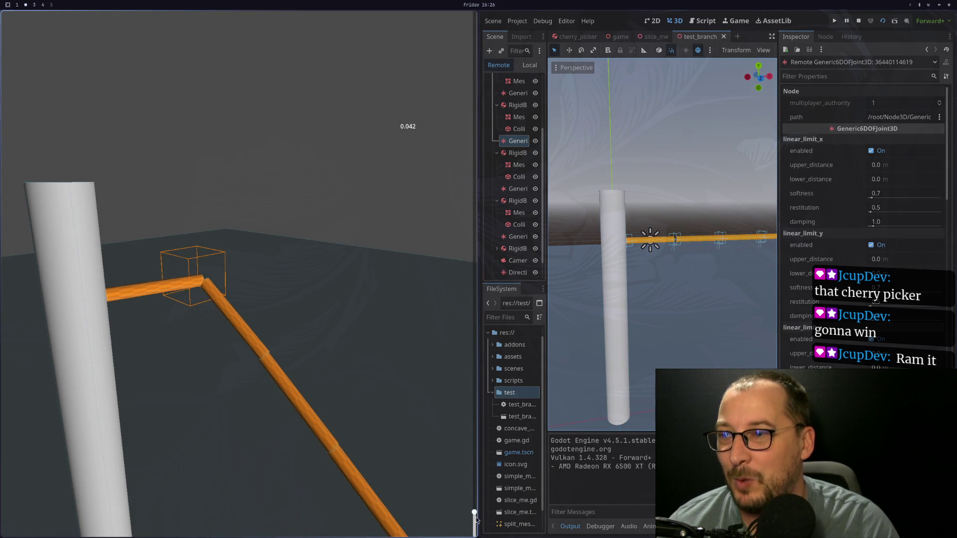
Drop the slider to 0.0 so the whole branch sags, inspecting the live joint and bodies
{"action": "left_click_drag", "start_coordinate": [474, 512], "coordinate": [474, 534]}
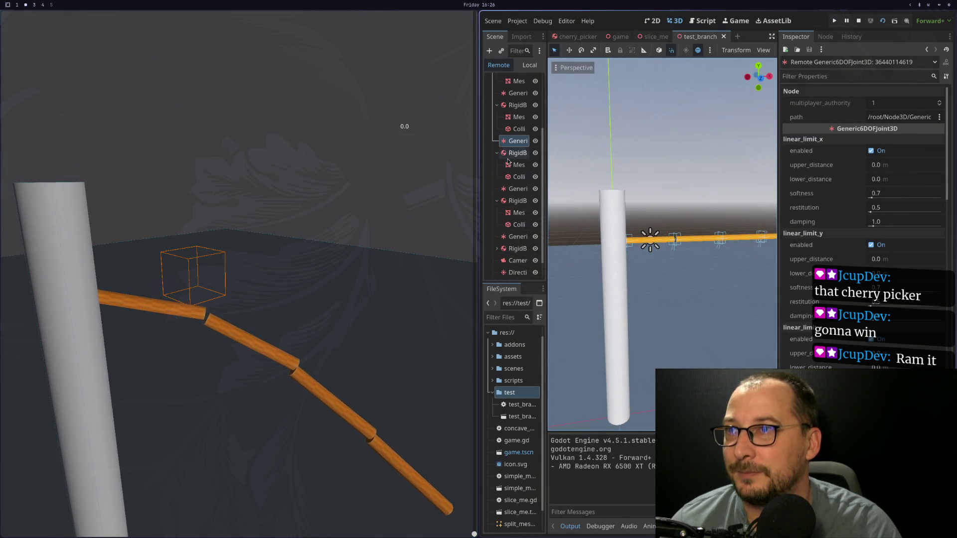
{"action": "left_click", "coordinate": [508, 153]}
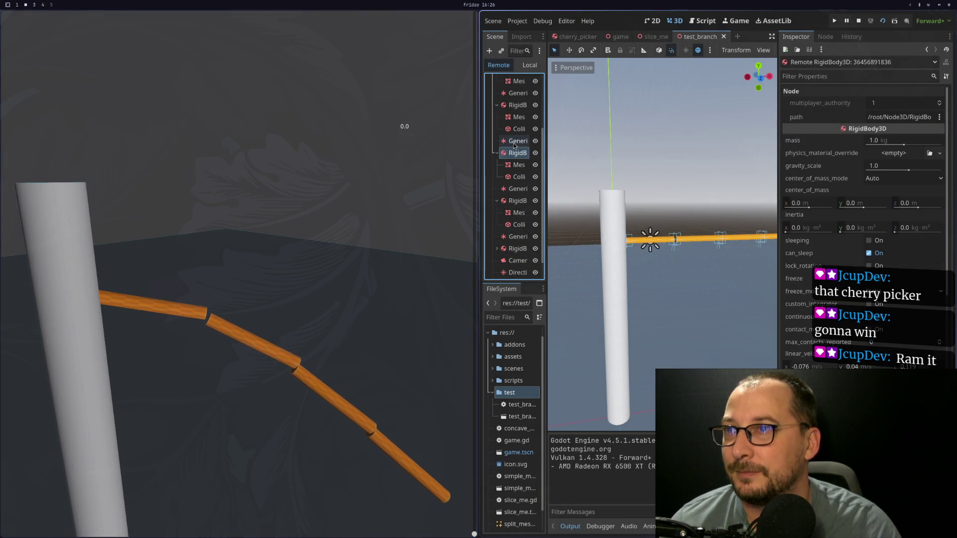
{"action": "left_click", "coordinate": [514, 143]}
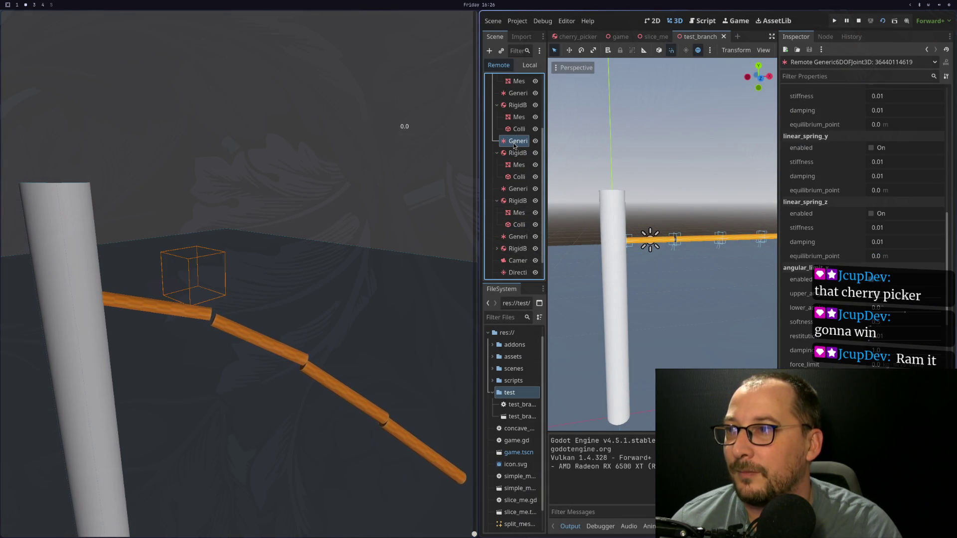
{"action": "left_click", "coordinate": [513, 153]}
{"action": "scroll", "coordinate": [695, 274], "scroll_direction": "down", "scroll_amount": 3}
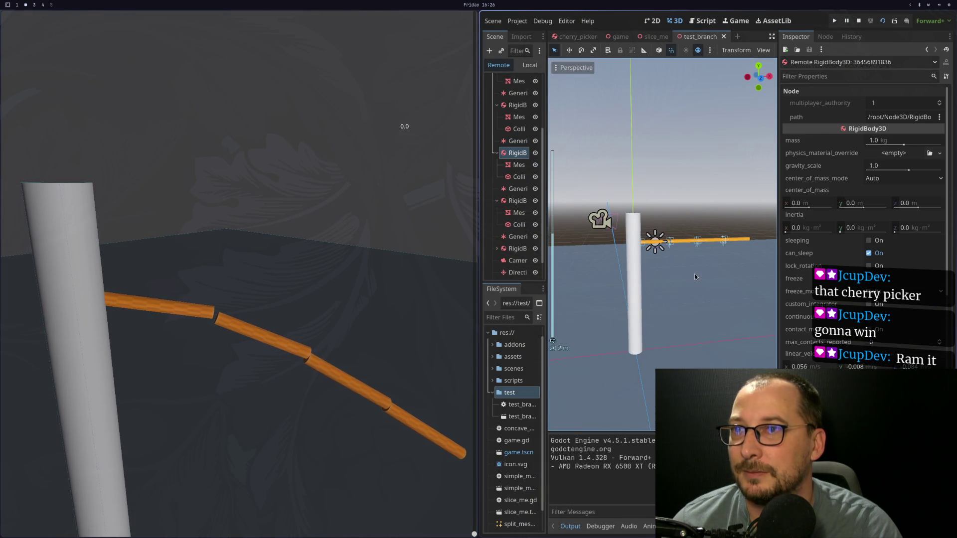
Switch the Scene dock back to Local and select RigidBody3D2
{"action": "left_click", "coordinate": [698, 240]}
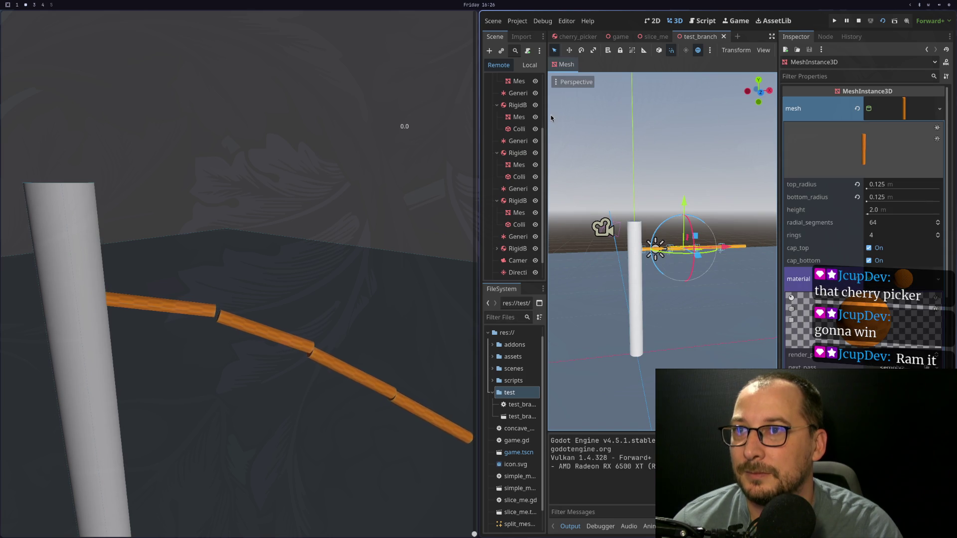
{"action": "left_click", "coordinate": [529, 65]}
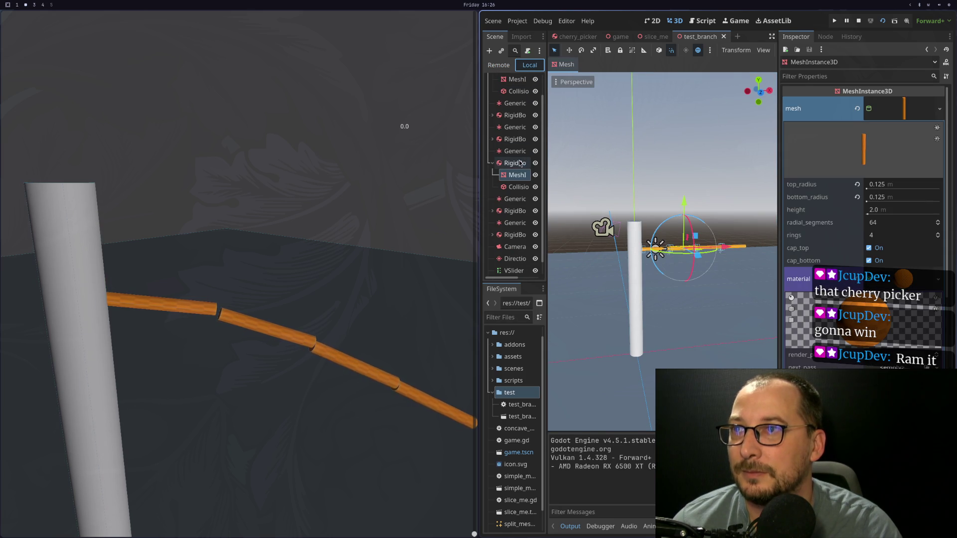
{"action": "left_click", "coordinate": [520, 163]}
{"action": "scroll", "coordinate": [728, 298], "scroll_direction": "up", "scroll_amount": 3}
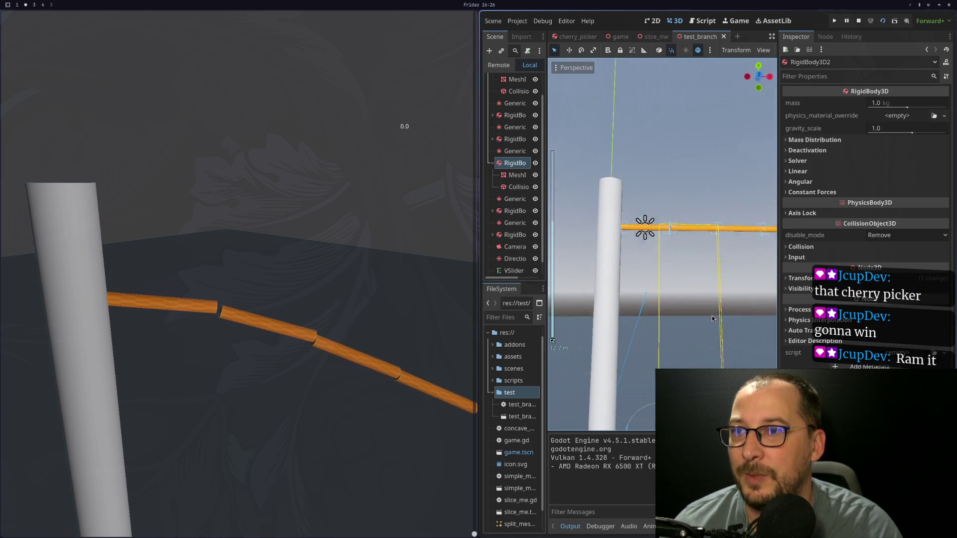
Set RigidBody3D2's x position to 0
{"action": "scroll", "coordinate": [704, 272], "scroll_direction": "up", "scroll_amount": 2}
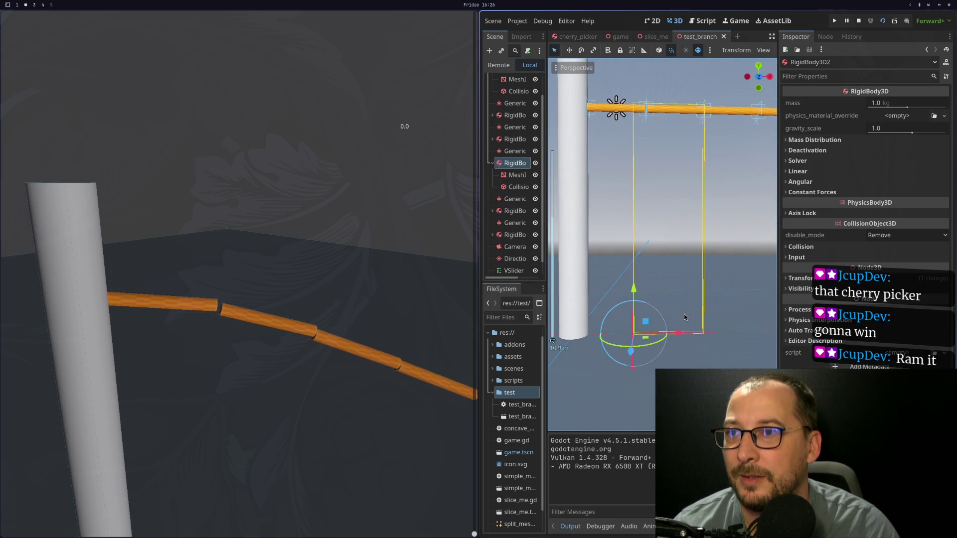
{"action": "scroll", "coordinate": [688, 319], "scroll_direction": "up", "scroll_amount": 3}
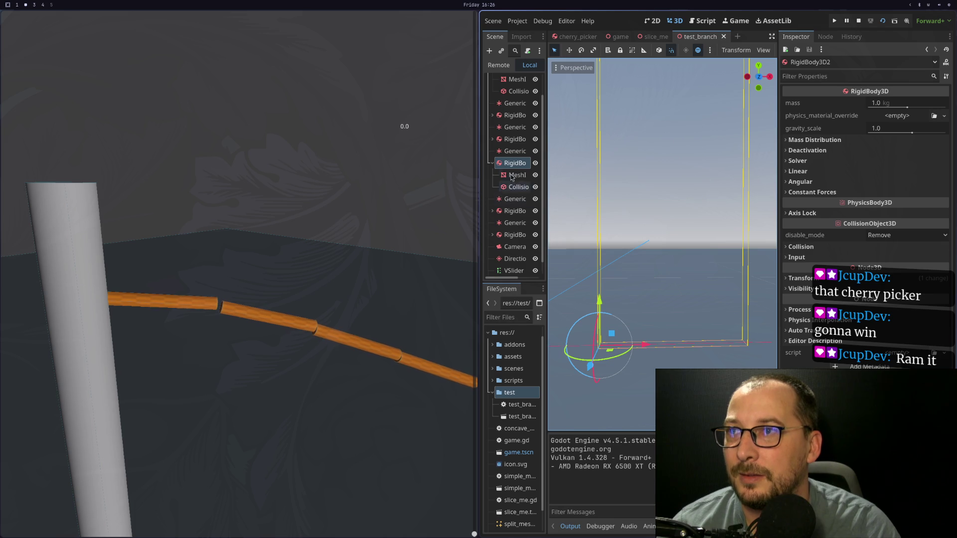
{"action": "scroll", "coordinate": [658, 279], "scroll_direction": "down", "scroll_amount": 3}
{"action": "scroll", "coordinate": [658, 280], "scroll_direction": "up", "scroll_amount": 3}
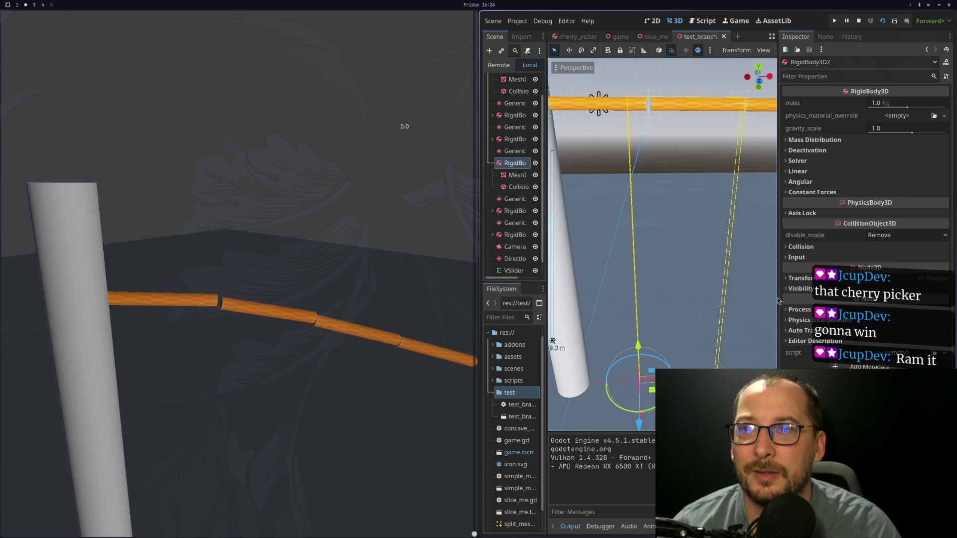
{"action": "left_click", "coordinate": [798, 279]}
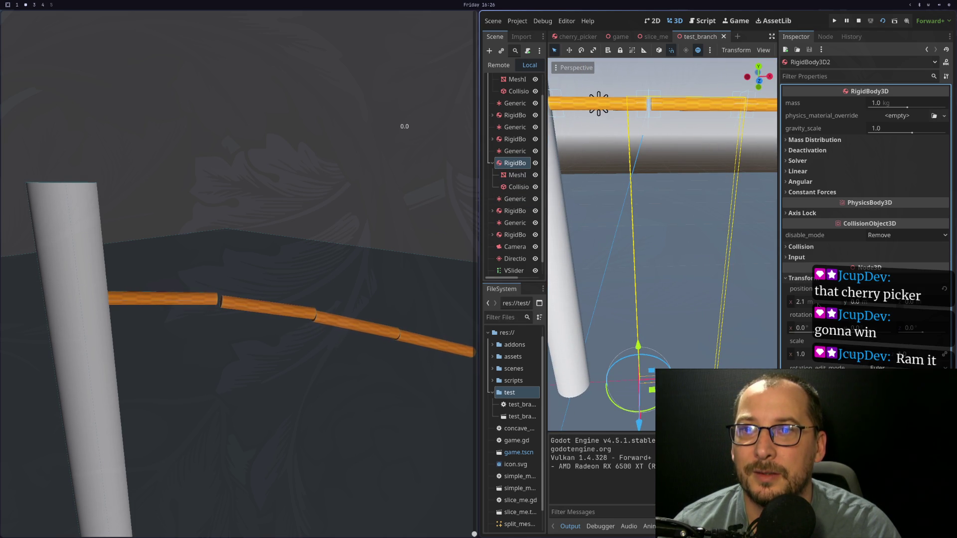
{"action": "left_click", "coordinate": [817, 305]}
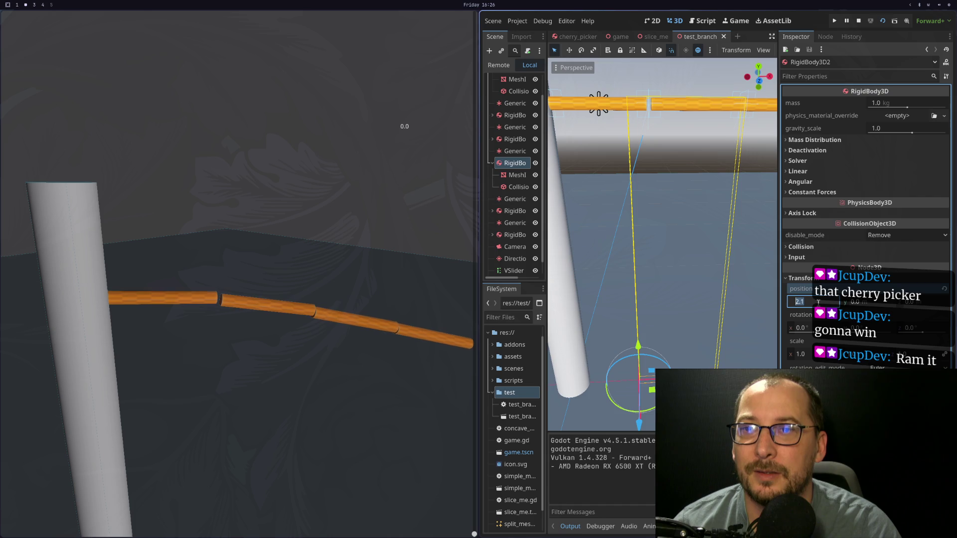
{"action": "type", "text": "0"}
{"action": "key", "text": "Return"}
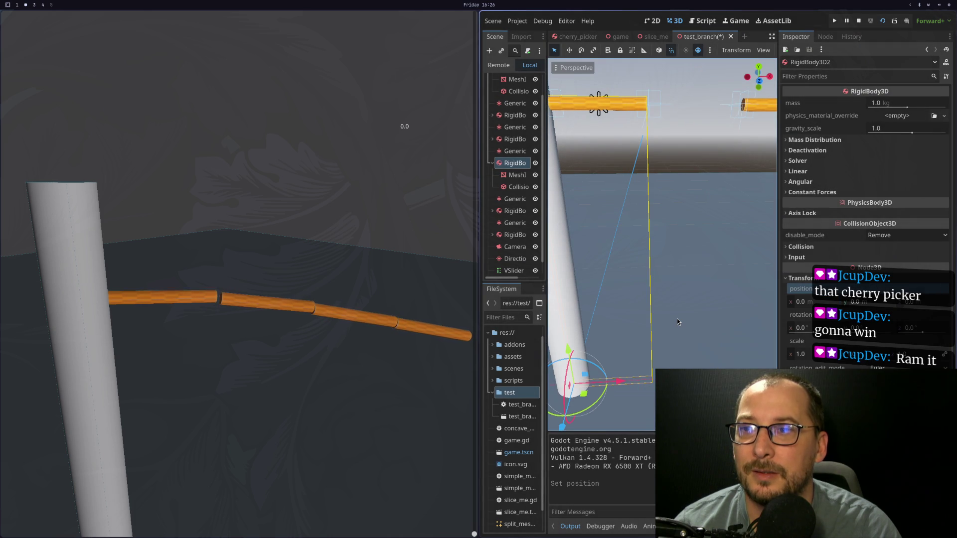
{"action": "scroll", "coordinate": [677, 319], "scroll_direction": "down", "scroll_amount": 3}
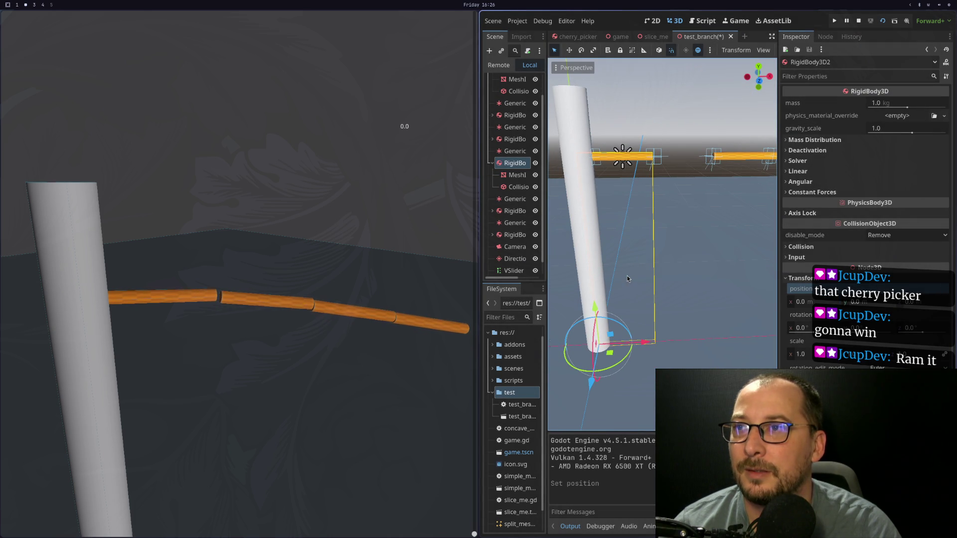
Revert the CollisionShape3D's position back to the origin
{"action": "left_click", "coordinate": [520, 176]}
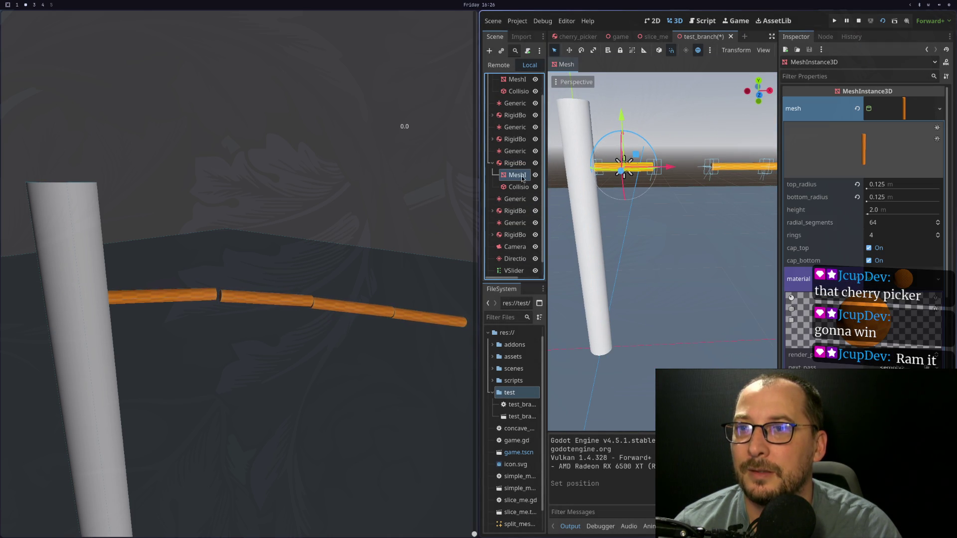
{"action": "scroll", "coordinate": [862, 224], "scroll_direction": "down", "scroll_amount": 10}
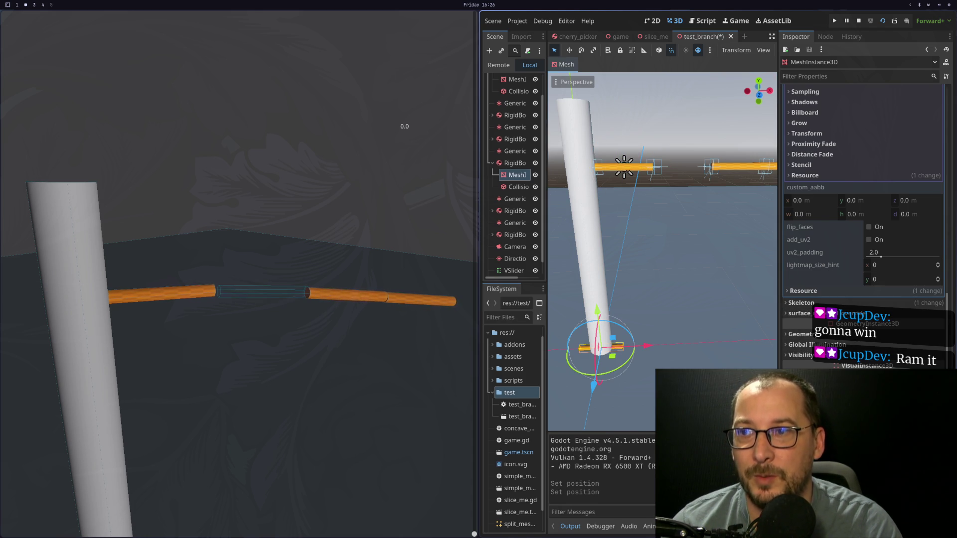
{"action": "left_click", "coordinate": [519, 187]}
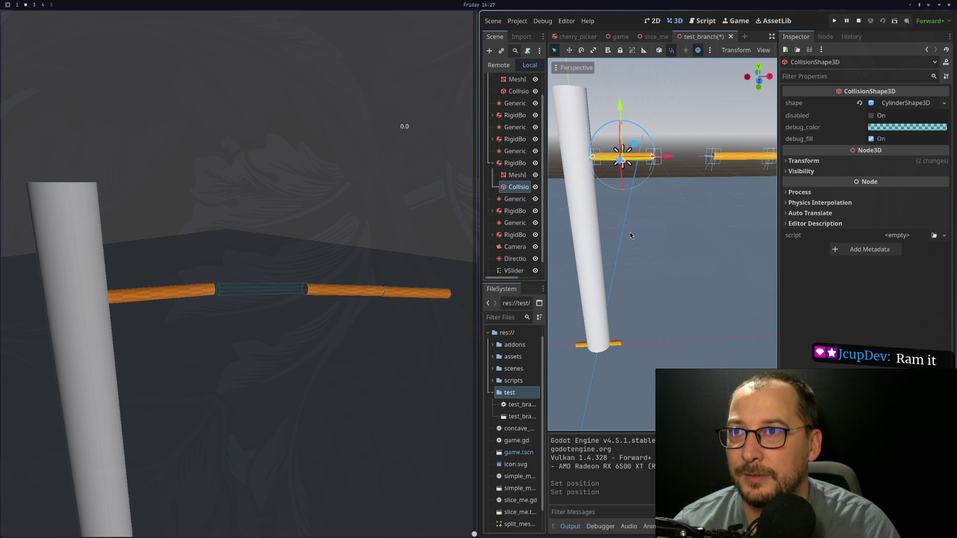
{"action": "scroll", "coordinate": [598, 234], "scroll_direction": "down", "scroll_amount": 1}
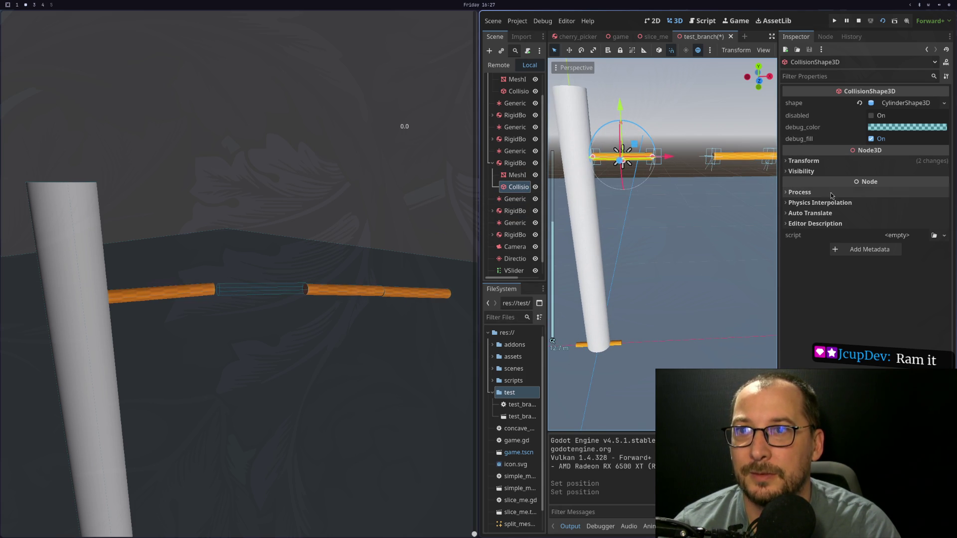
{"action": "left_click", "coordinate": [827, 163]}
{"action": "left_click", "coordinate": [944, 171]}
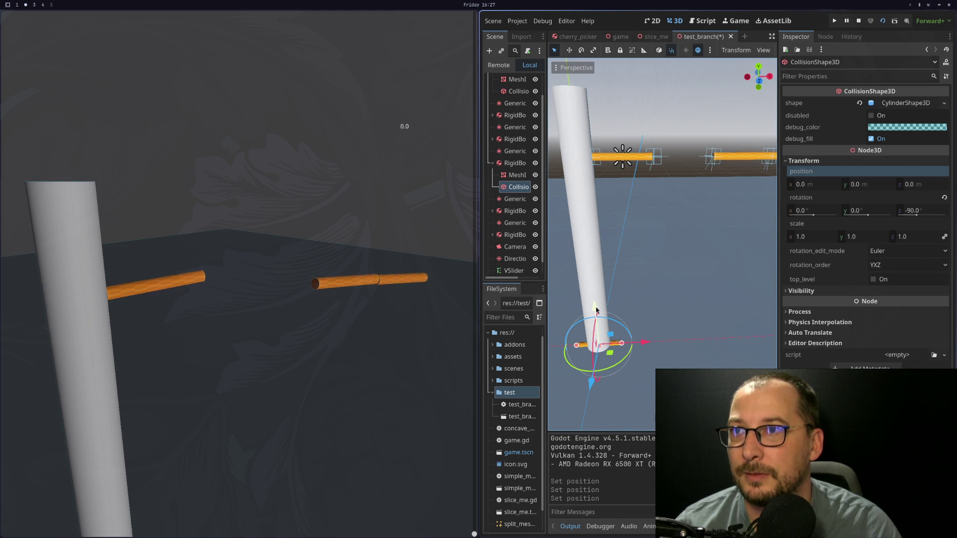
Reselect RigidBody3D2 and move it with the gizmo to y 8.0, x 3.6
{"action": "left_click", "coordinate": [513, 164]}
{"action": "mouse_move", "coordinate": [598, 310]}
{"action": "left_mouse_down"}
{"action": "mouse_move", "coordinate": [613, 200]}
{"action": "mouse_move", "coordinate": [638, 164]}
{"action": "mouse_move", "coordinate": [655, 154]}
{"action": "mouse_move", "coordinate": [734, 175]}
{"action": "left_mouse_up"}
{"action": "key", "text": "ctrl+z"}
{"action": "scroll", "coordinate": [650, 233], "scroll_direction": "down", "scroll_amount": 3}
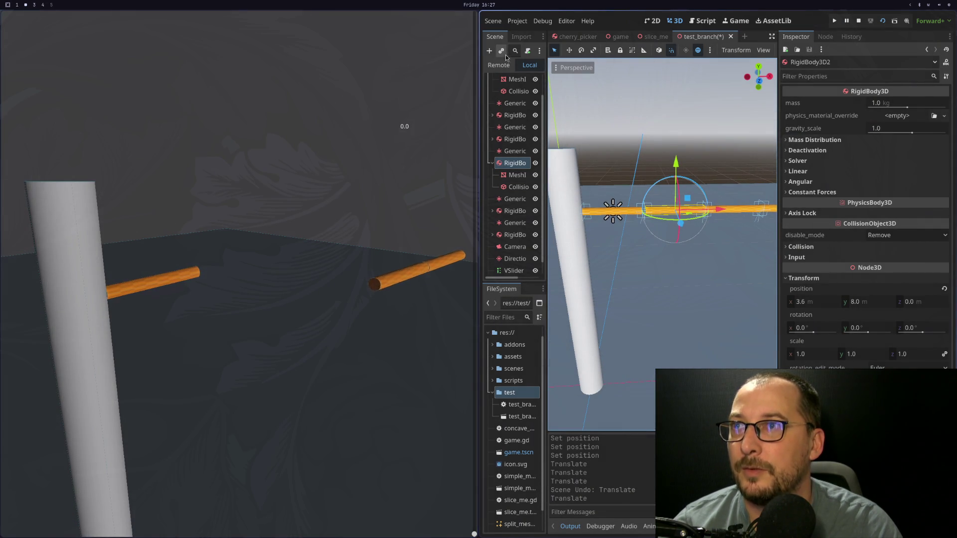
Inspect live branch bodies in the Remote tree and restart the test scene
{"action": "left_click", "coordinate": [499, 64]}
{"action": "left_click", "coordinate": [516, 200]}
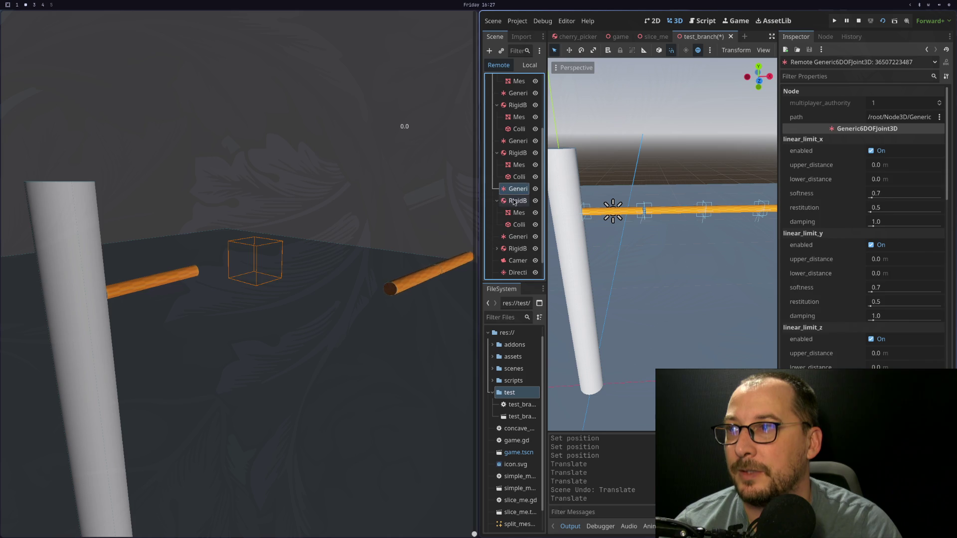
{"action": "left_click", "coordinate": [500, 154]}
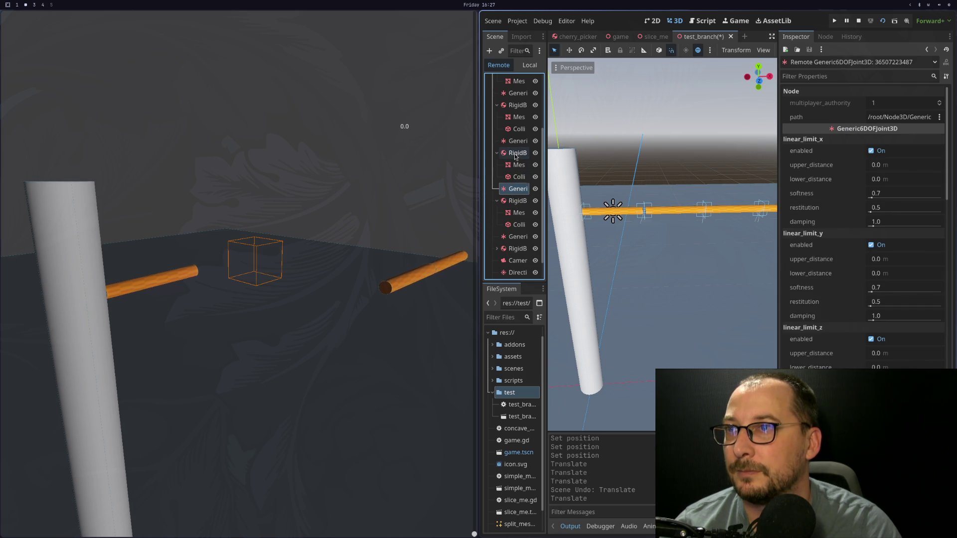
{"action": "left_click", "coordinate": [880, 26]}
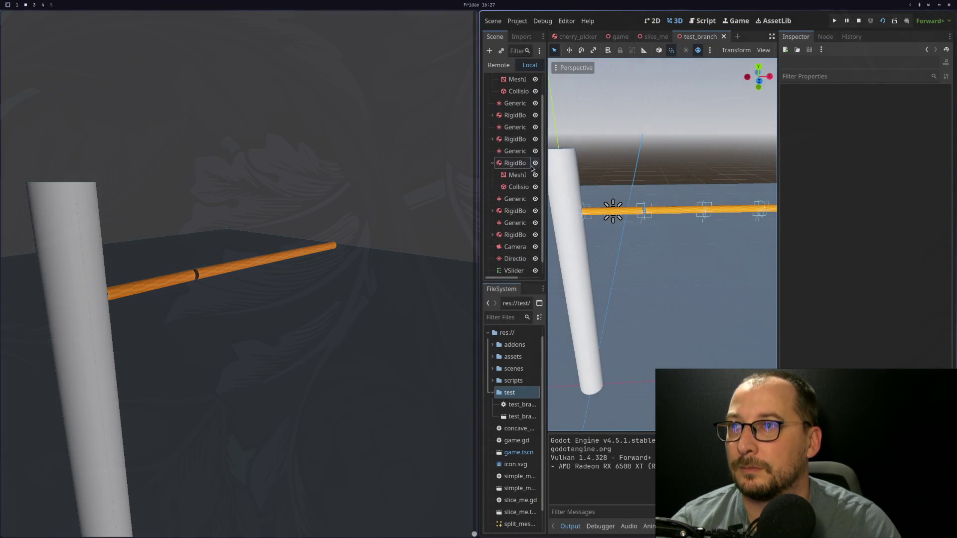
Inspect the live branch body, its joint and collision shape in the Remote tree
{"action": "left_click", "coordinate": [514, 164]}
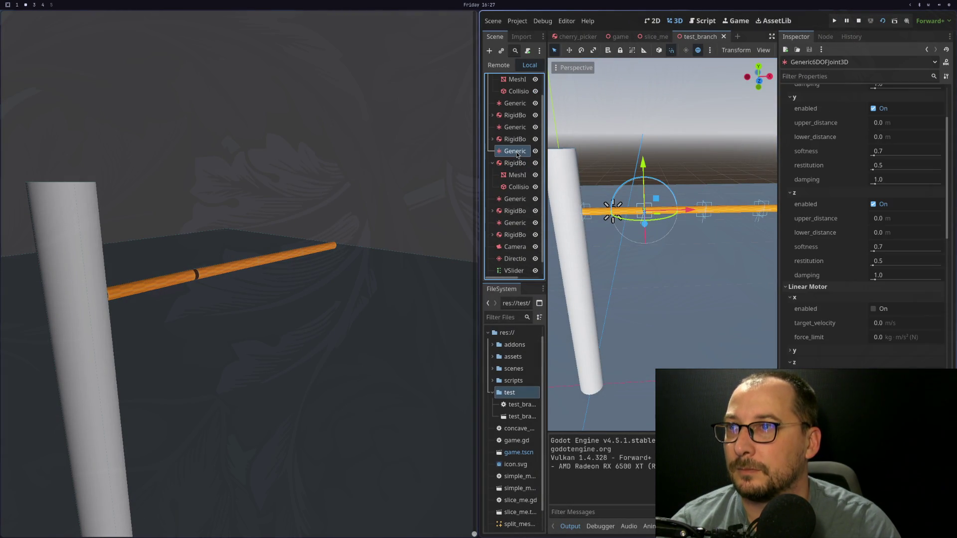
{"action": "left_click", "coordinate": [501, 64]}
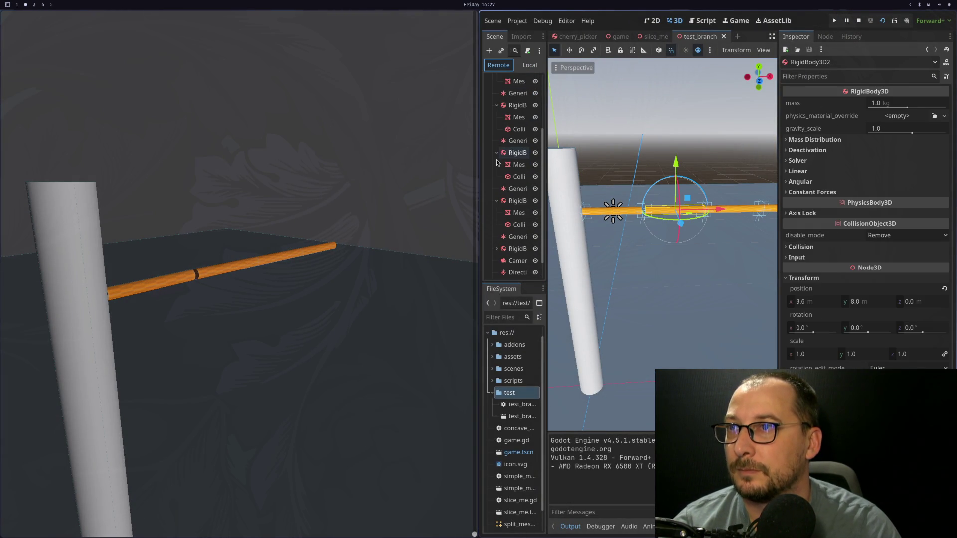
{"action": "left_click", "coordinate": [504, 155]}
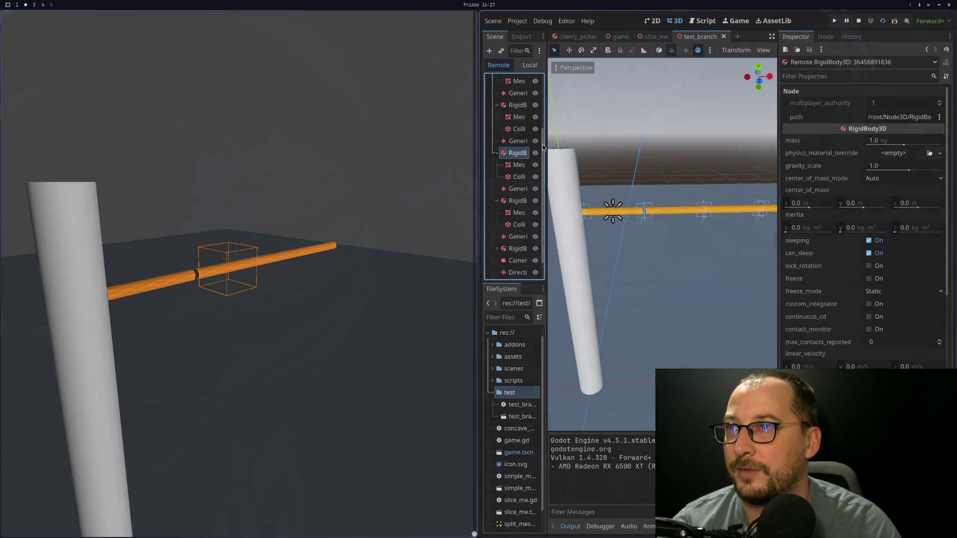
{"action": "left_click", "coordinate": [518, 141]}
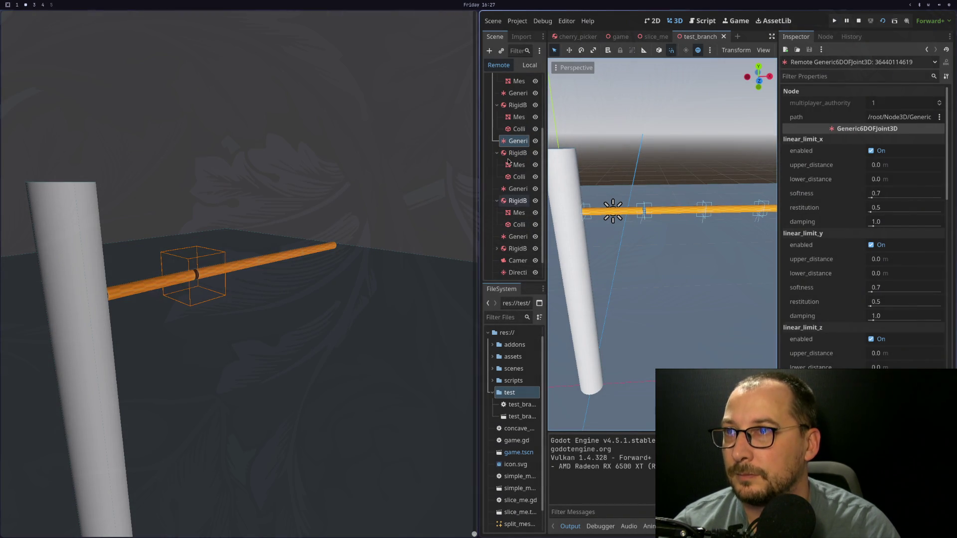
{"action": "left_click", "coordinate": [514, 153]}
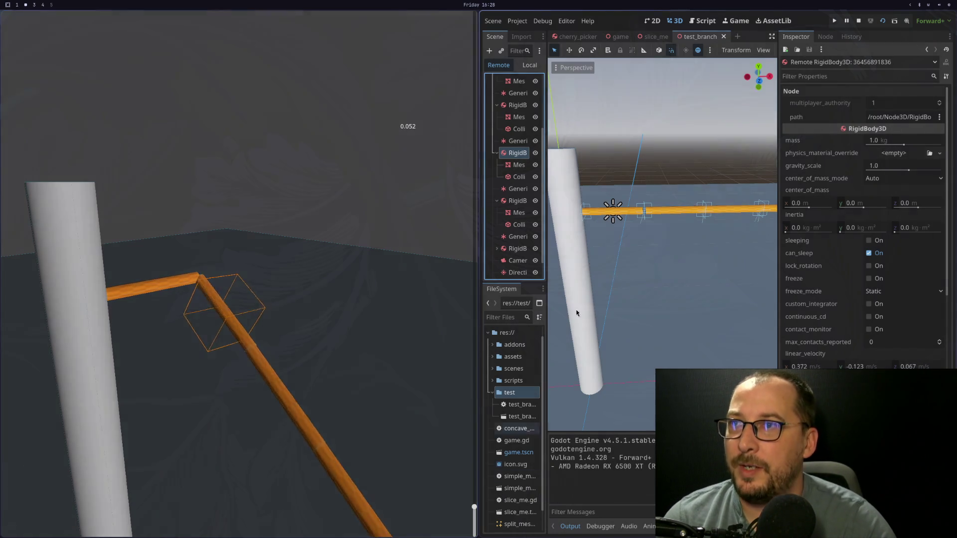
{"action": "left_click", "coordinate": [520, 177]}
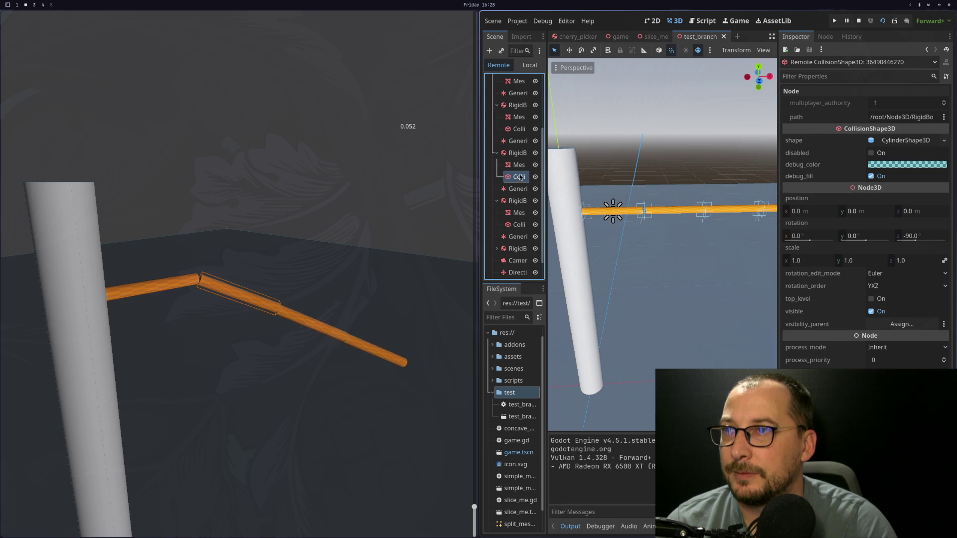
{"action": "left_click", "coordinate": [519, 165]}
{"action": "left_click", "coordinate": [515, 153]}
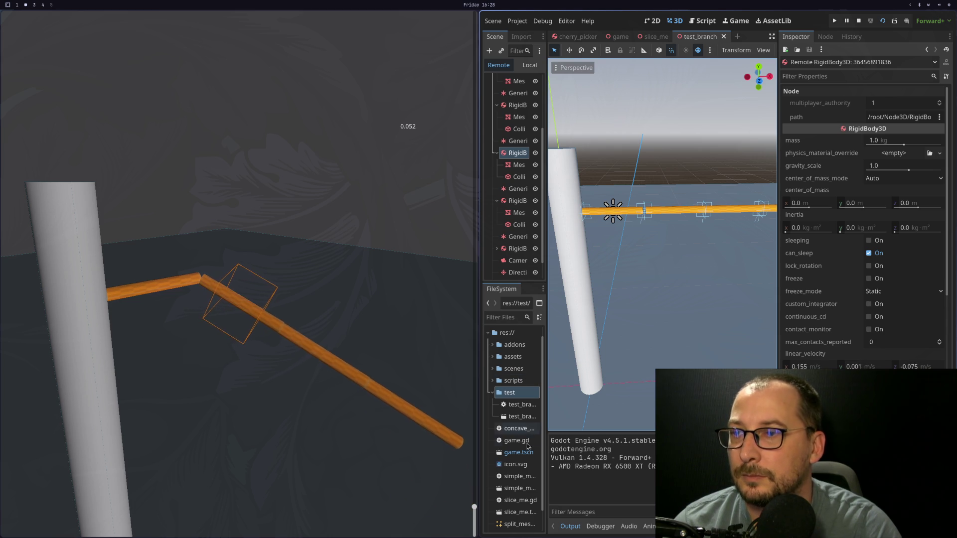
Drag the slider to 0.33 to bend the branch, then stop the running scene
{"action": "mouse_move", "coordinate": [475, 508]}
{"action": "left_mouse_down"}
{"action": "mouse_move", "coordinate": [473, 365]}
{"action": "mouse_move", "coordinate": [474, 534]}
{"action": "left_mouse_up"}
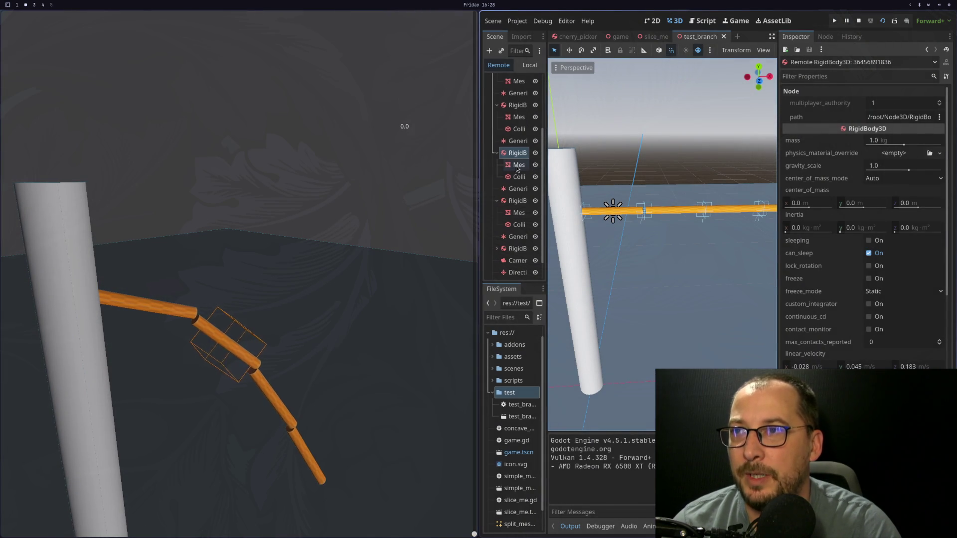
{"action": "scroll", "coordinate": [653, 215], "scroll_direction": "up", "scroll_amount": 5}
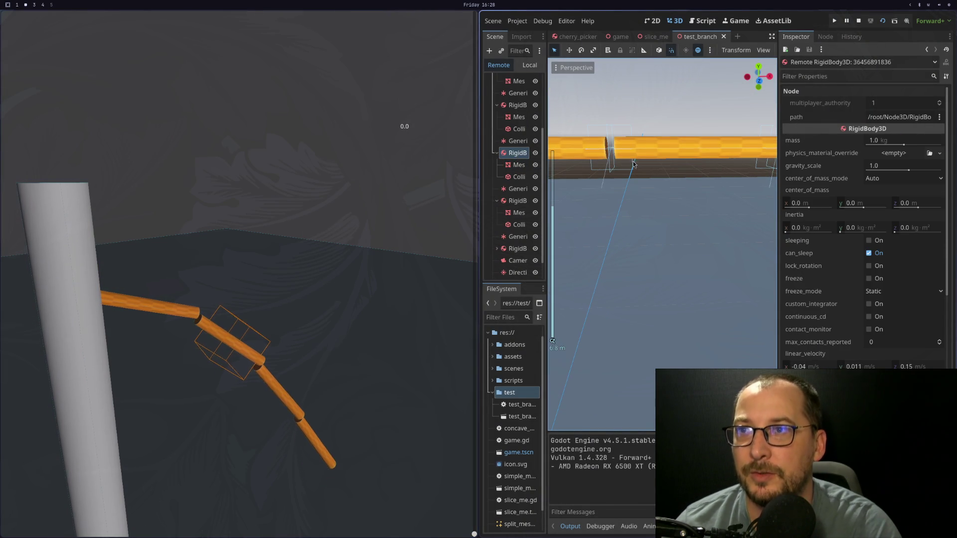
{"action": "left_click", "coordinate": [519, 38]}
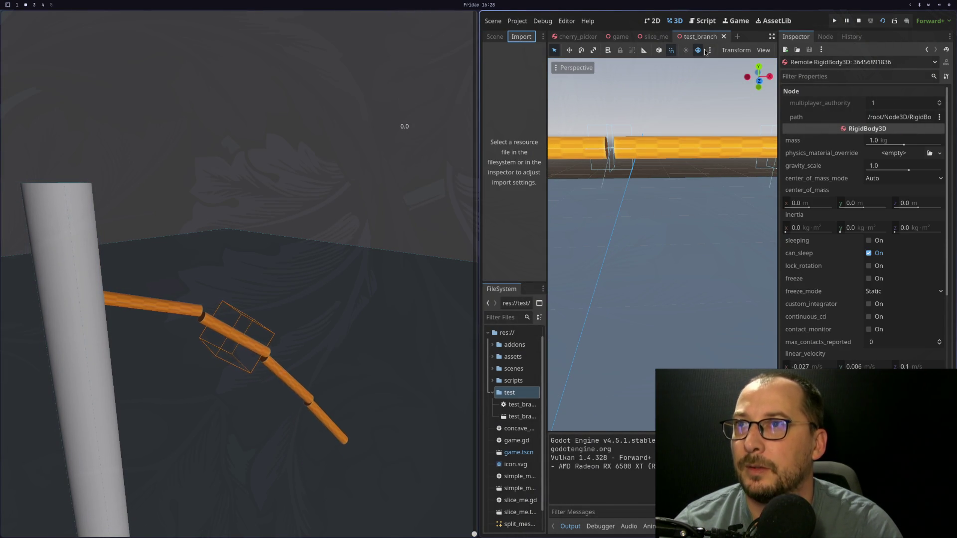
{"action": "left_click", "coordinate": [859, 20]}
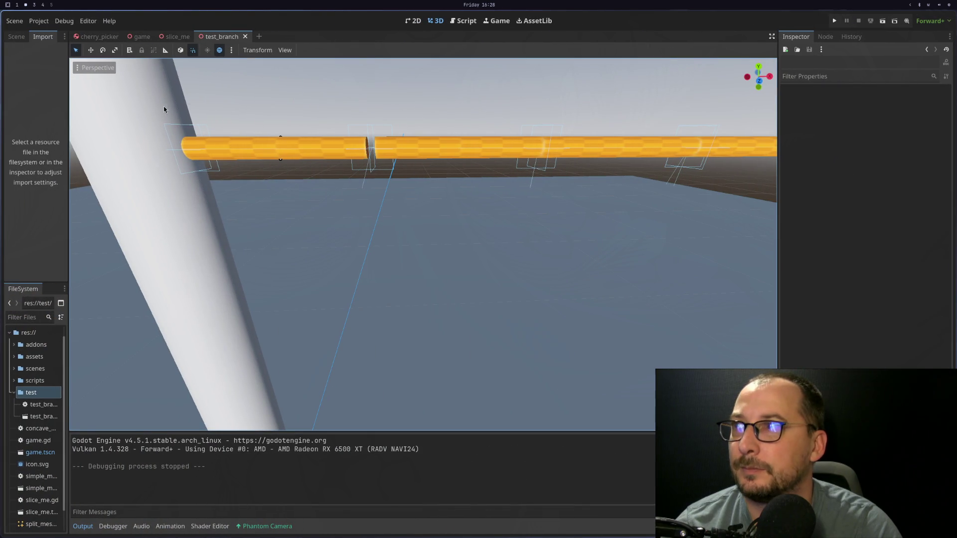
Select and frame the RigidBody3D2 branch piece in the 3D view
{"action": "left_click", "coordinate": [16, 37]}
{"action": "left_click", "coordinate": [457, 151]}
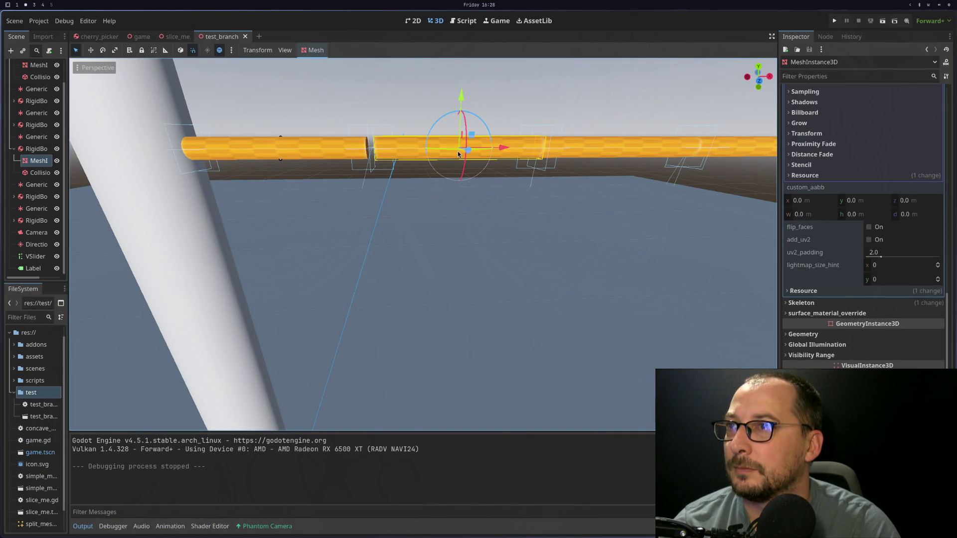
{"action": "key", "text": "f"}
{"action": "left_click", "coordinate": [27, 148]}
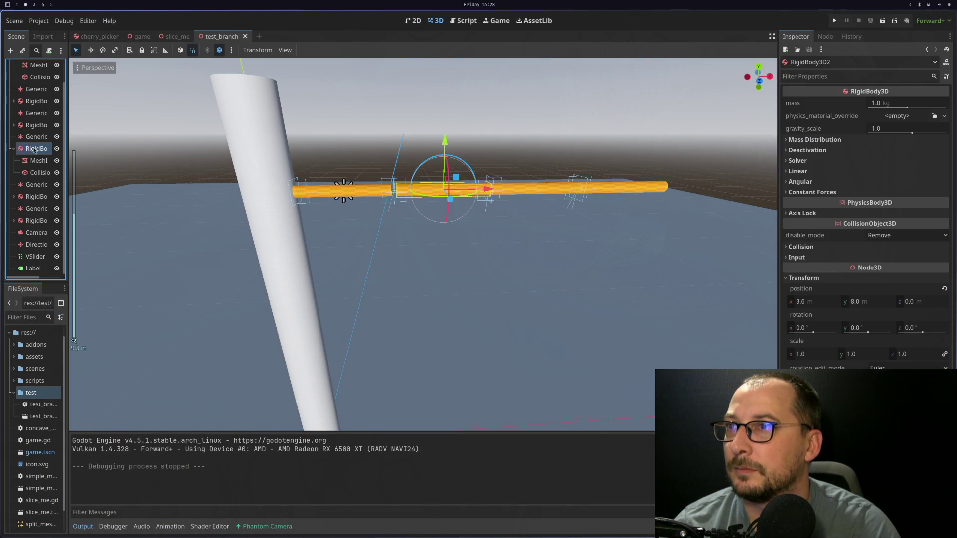
{"action": "scroll", "coordinate": [577, 224], "scroll_direction": "up", "scroll_amount": 3}
Review RigidBody3D2's Mass Distribution, Deactivation and Constant Forces, leaving center of mass on Auto
{"action": "left_click", "coordinate": [819, 140]}
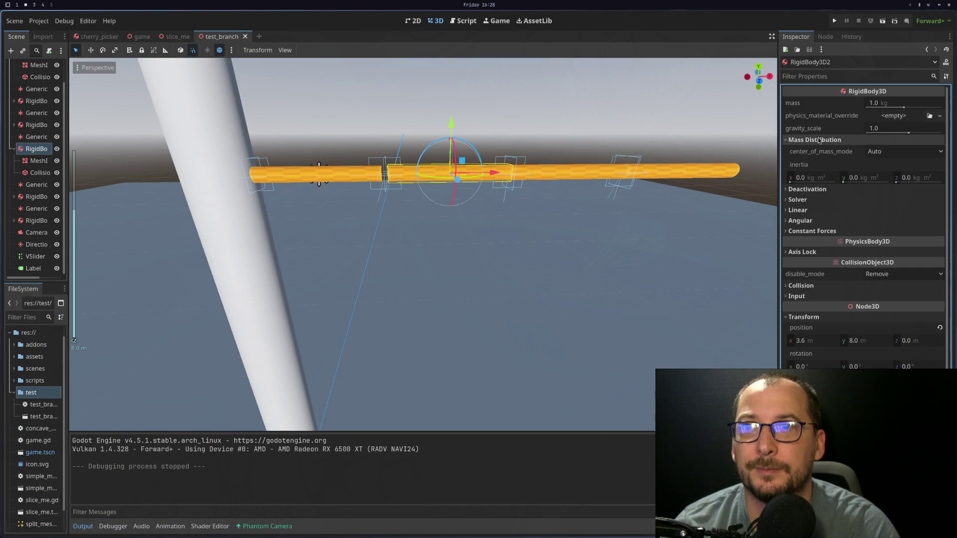
{"action": "left_click", "coordinate": [883, 152]}
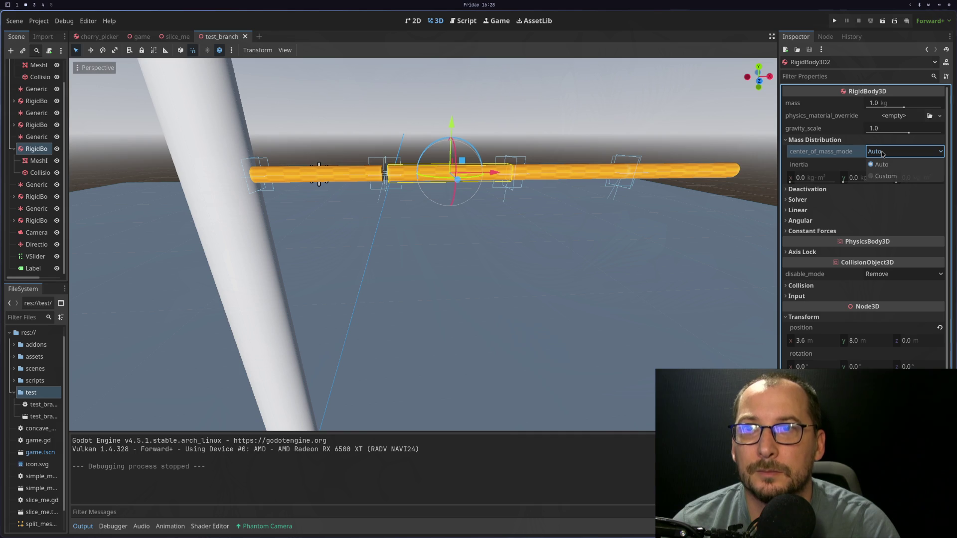
{"action": "left_click", "coordinate": [882, 152]}
{"action": "left_click", "coordinate": [822, 190]}
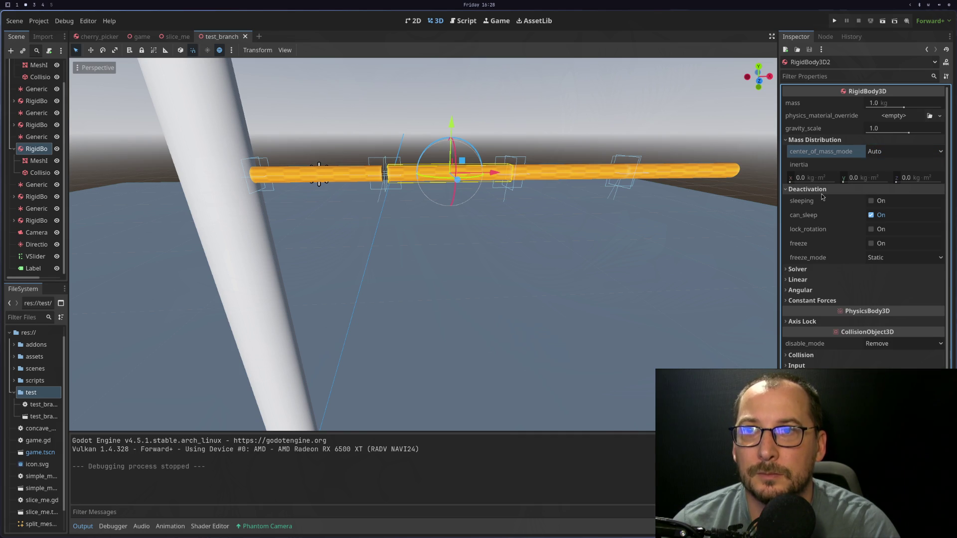
{"action": "left_click", "coordinate": [822, 193]}
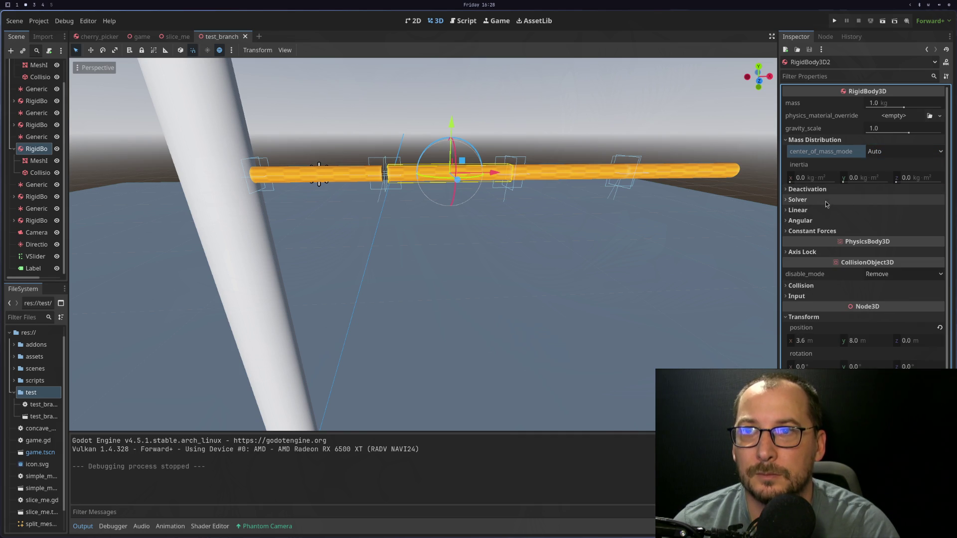
{"action": "left_click", "coordinate": [828, 232]}
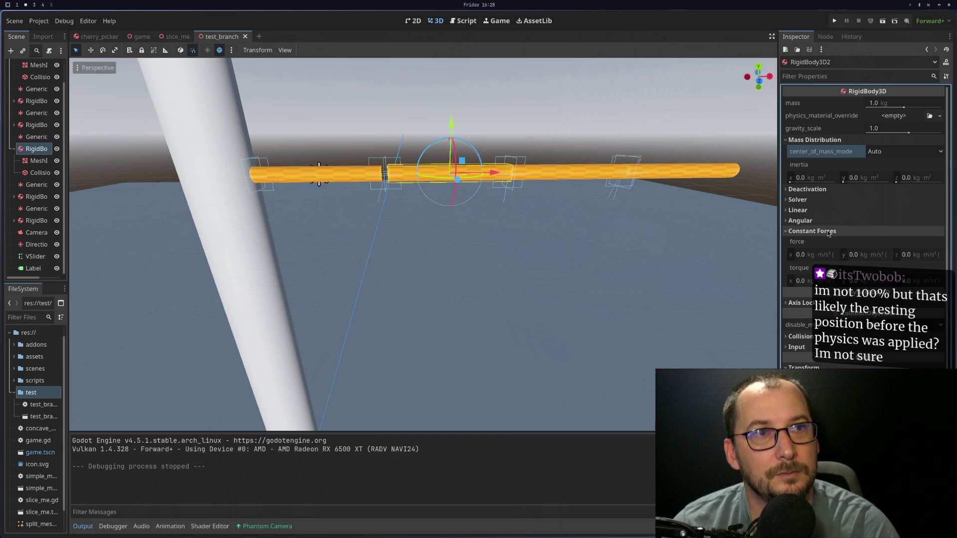
{"action": "left_click", "coordinate": [828, 231]}
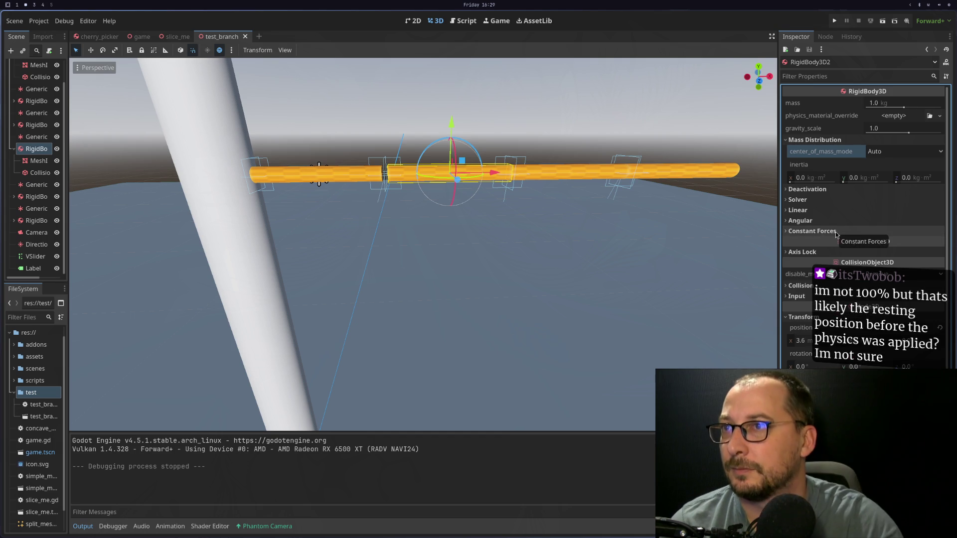
{"action": "left_click", "coordinate": [539, 157]}
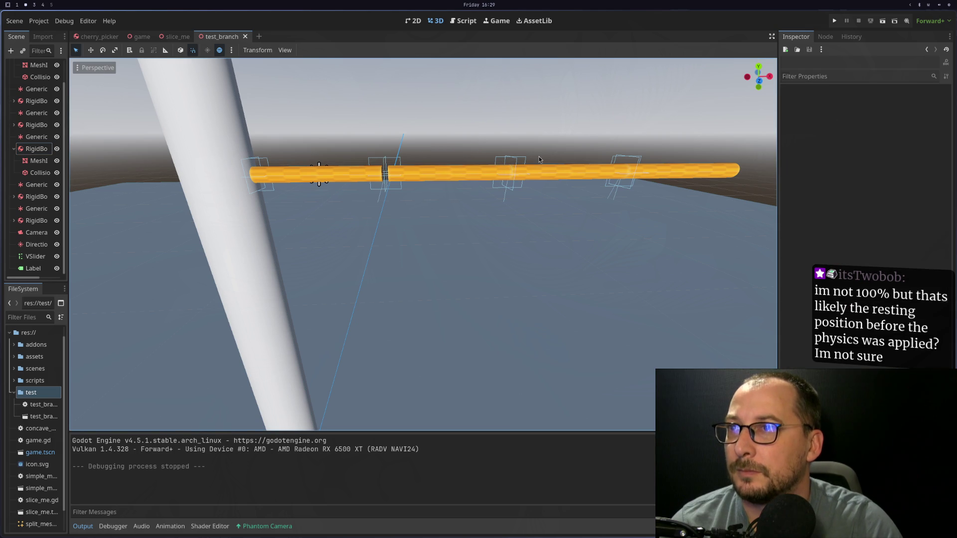
Reset RigidBody3D4's MeshInstance3D and CollisionShape3D positions to 0, 0, 0
{"action": "double_click", "coordinate": [32, 200]}
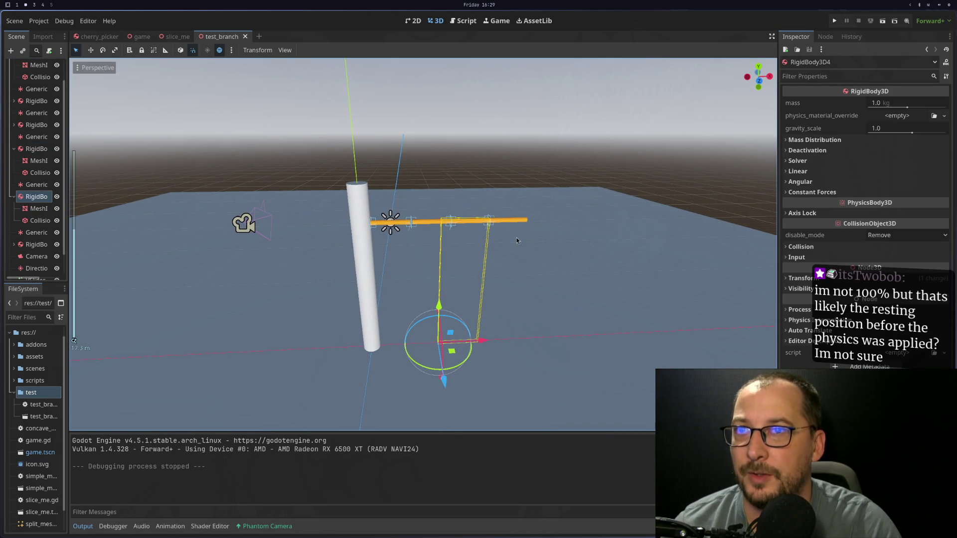
{"action": "left_click", "coordinate": [828, 247]}
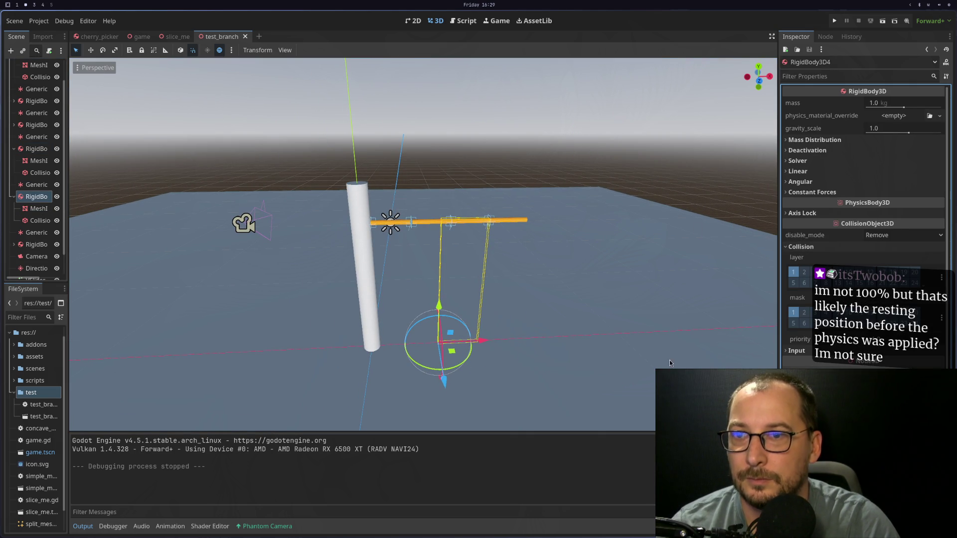
{"action": "left_click", "coordinate": [37, 221]}
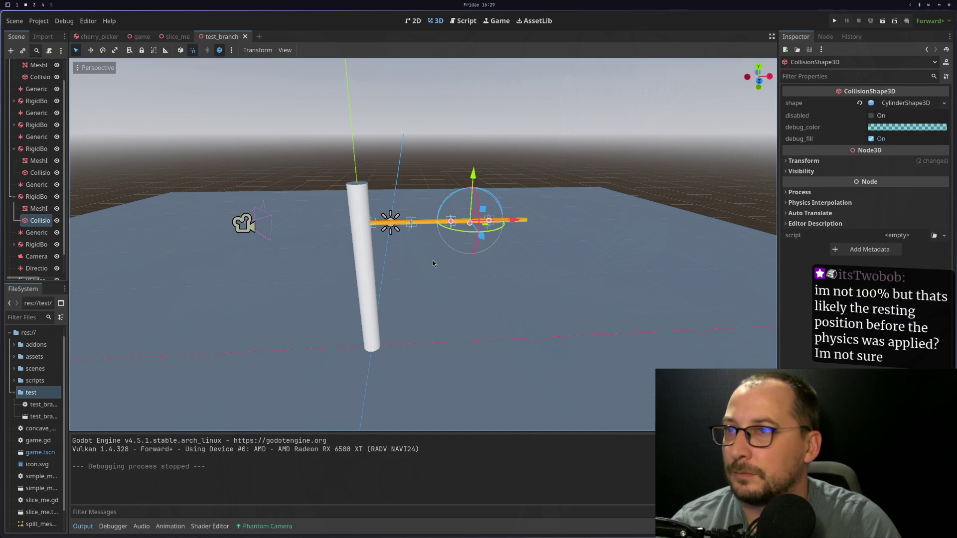
{"action": "left_click", "coordinate": [47, 209], "text": "ctrl"}
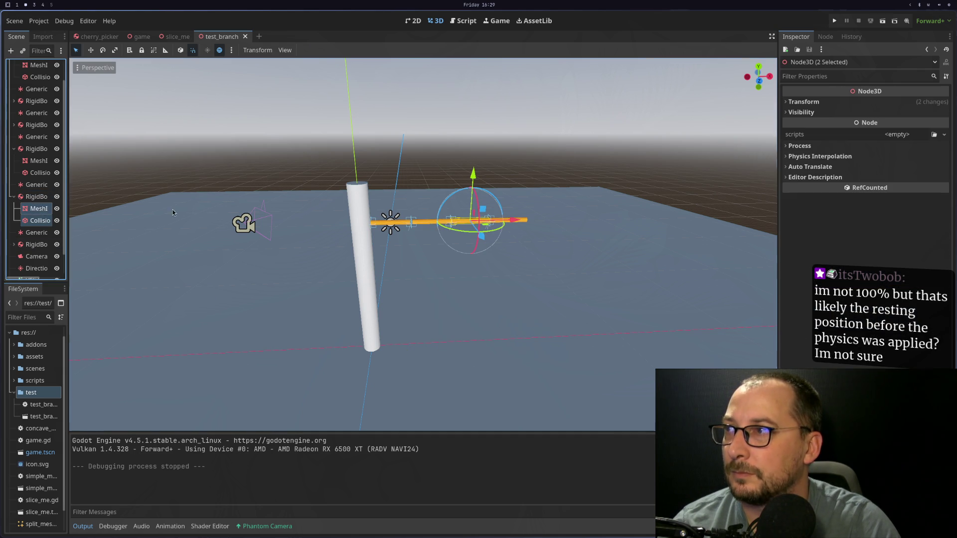
{"action": "left_click", "coordinate": [804, 101]}
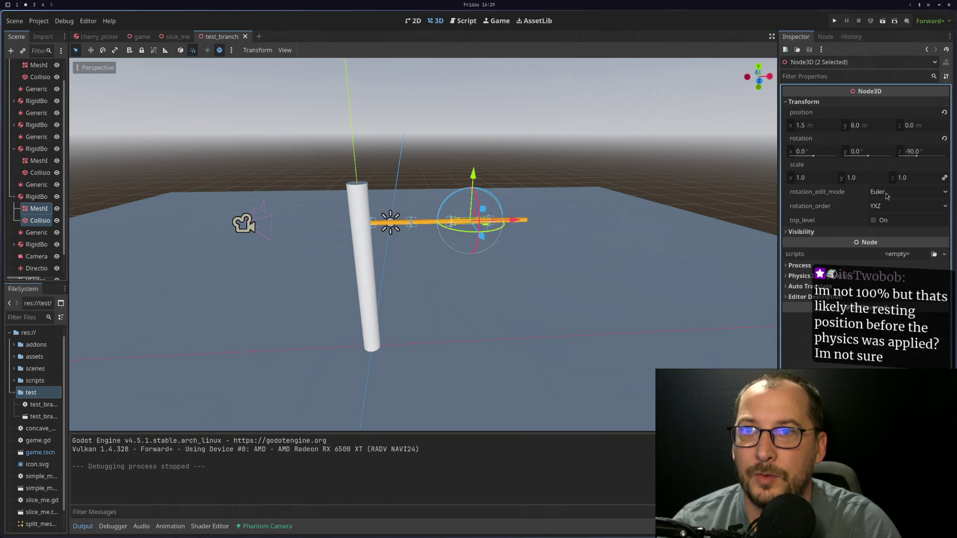
{"action": "left_click", "coordinate": [945, 113]}
Raise RigidBody3D4 along Y back up to the branch height
{"action": "scroll", "coordinate": [551, 285], "scroll_direction": "up", "scroll_amount": 8}
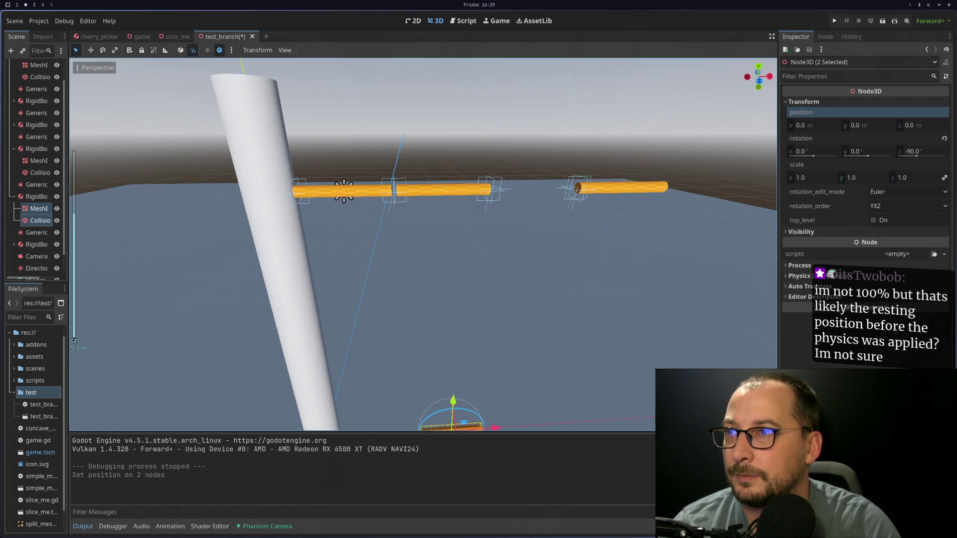
{"action": "left_click", "coordinate": [36, 197]}
{"action": "left_click_drag", "start_coordinate": [441, 273], "coordinate": [442, 102]}
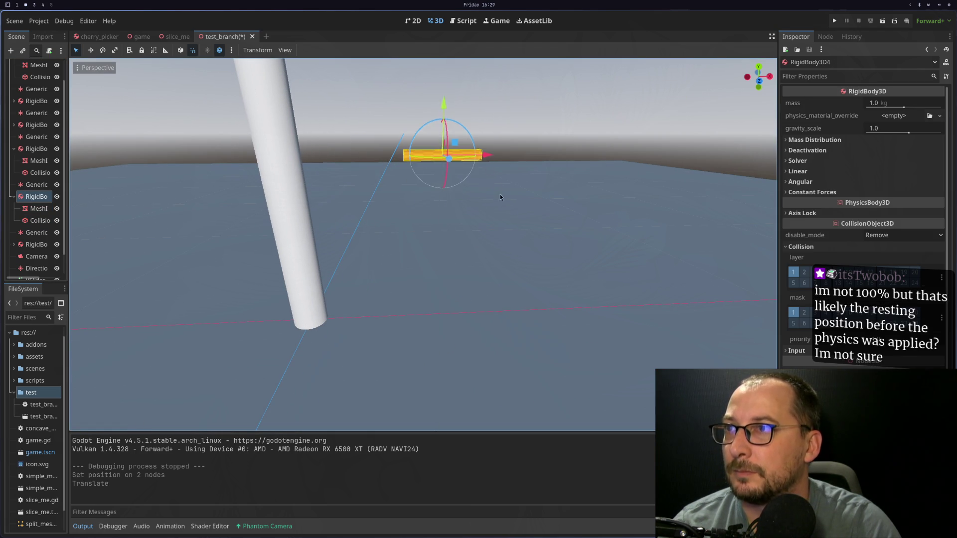